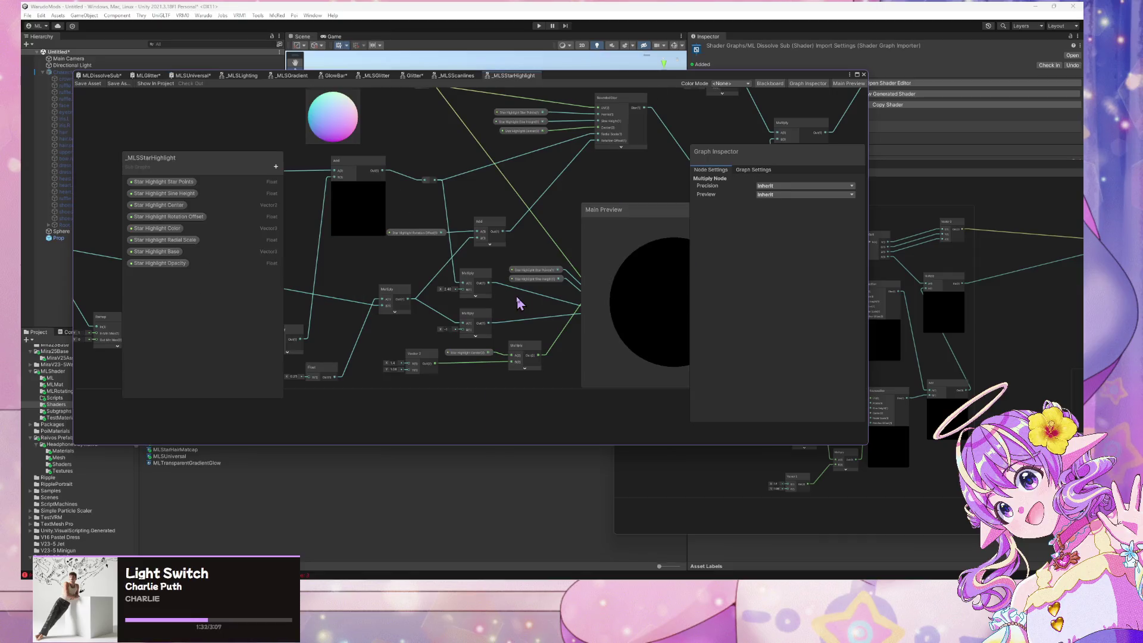
# Move Star Highlight Base to the top of _MLSStarHighlight's properties and save the subgraph
pyautogui.moveTo(156, 251); pyautogui.dragTo(164, 182)
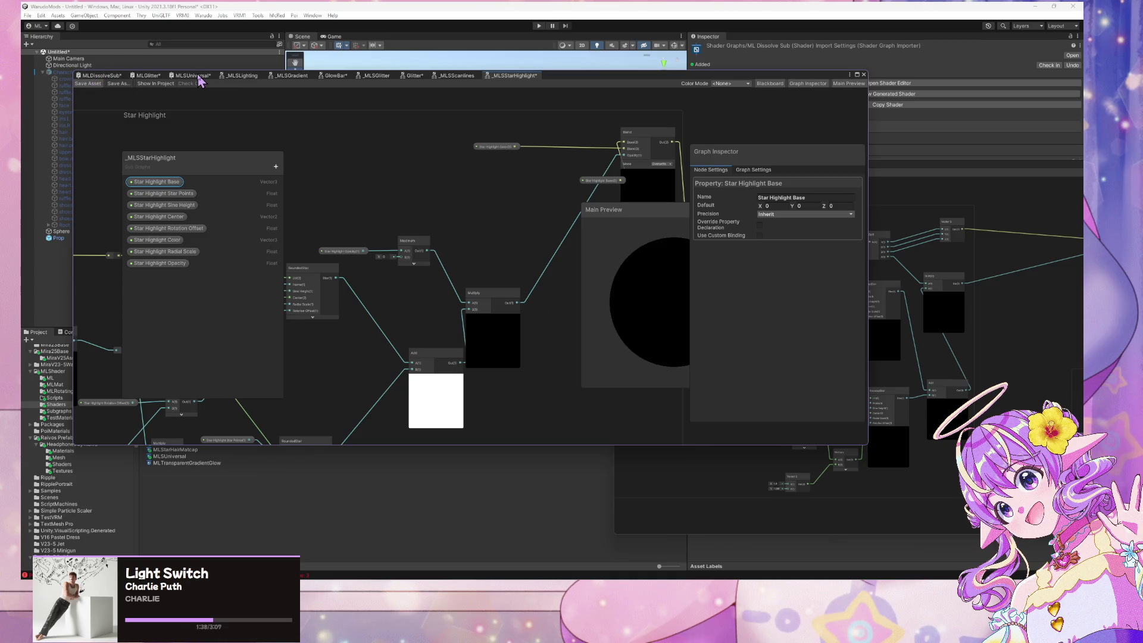
pyautogui.hotkey('ctrl', 's')
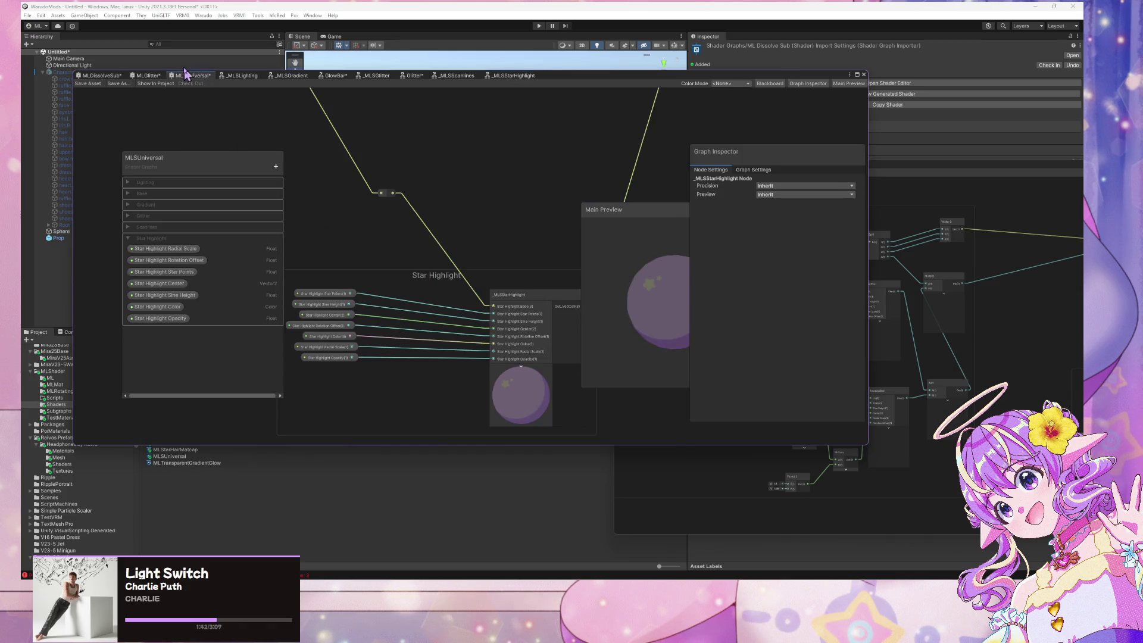
pyautogui.scroll(-3)
pyautogui.scroll(3)
# In MLSUniversal, delete the Star Highlight output wire and shift the Star Highlight group left
pyautogui.moveTo(395, 239); pyautogui.dragTo(462, 252)
pyautogui.moveTo(402, 331); pyautogui.dragTo(429, 260)
pyautogui.moveTo(508, 186); pyautogui.dragTo(485, 196)
pyautogui.scroll(-3)
pyautogui.moveTo(492, 250); pyautogui.dragTo(395, 209)
pyautogui.click(484, 256)
pyautogui.press('Delete')
pyautogui.moveTo(311, 122); pyautogui.dragTo(603, 186)
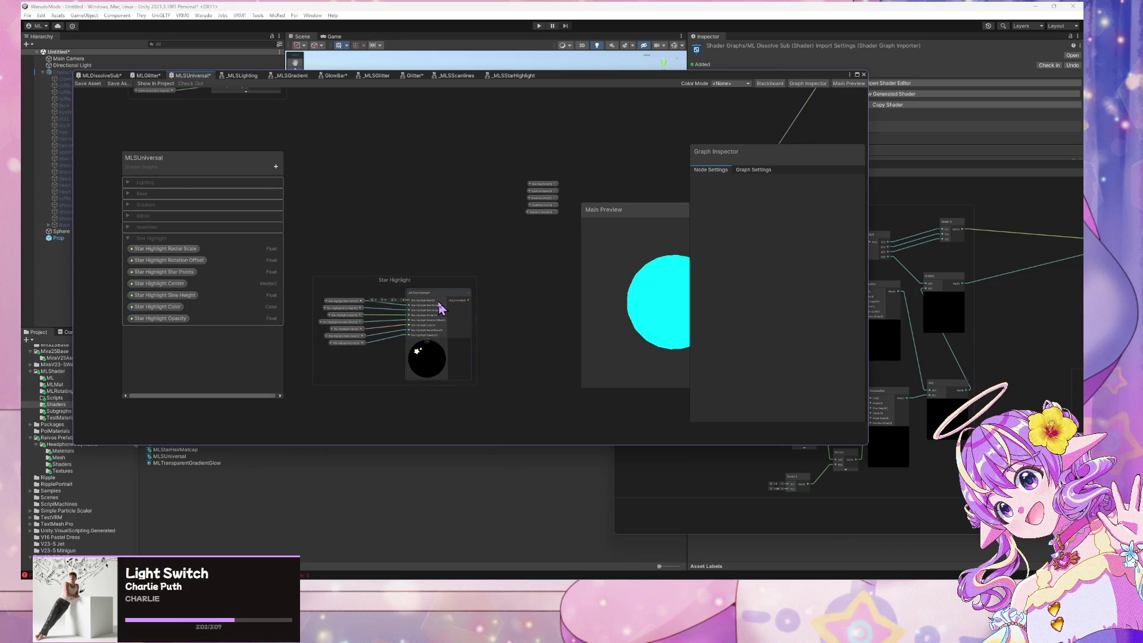
pyautogui.doubleClick(439, 306)
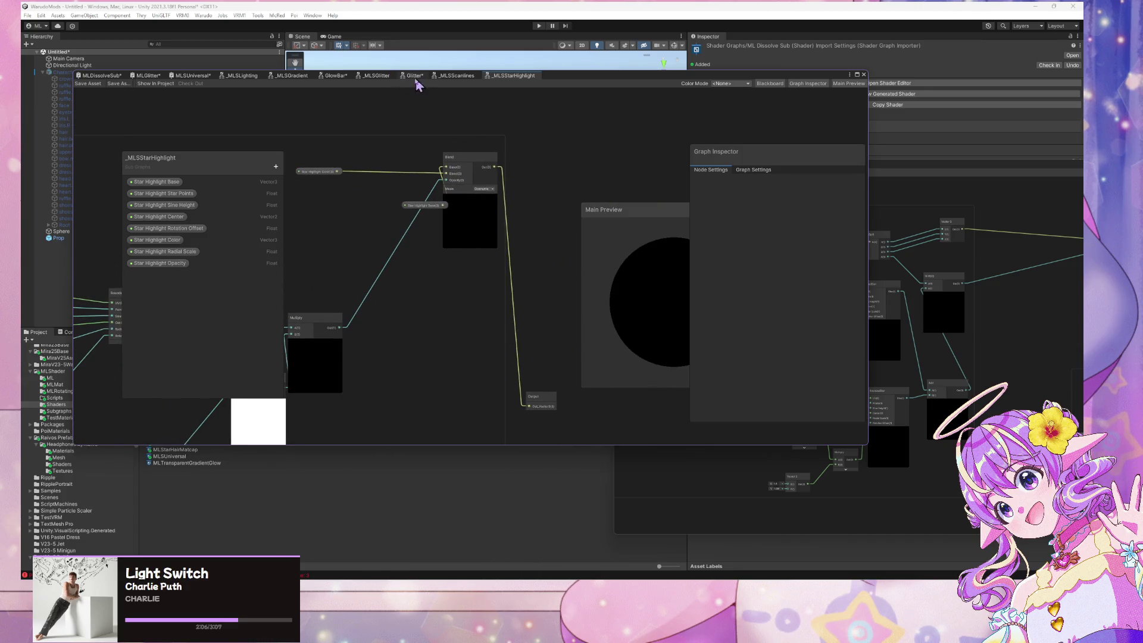
# Place Star Highlight Base beside the Color node and move the Output node near the blend
pyautogui.moveTo(417, 201); pyautogui.dragTo(333, 170)
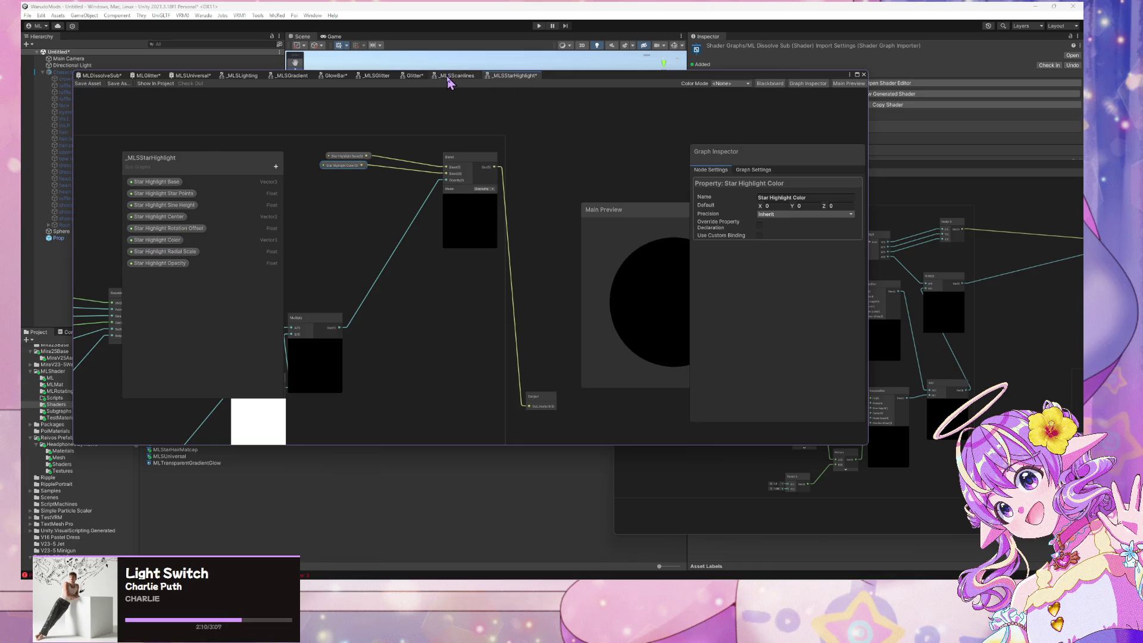
pyautogui.click(450, 75)
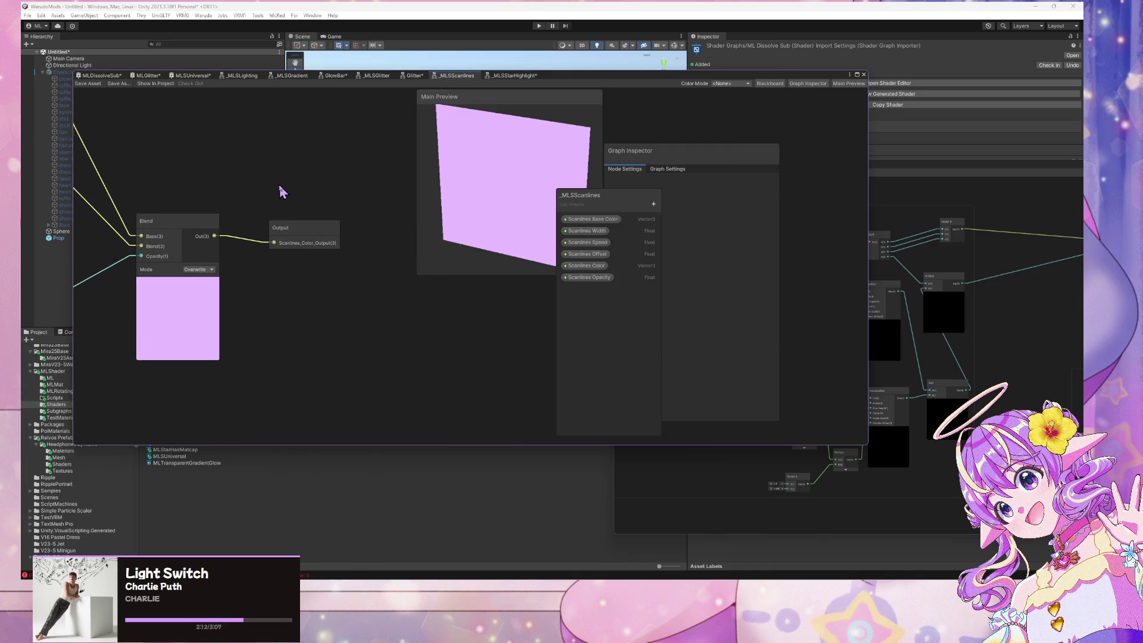
pyautogui.click(515, 76)
pyautogui.moveTo(461, 407); pyautogui.dragTo(518, 206)
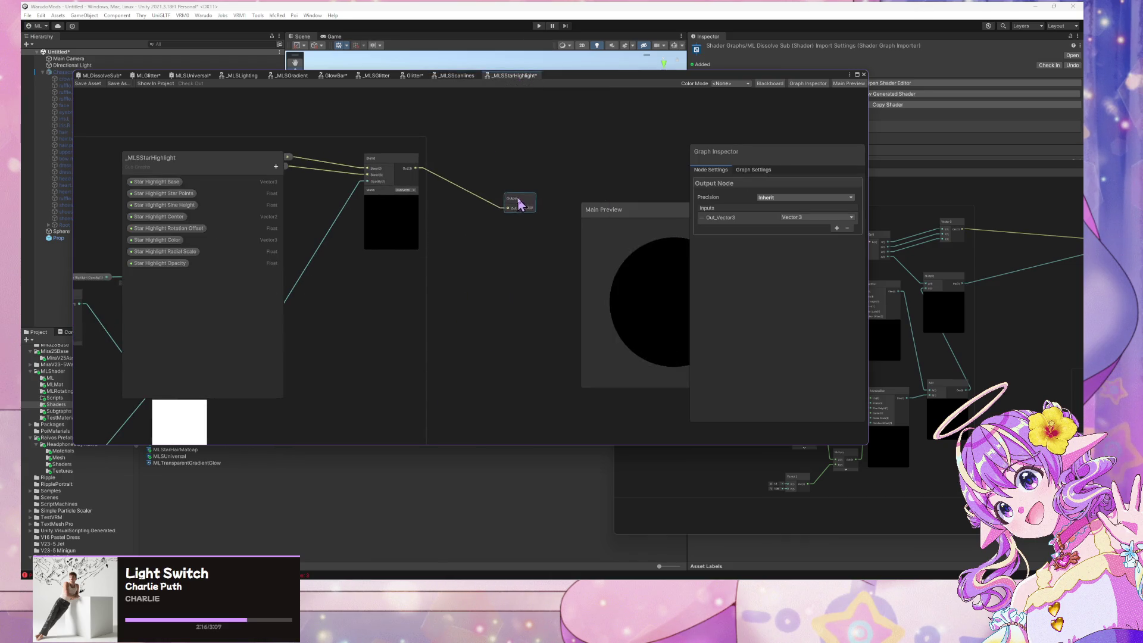
# Rename the output port to Star_Highlight_Color_Output, save the subgraph, and return to MLSUniversal
pyautogui.doubleClick(738, 217)
pyautogui.write('utp')
pyautogui.press('Return')
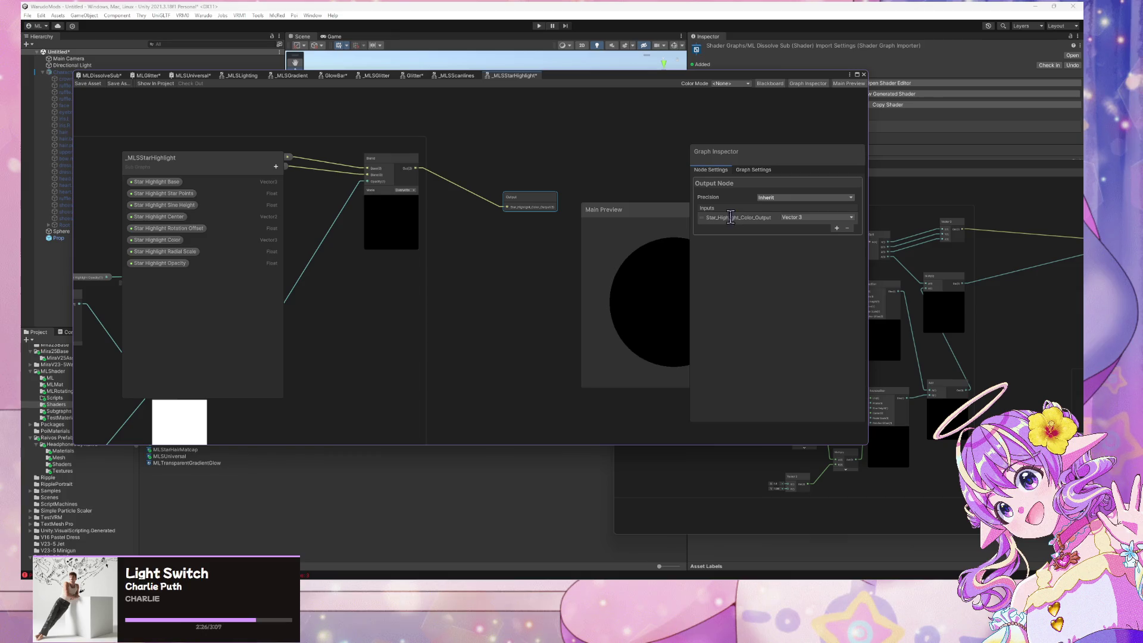
pyautogui.click(433, 150)
pyautogui.click(88, 84)
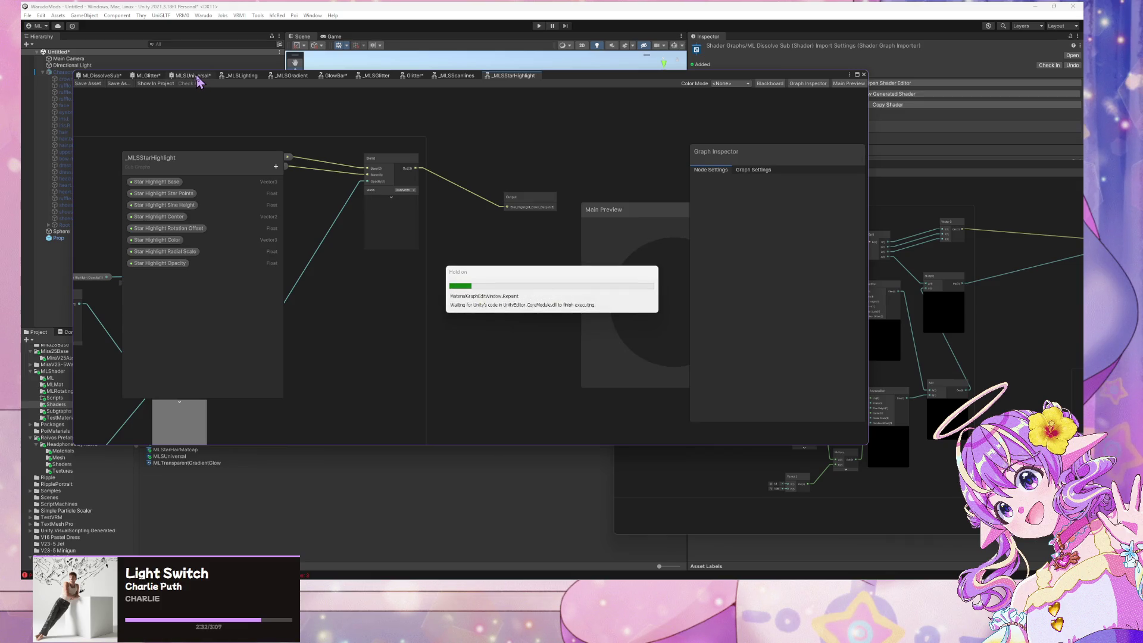
pyautogui.click(197, 76)
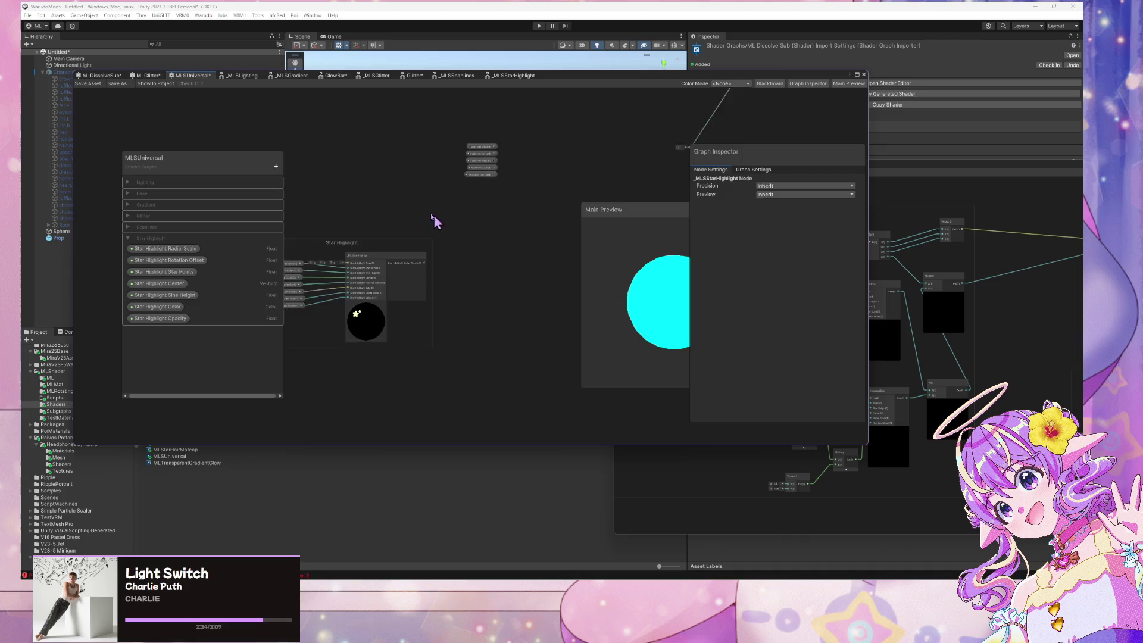
# Select the Scanlines property nodes and move them to the left
pyautogui.scroll(-3)
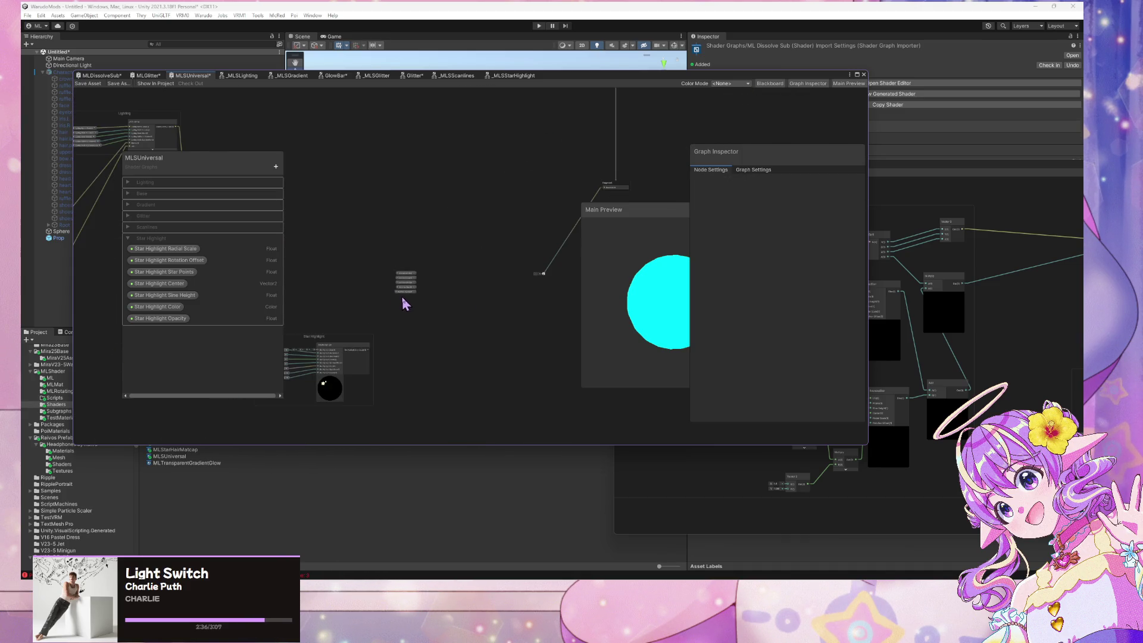
pyautogui.moveTo(343, 232); pyautogui.dragTo(342, 232)
pyautogui.scroll(-3)
pyautogui.moveTo(527, 333); pyautogui.dragTo(402, 276)
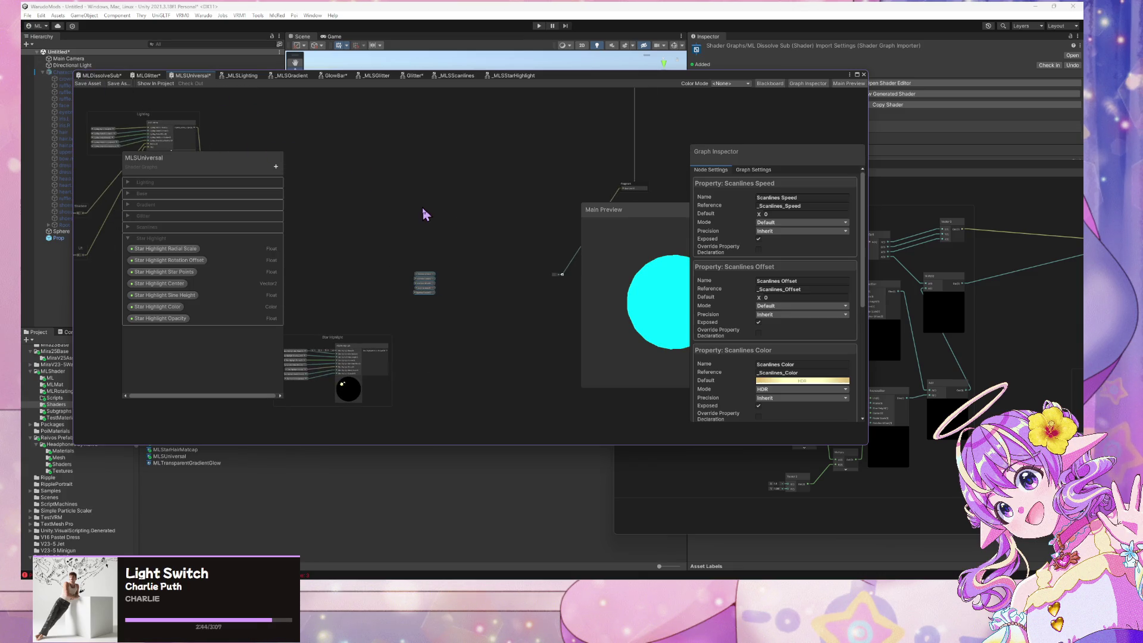
pyautogui.click(423, 211)
pyautogui.scroll(-3)
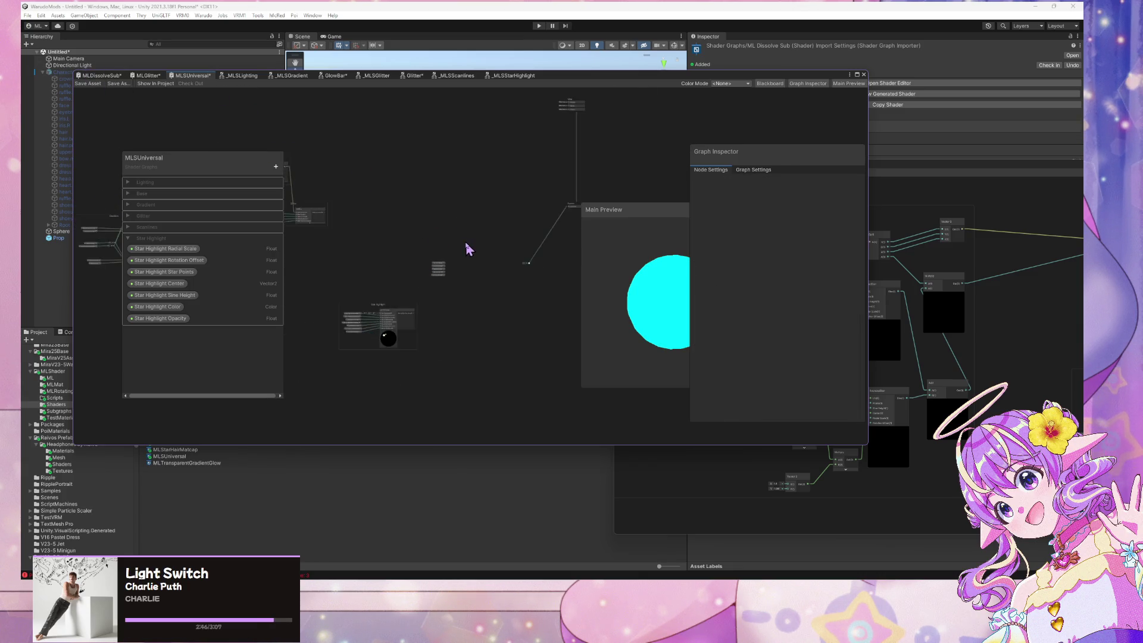
pyautogui.scroll(3)
pyautogui.moveTo(464, 202); pyautogui.dragTo(457, 288)
pyautogui.scroll(3)
pyautogui.scroll(3)
pyautogui.scroll(3)
pyautogui.moveTo(528, 302); pyautogui.dragTo(518, 232)
pyautogui.click(386, 240)
# Start a Create Node search for the _MLS sub graphs
pyautogui.press('space')
pyautogui.write('ssc')
pyautogui.press('BackSpace')
pyautogui.press('BackSpace')
pyautogui.press('BackSpace')
pyautogui.write('nm')
pyautogui.press('BackSpace')
pyautogui.press('BackSpace')
# Add an _MLSScanlines node and wire Scanlines Width, Speed, Offset, Color and Opacity into it
pyautogui.write('mls')
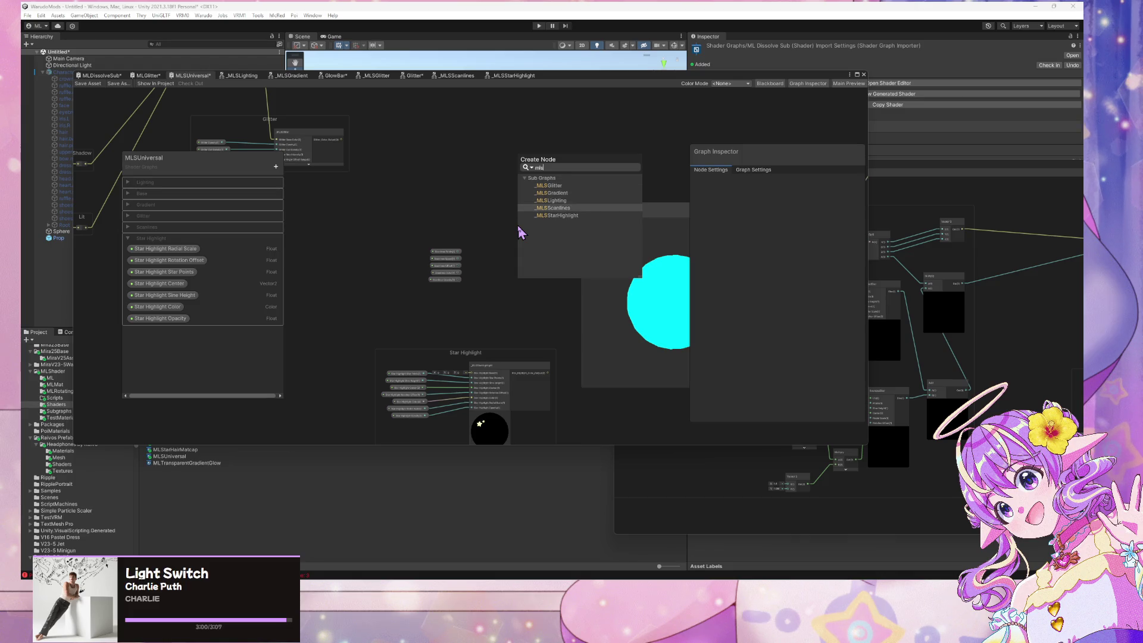
pyautogui.press('Return')
pyautogui.scroll(3)
pyautogui.scroll(3)
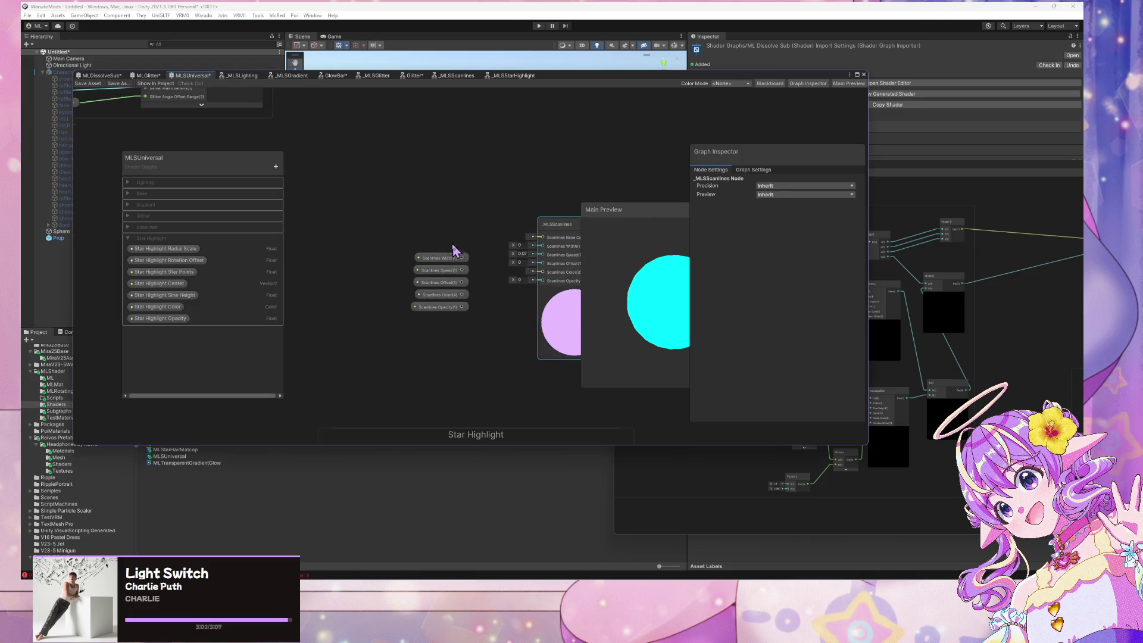
pyautogui.click(440, 258)
pyautogui.moveTo(467, 257); pyautogui.dragTo(543, 247)
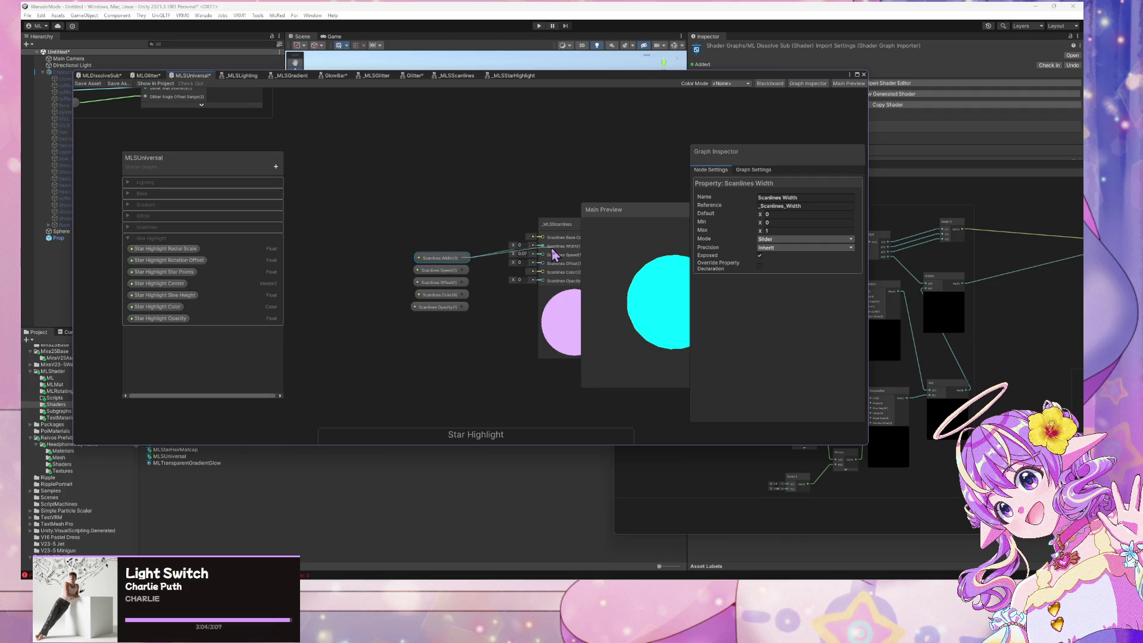
pyautogui.moveTo(462, 270); pyautogui.dragTo(543, 263)
pyautogui.moveTo(462, 295); pyautogui.dragTo(541, 273)
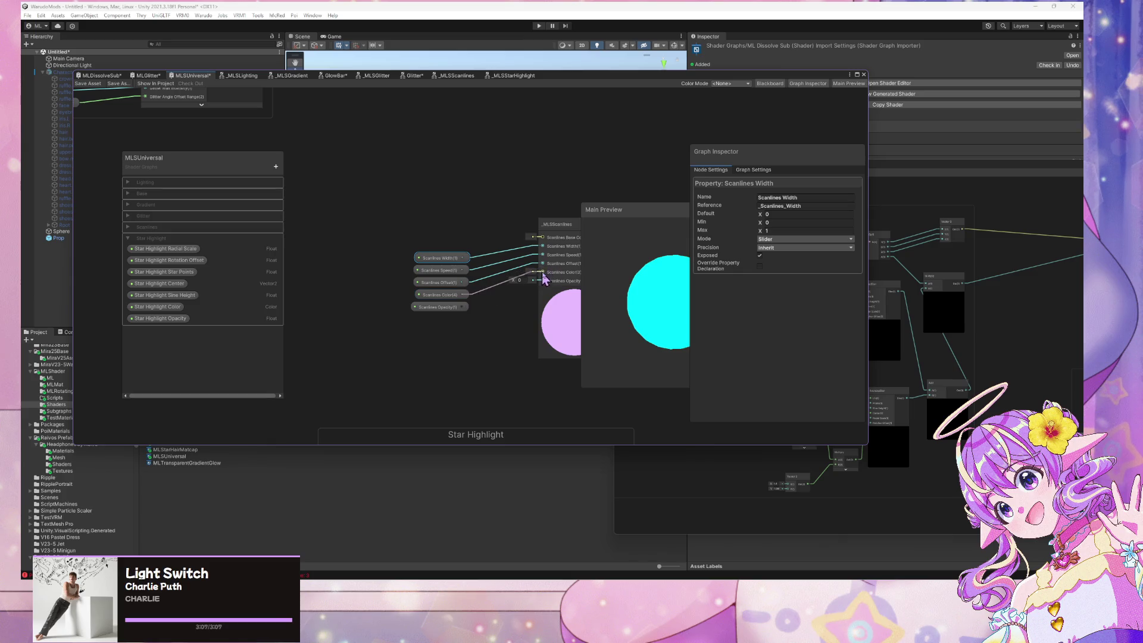
pyautogui.moveTo(463, 306); pyautogui.dragTo(542, 281)
# Group all the Scanlines nodes under a group titled Scanlines
pyautogui.scroll(-3)
pyautogui.moveTo(567, 382); pyautogui.dragTo(362, 248)
pyautogui.hotkey('ctrl', 'g')
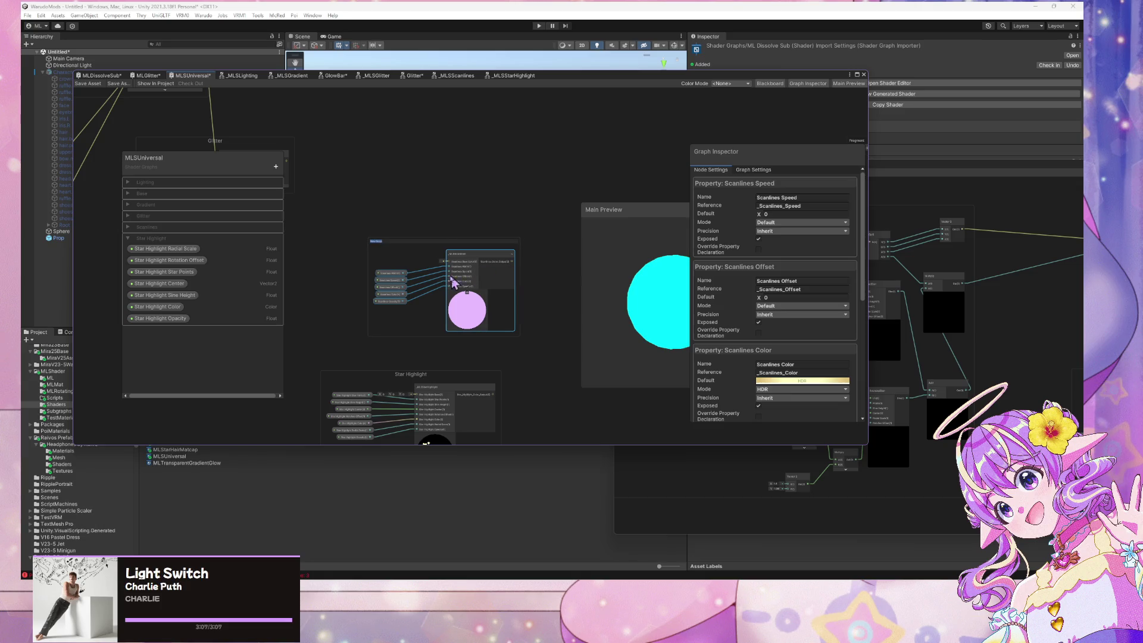
pyautogui.press('BackSpace')
pyautogui.press('Return')
# Move the Star Highlight group above Scanlines and open the _MLSStarHighlight subgraph
pyautogui.moveTo(418, 380); pyautogui.dragTo(443, 128)
pyautogui.moveTo(459, 260); pyautogui.dragTo(529, 280)
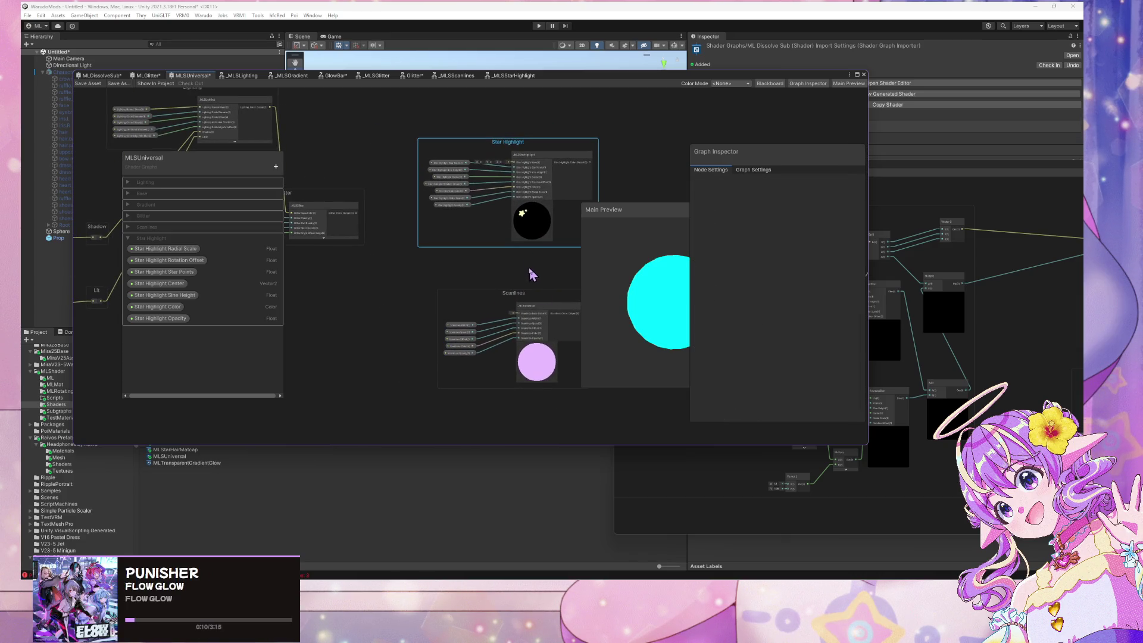
pyautogui.scroll(3)
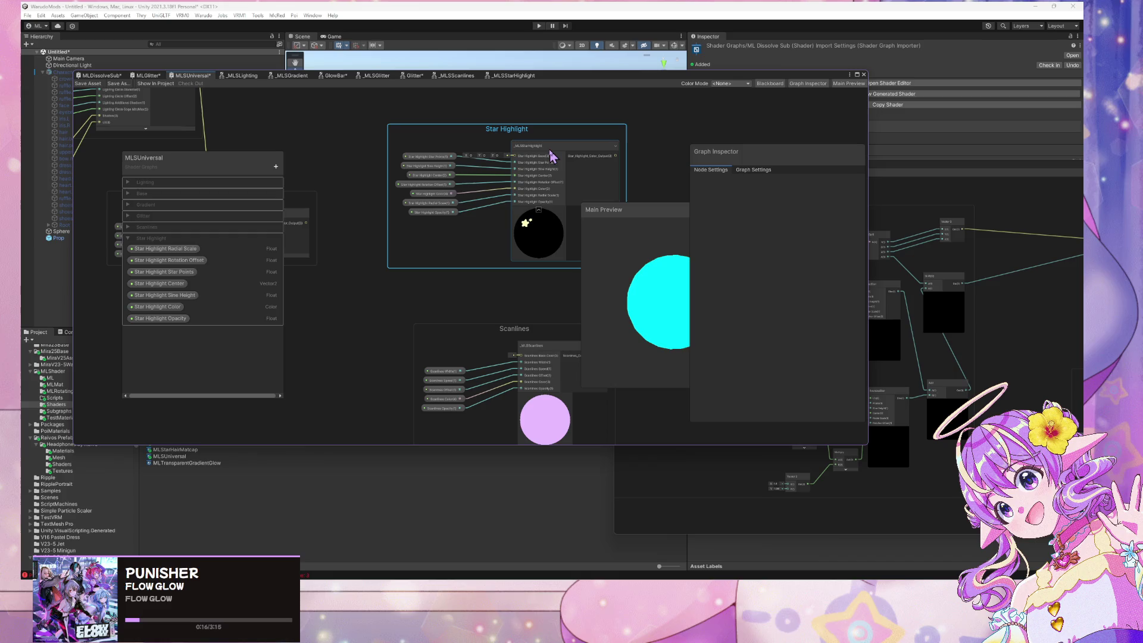
pyautogui.click(548, 153)
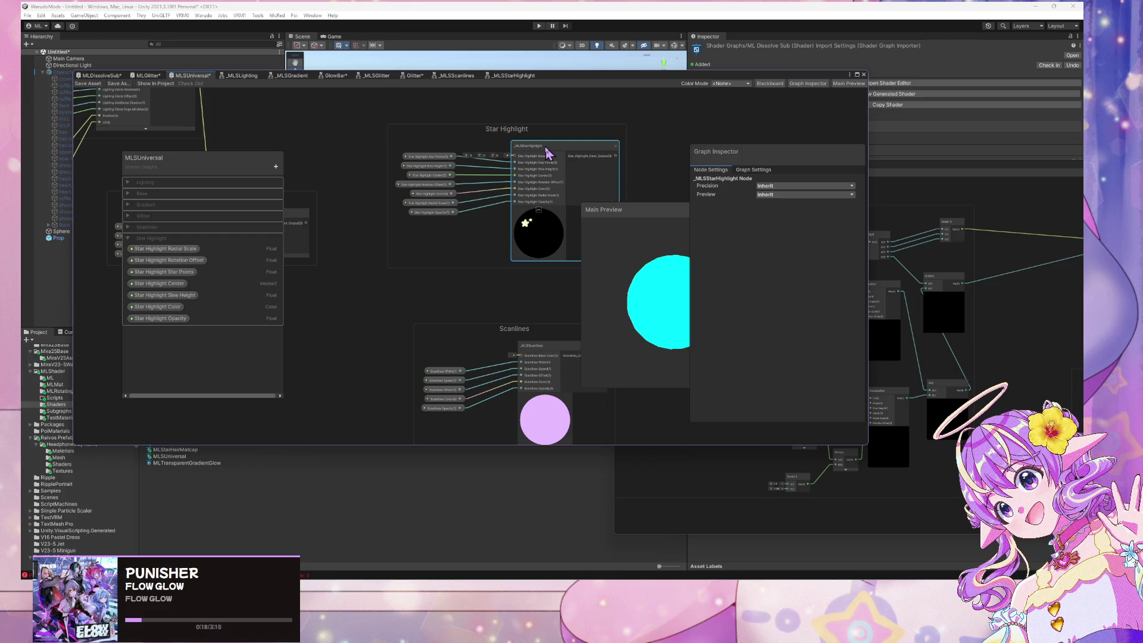
pyautogui.doubleClick(541, 153)
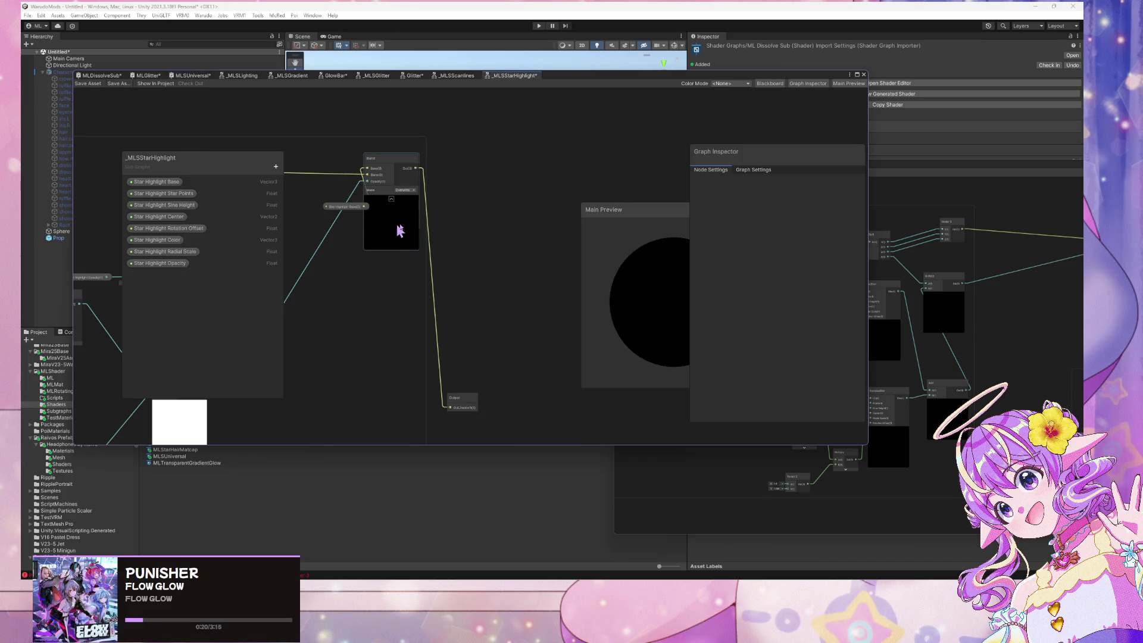
# Rename the Star Highlight Base property to Star Highlight Base Color
pyautogui.moveTo(500, 195); pyautogui.dragTo(415, 193)
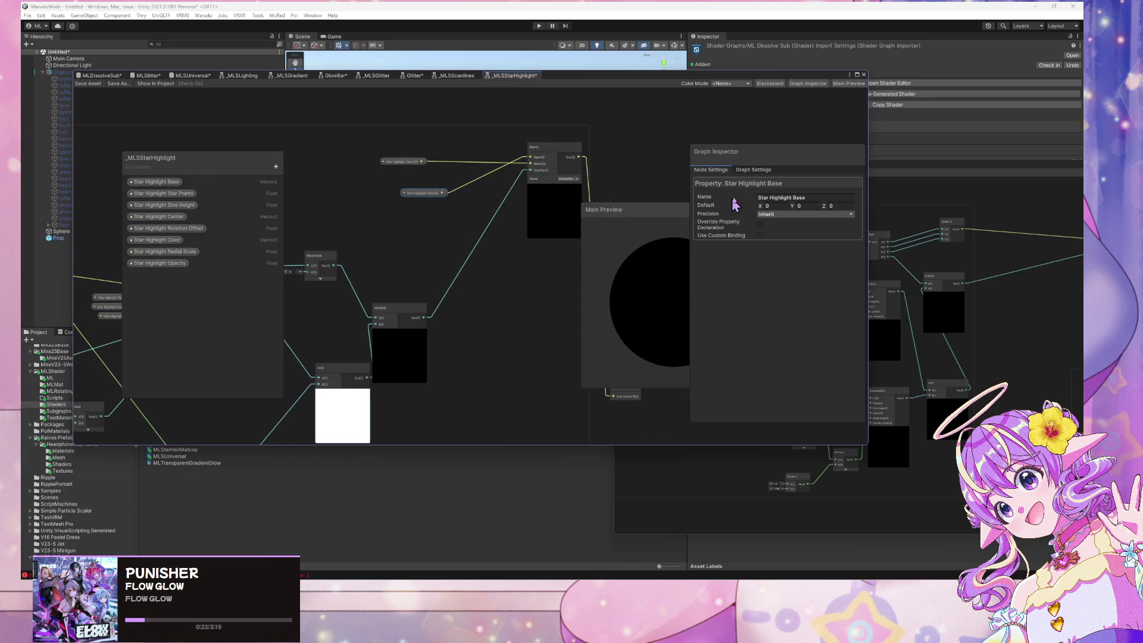
pyautogui.click(815, 198)
pyautogui.click(817, 197)
pyautogui.write('Col')
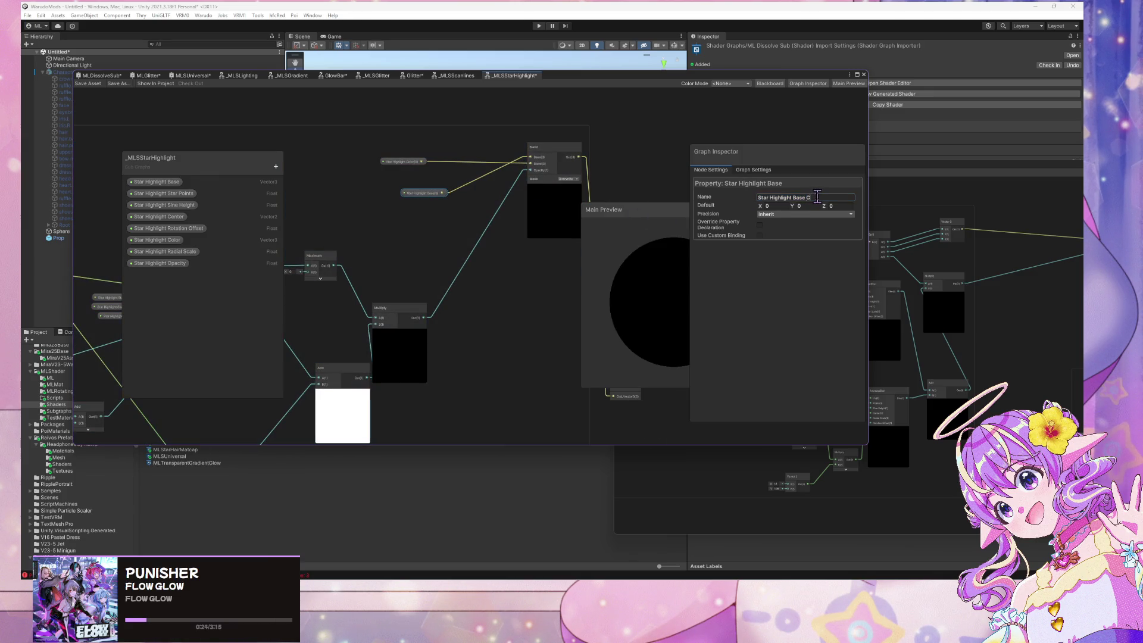
pyautogui.write('or')
pyautogui.press('Return')
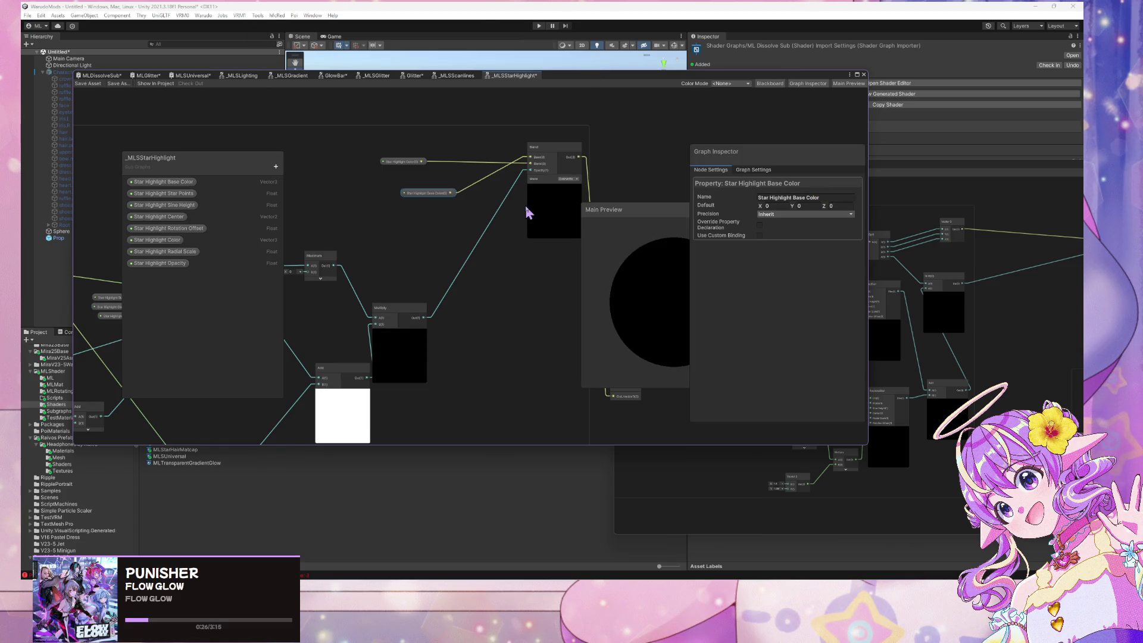
# Add a Branch On Input Connection node fed by Star Highlight Base Color
pyautogui.moveTo(527, 214); pyautogui.dragTo(503, 315)
pyautogui.moveTo(392, 293); pyautogui.dragTo(324, 182)
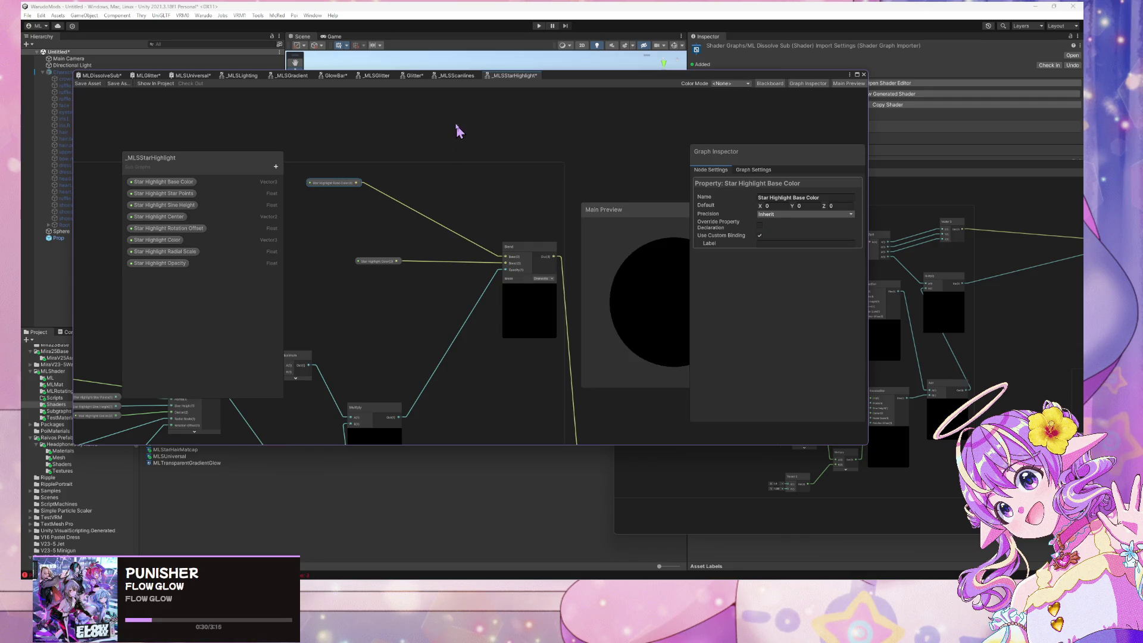
pyautogui.click(459, 140)
pyautogui.press('space')
pyautogui.write('connec')
pyautogui.press('Return')
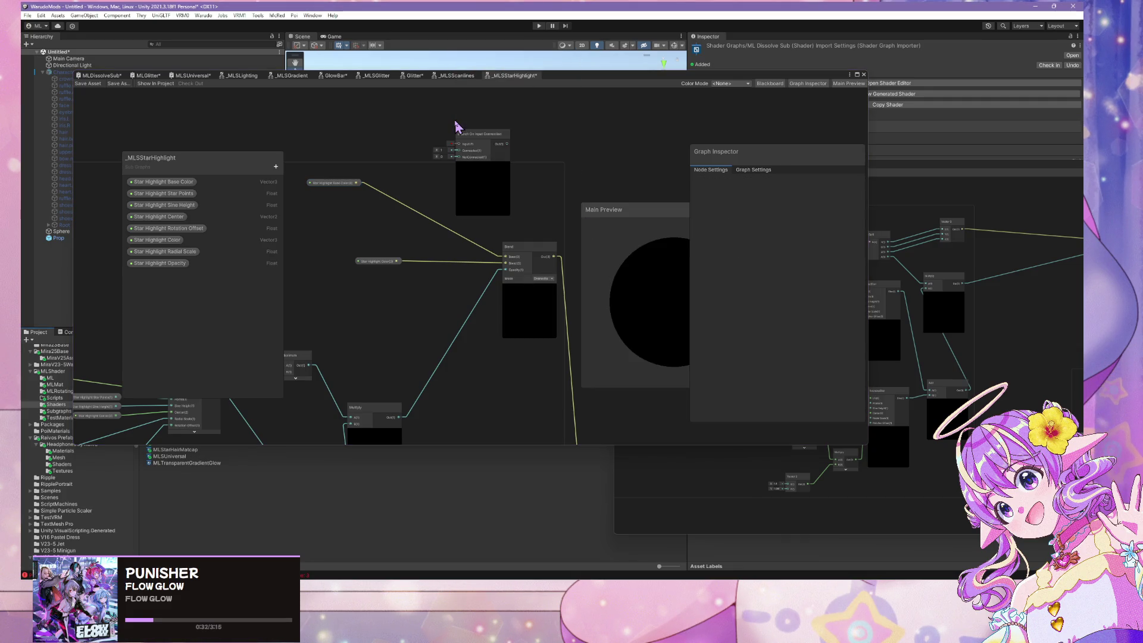
pyautogui.moveTo(475, 146); pyautogui.dragTo(441, 182)
pyautogui.moveTo(358, 183); pyautogui.dragTo(424, 195)
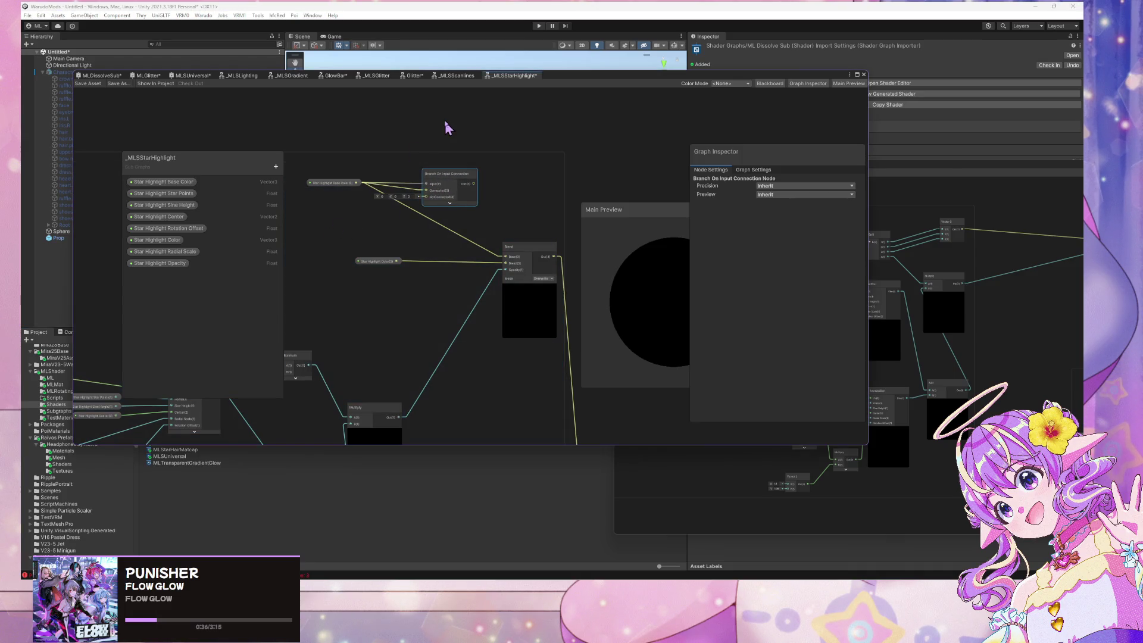
# Add a light purple E7BDFF Color node wired into the Blend base, and move the Output node beside it
pyautogui.click(447, 127)
pyautogui.press('space')
pyautogui.write('color')
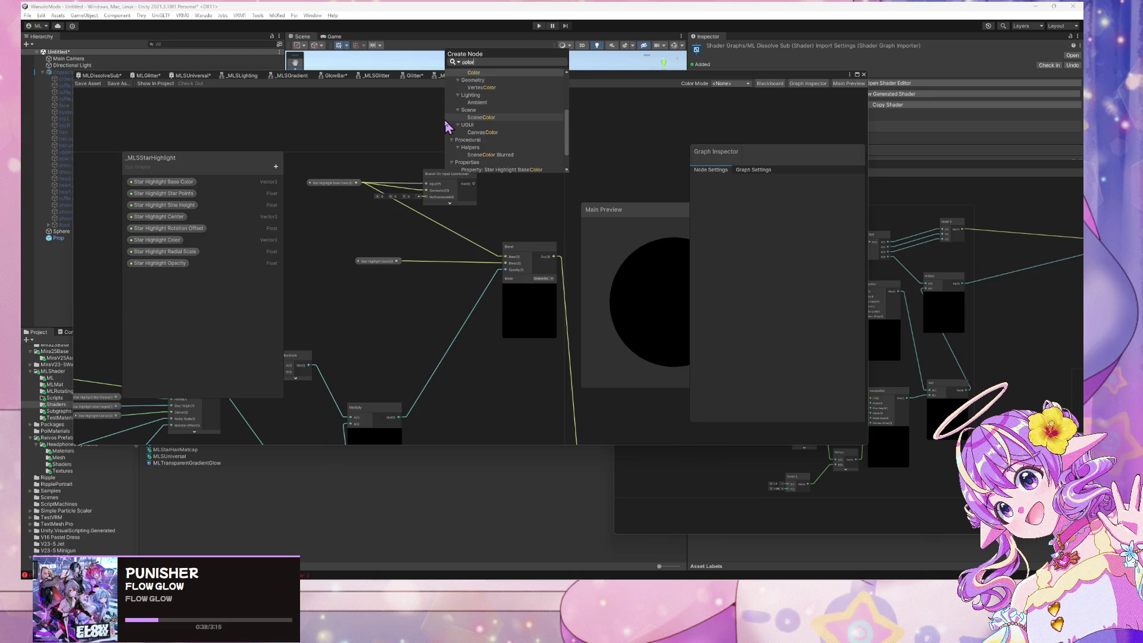
pyautogui.click(473, 109)
pyautogui.moveTo(497, 146); pyautogui.dragTo(426, 197)
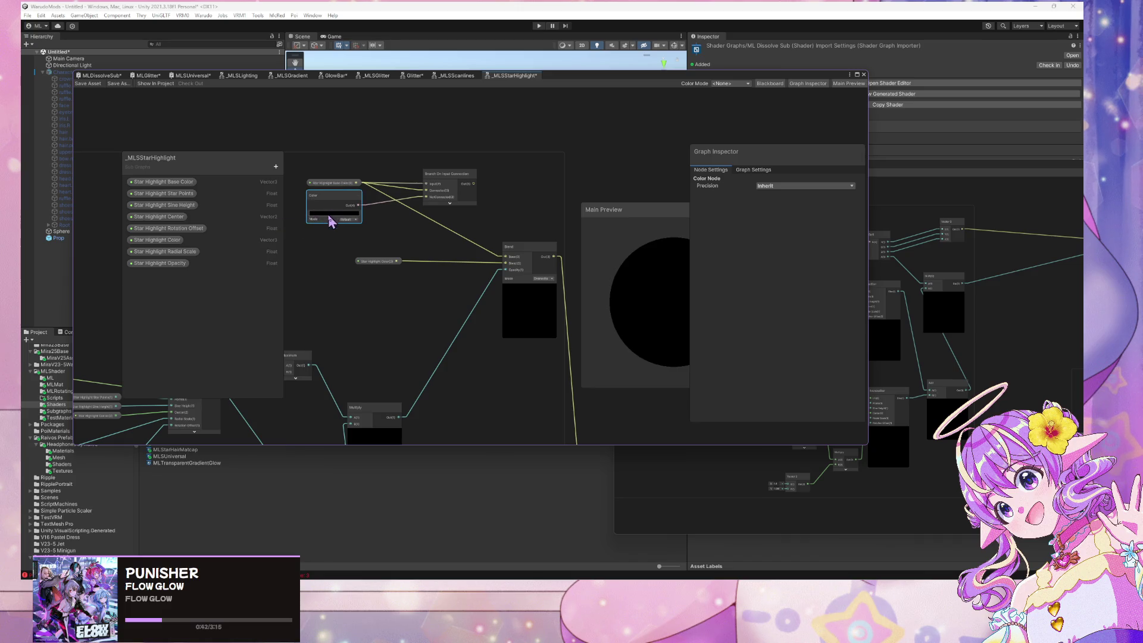
pyautogui.click(331, 217)
pyautogui.click(338, 413)
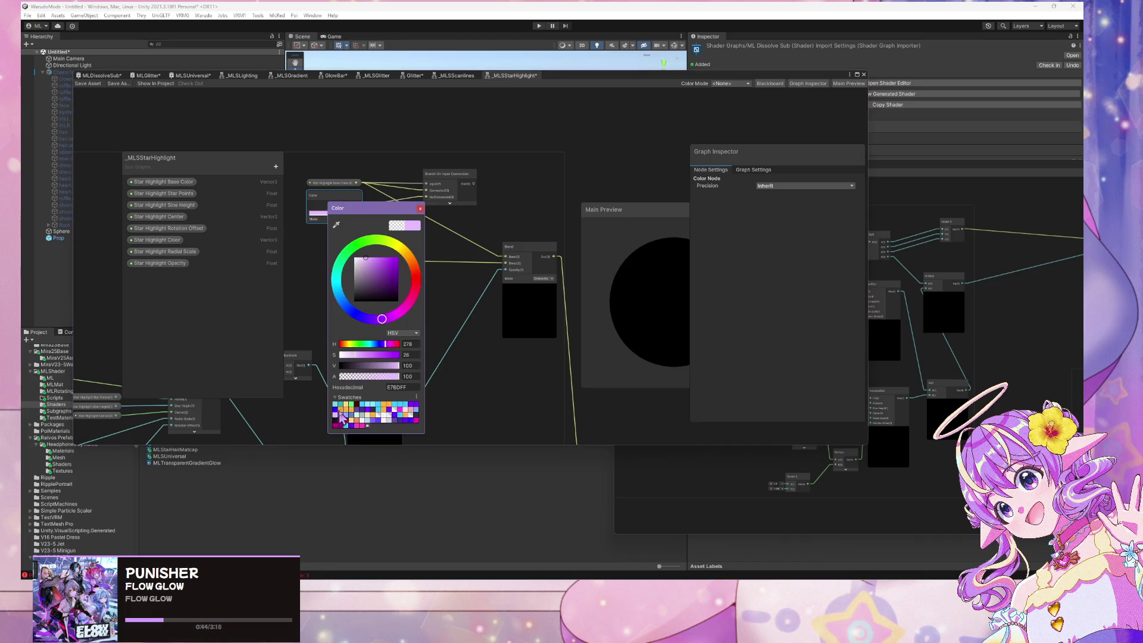
pyautogui.click(421, 209)
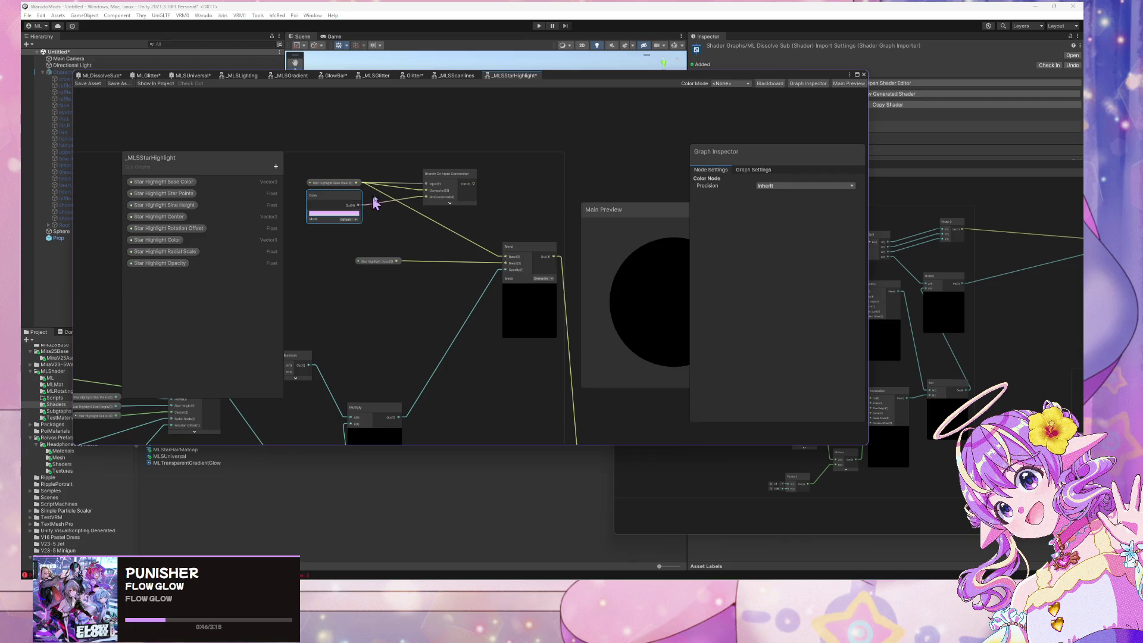
pyautogui.moveTo(473, 183); pyautogui.dragTo(505, 256)
pyautogui.click(624, 108)
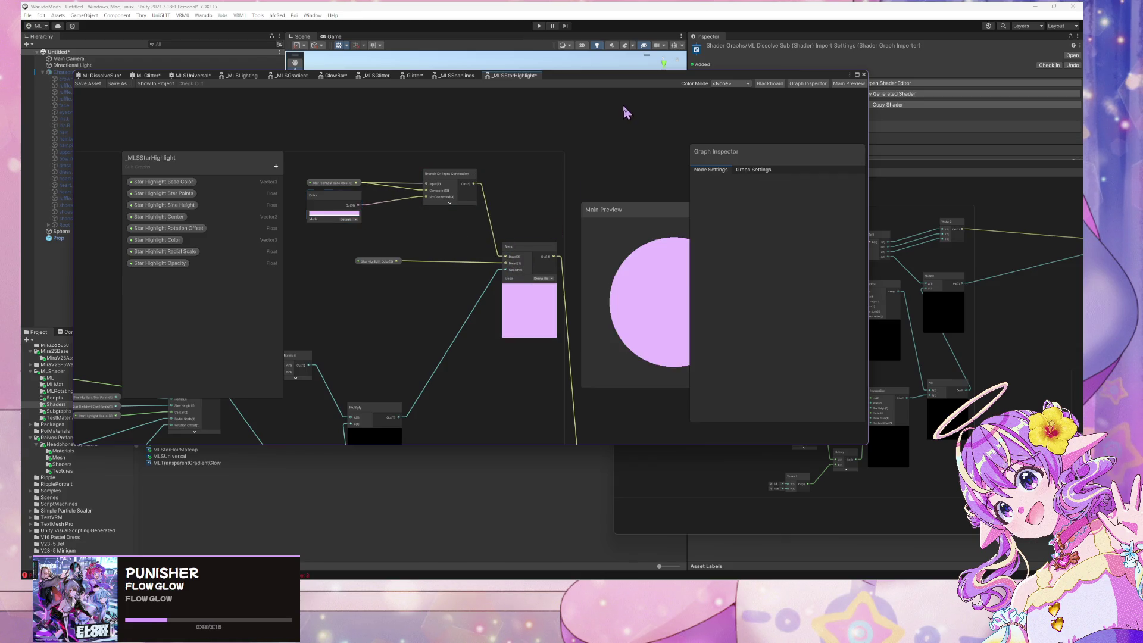
pyautogui.scroll(-3)
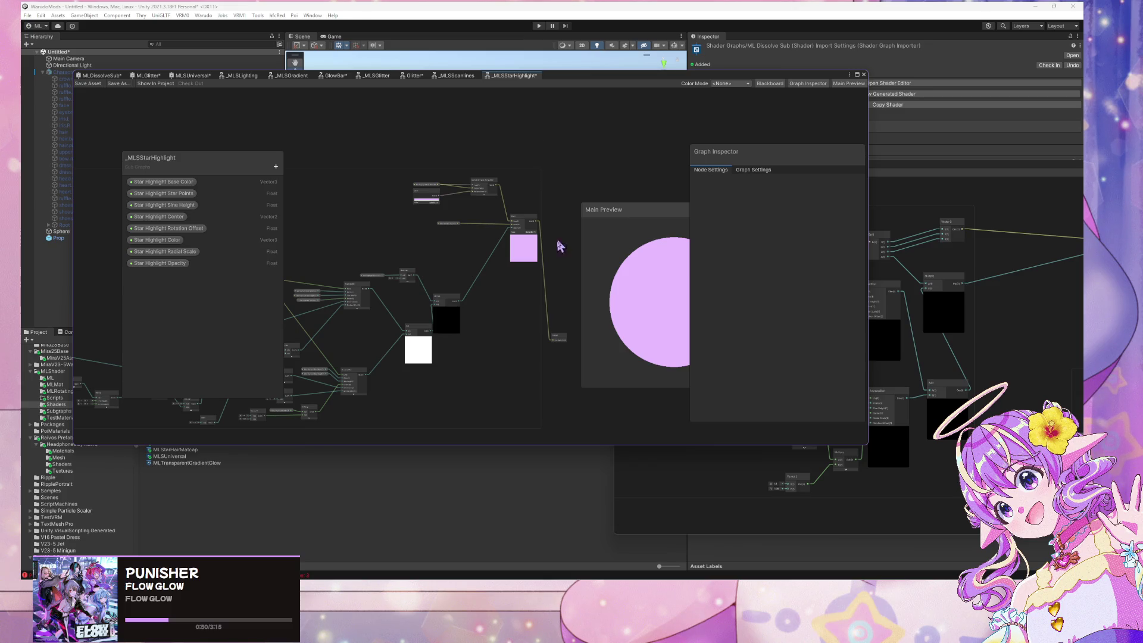
pyautogui.moveTo(557, 339); pyautogui.dragTo(575, 227)
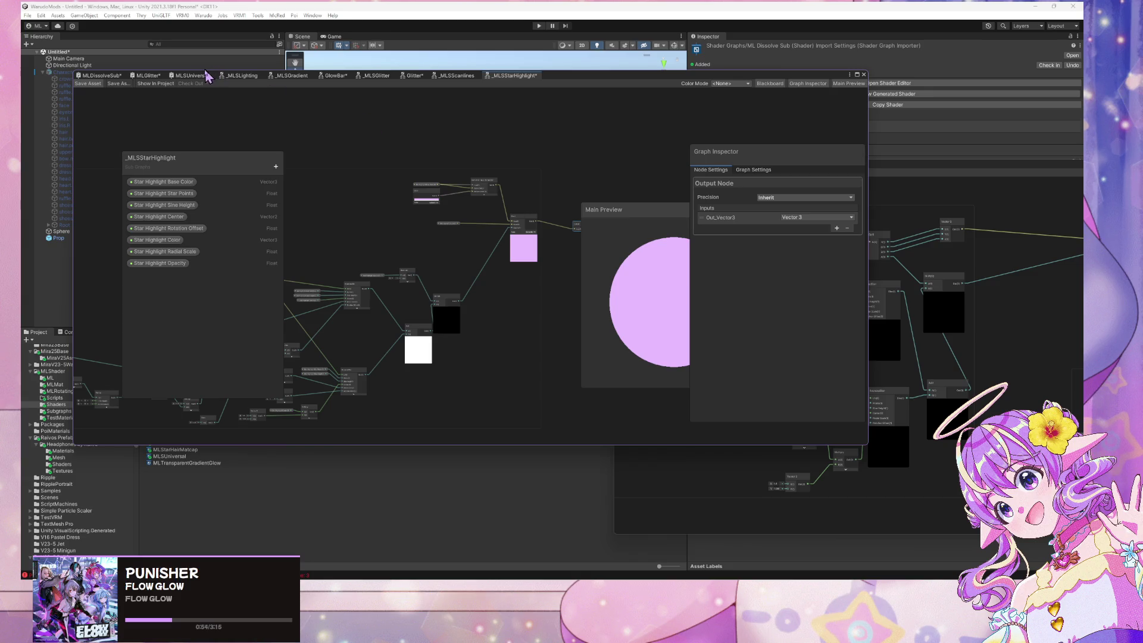
# In MLSUniversal, chain Glitter into Star Highlight and Star Highlight into Scanlines Base Color
pyautogui.click(199, 77)
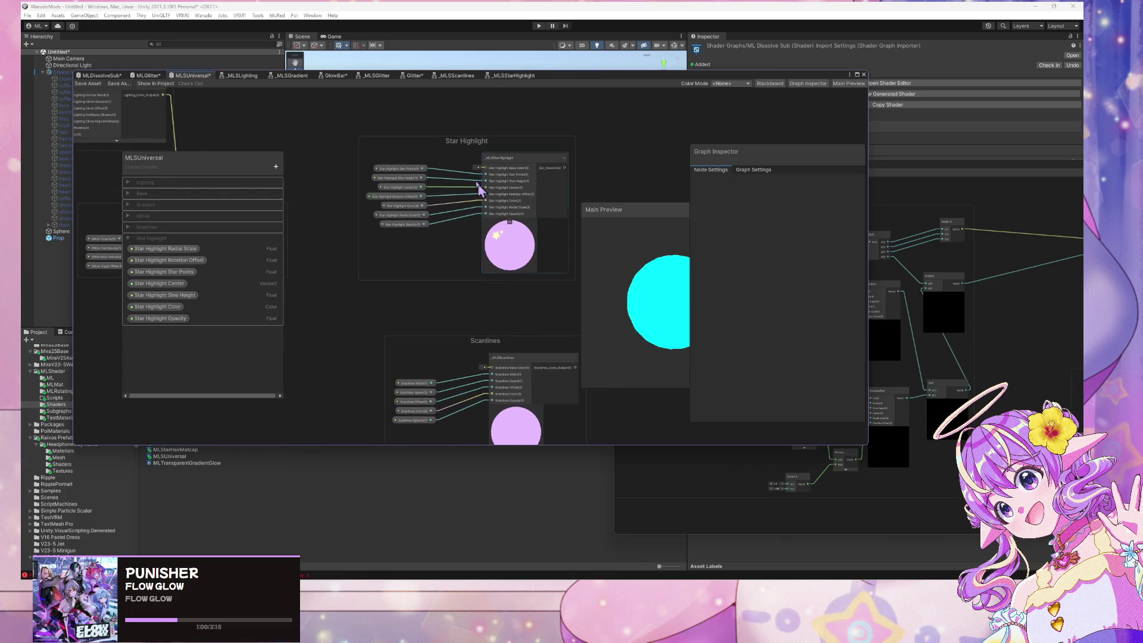
pyautogui.moveTo(386, 174); pyautogui.dragTo(391, 169)
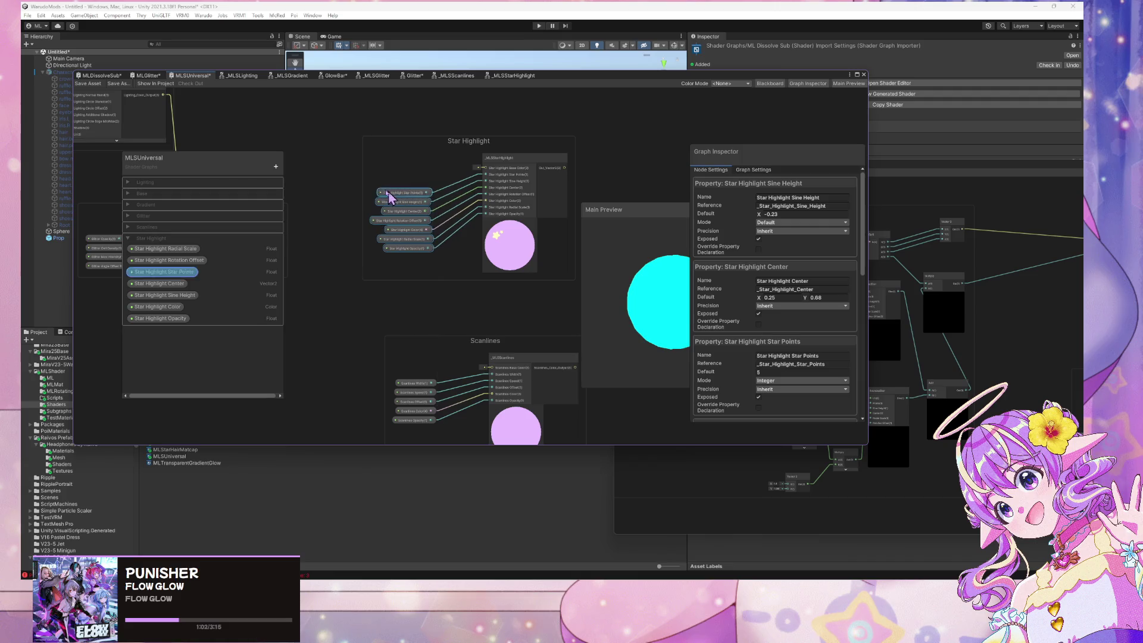
pyautogui.scroll(-3)
pyautogui.moveTo(396, 228); pyautogui.dragTo(498, 190)
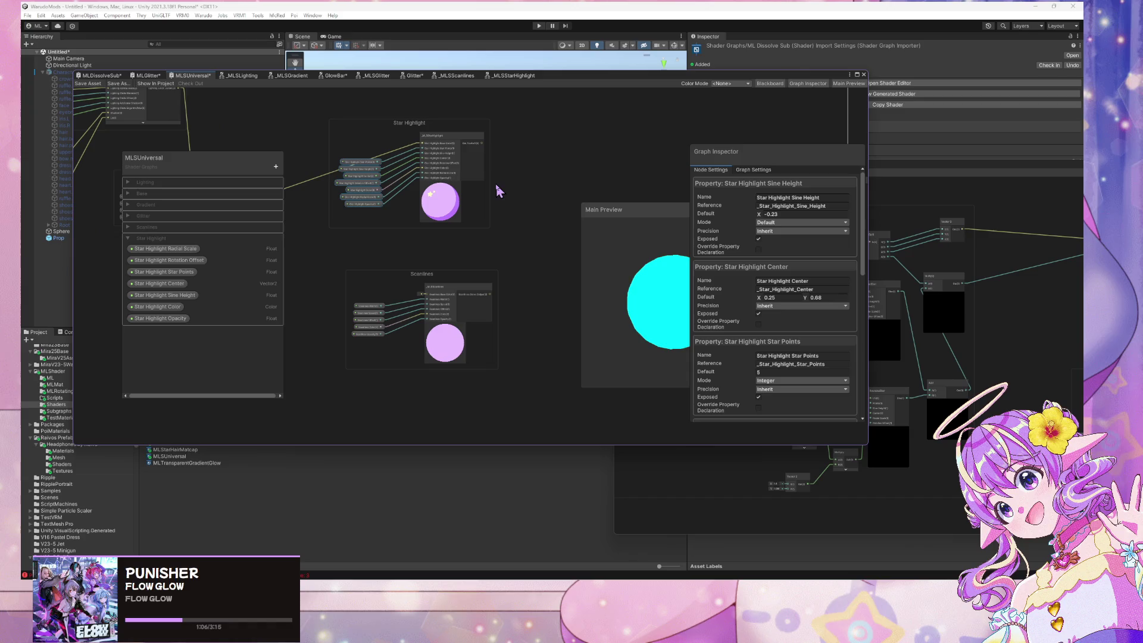
pyautogui.moveTo(485, 145); pyautogui.dragTo(426, 294)
# Set the Star Highlight Opacity property's default value to 0
pyautogui.scroll(3)
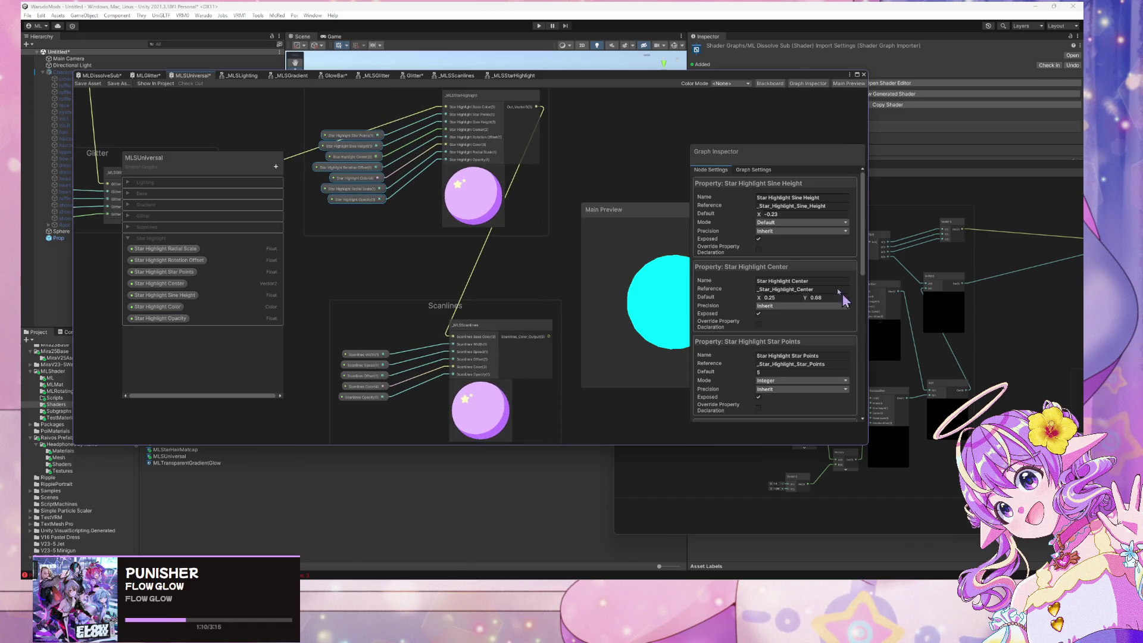
pyautogui.scroll(-3)
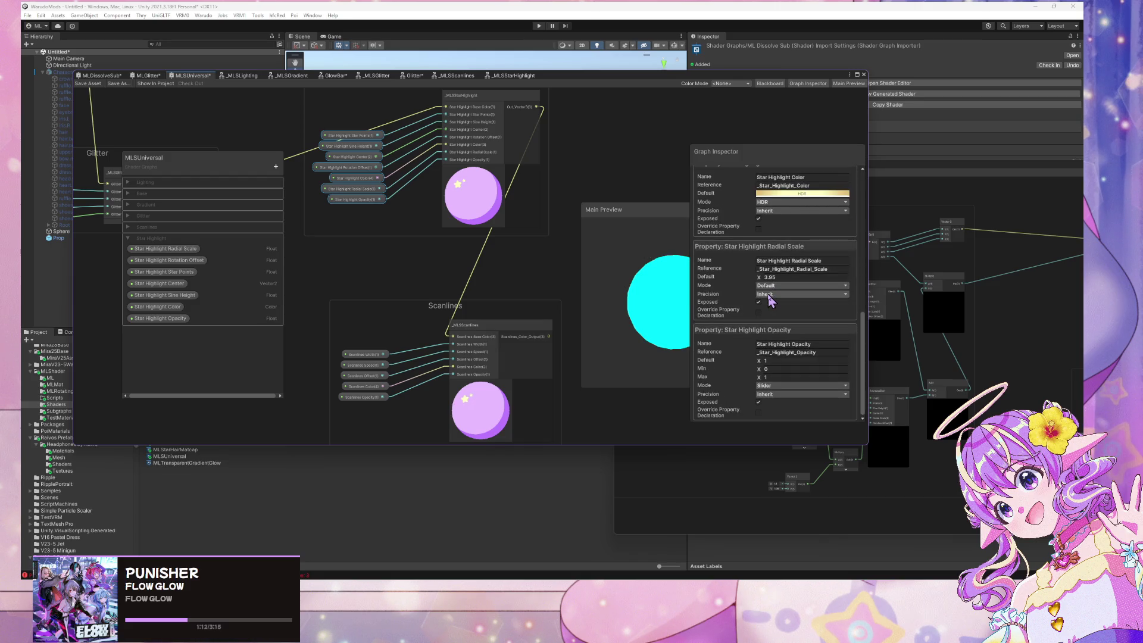
pyautogui.click(640, 182)
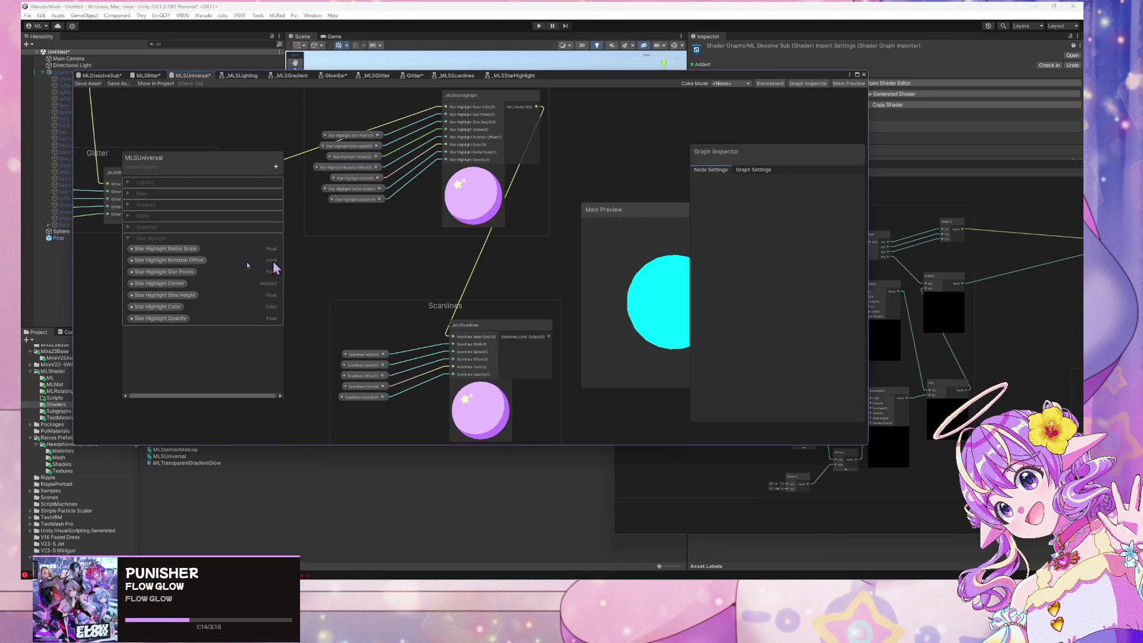
pyautogui.click(158, 318)
pyautogui.click(768, 213)
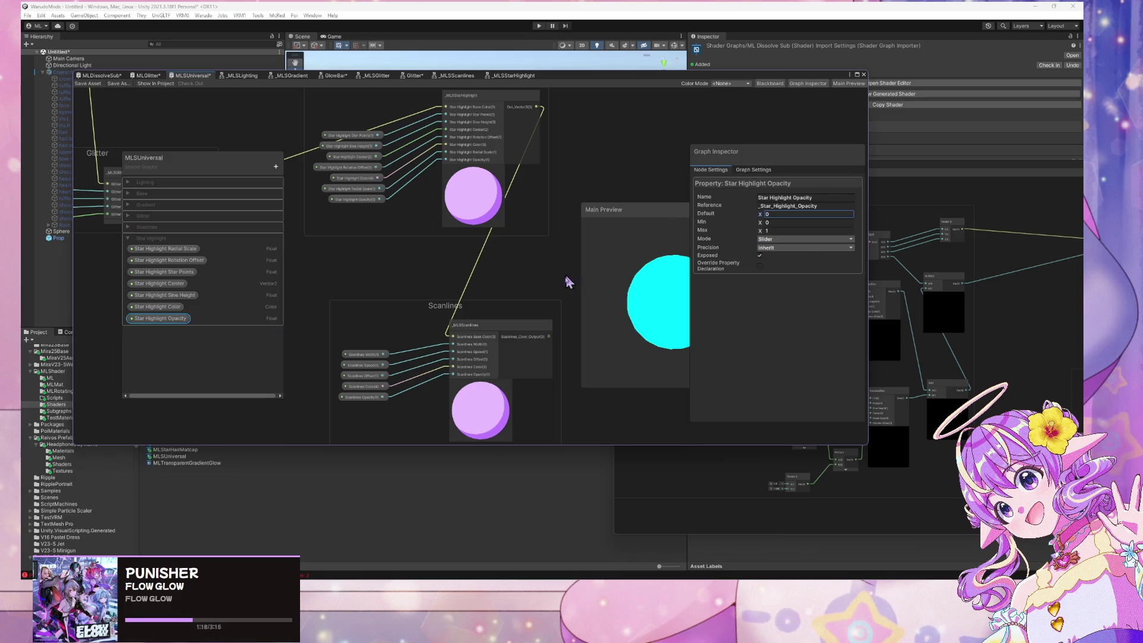
# Move the Scanlines group up-right and nudge Star Highlight down-left beside it
pyautogui.moveTo(454, 327); pyautogui.dragTo(710, 179)
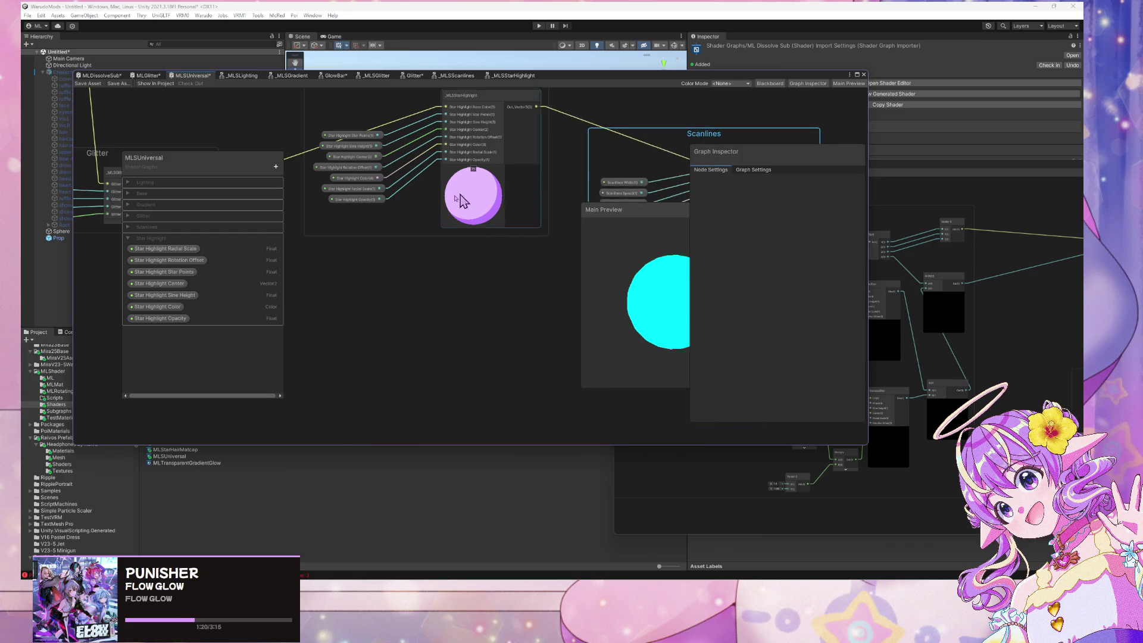
pyautogui.scroll(-3)
pyautogui.moveTo(437, 151); pyautogui.dragTo(431, 184)
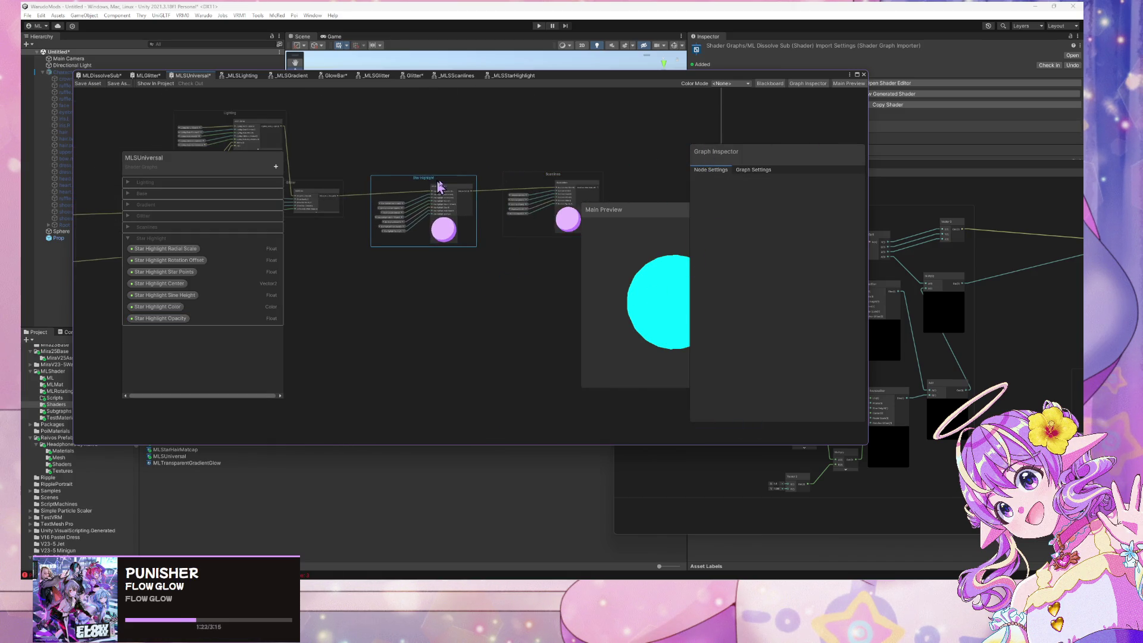
# Reposition the Glitter and Scanlines groups up and to the right
pyautogui.moveTo(557, 177); pyautogui.dragTo(554, 182)
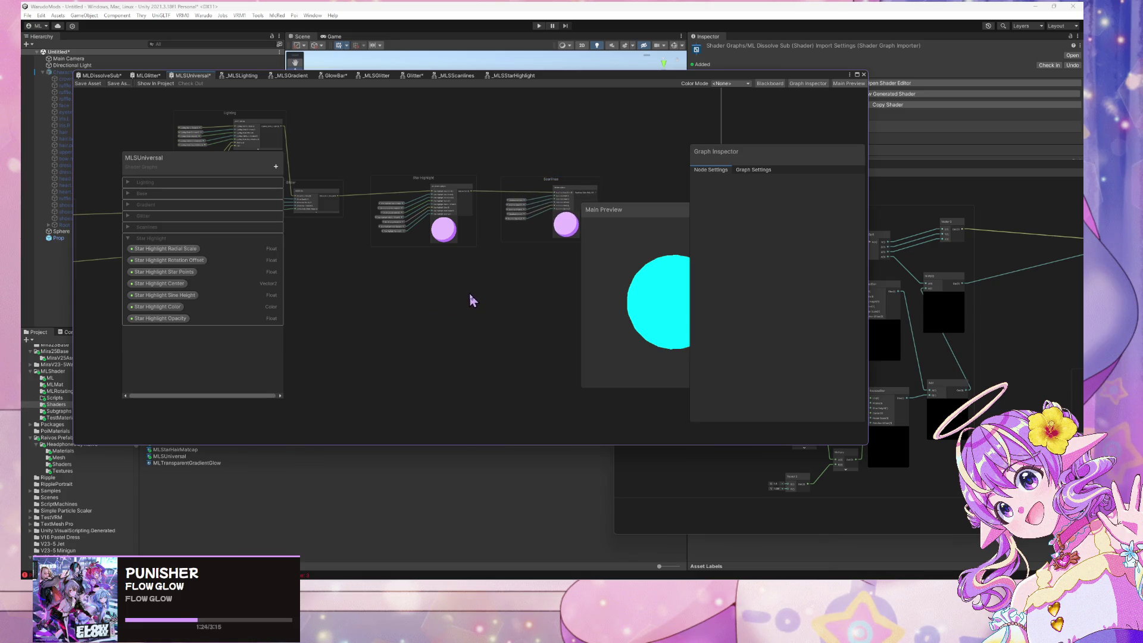
pyautogui.press('a')
pyautogui.moveTo(394, 244); pyautogui.dragTo(408, 230)
pyautogui.click(527, 238)
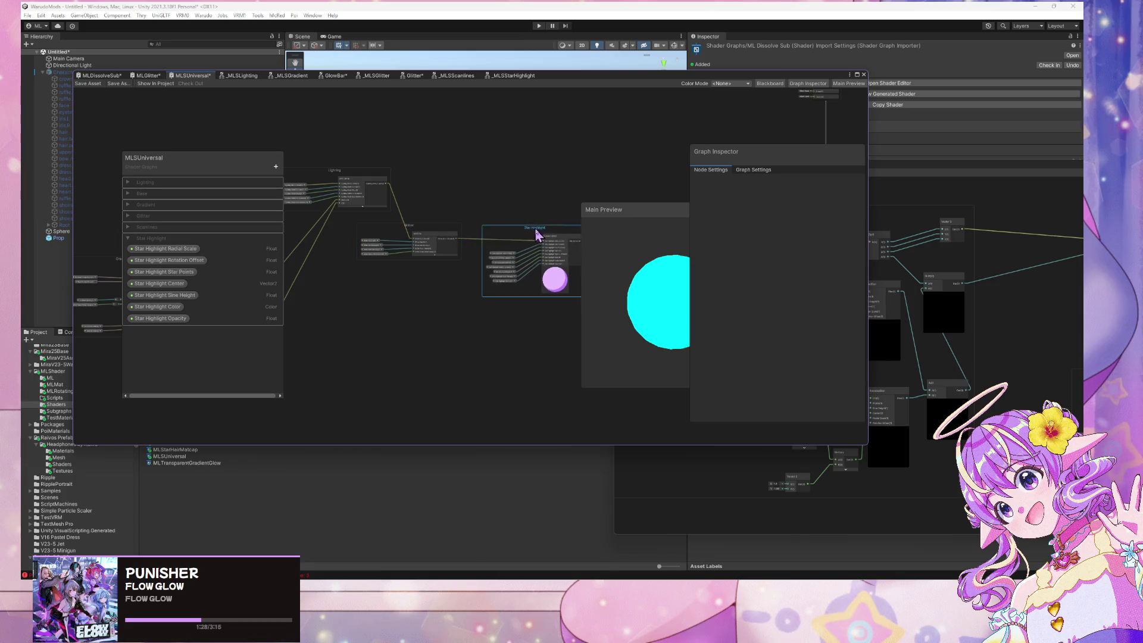
pyautogui.press('a')
pyautogui.click(487, 231)
pyautogui.moveTo(486, 231); pyautogui.dragTo(507, 224)
pyautogui.click(422, 207)
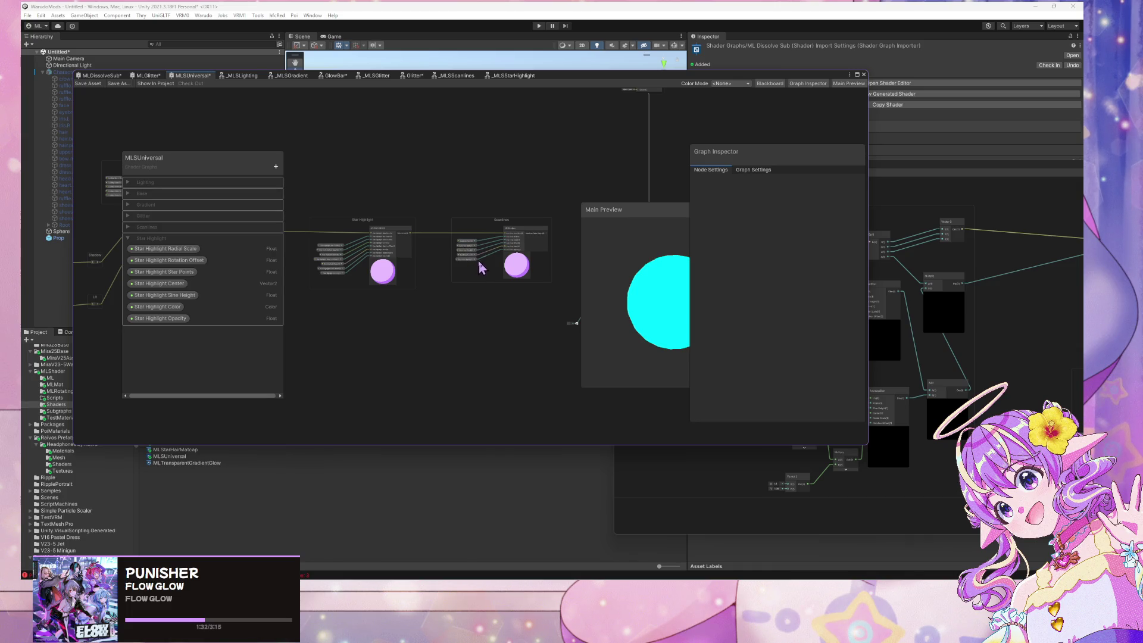
# Move the Lighting group up-right and the Gradient group to the left
pyautogui.moveTo(296, 337); pyautogui.dragTo(535, 370)
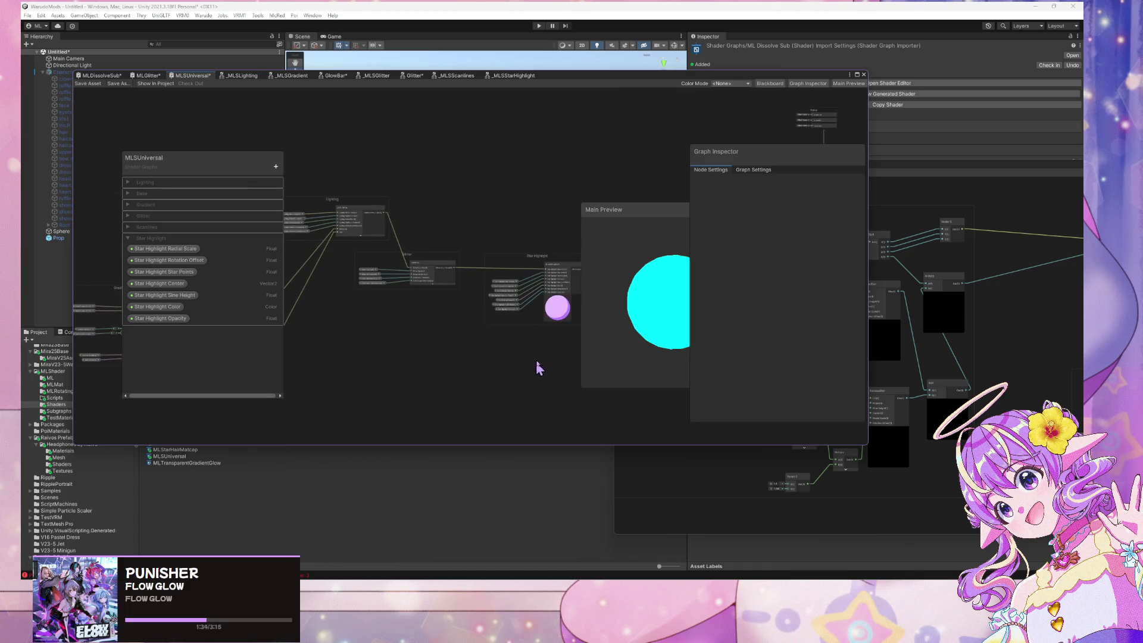
pyautogui.moveTo(359, 205); pyautogui.dragTo(593, 199)
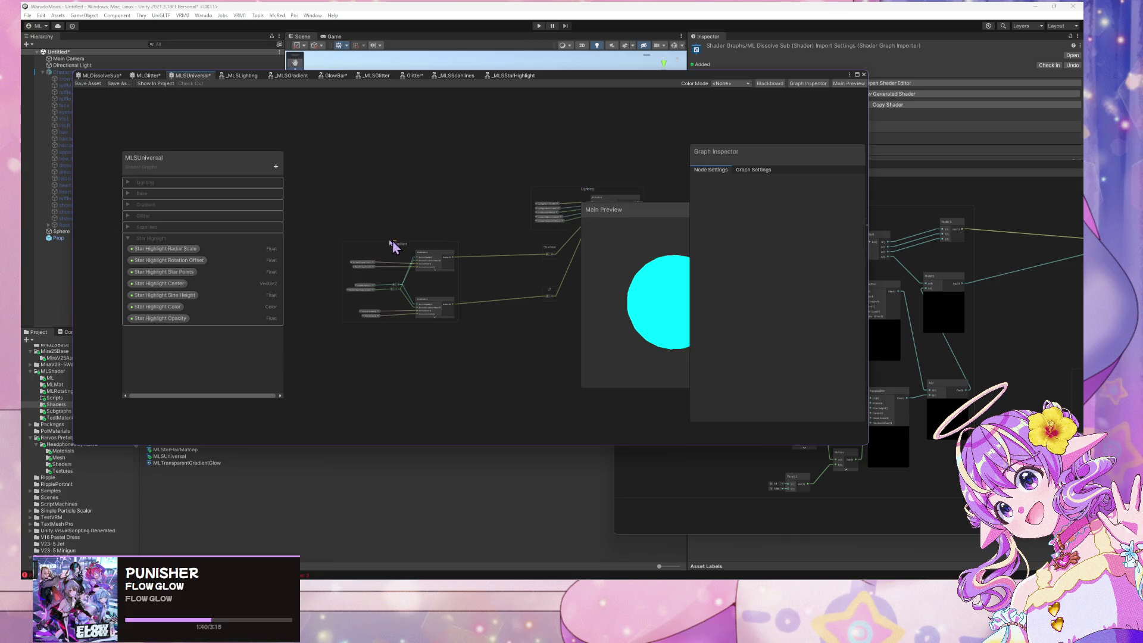
pyautogui.moveTo(385, 247); pyautogui.dragTo(280, 248)
pyautogui.moveTo(558, 310); pyautogui.dragTo(509, 258)
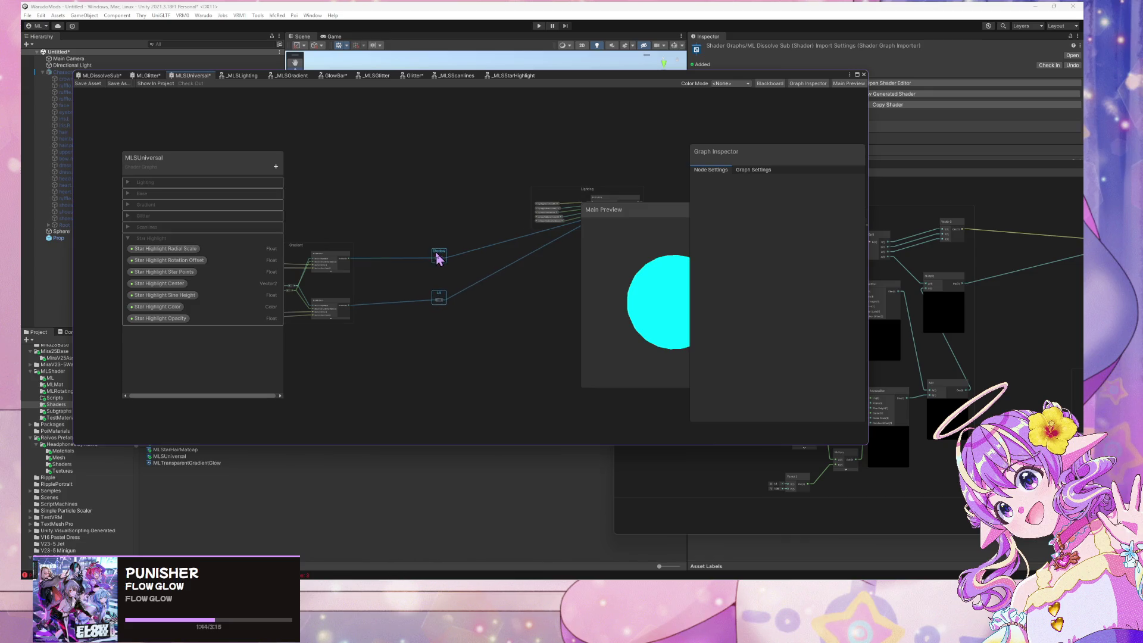
pyautogui.press('f')
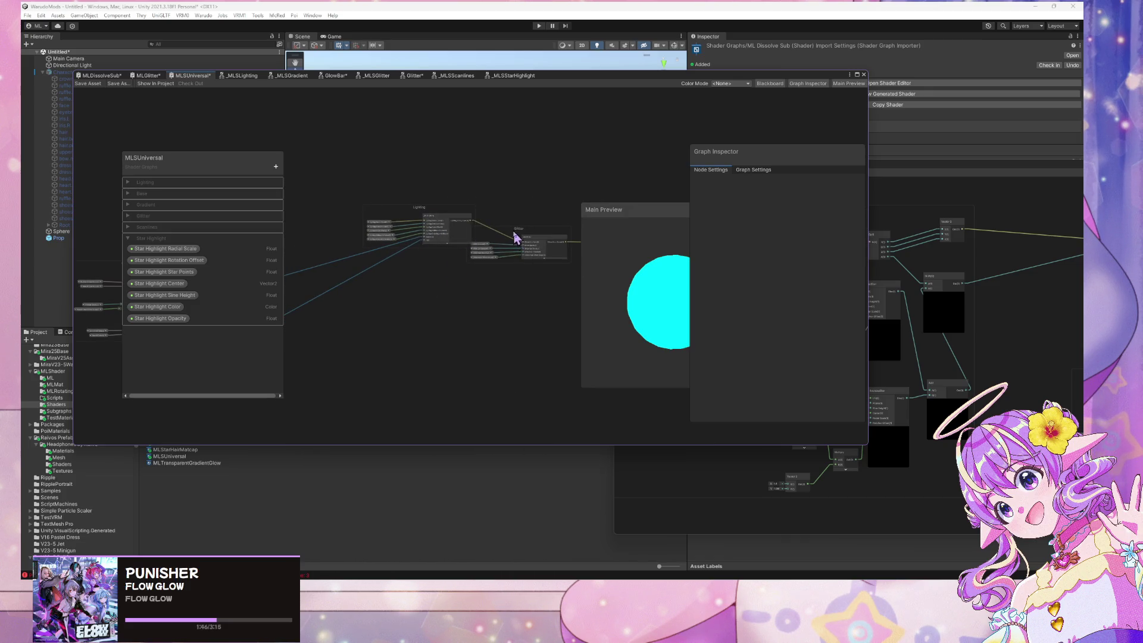
# Move the Star group and both reroute nodes up, and the Gradient group down
pyautogui.moveTo(547, 215); pyautogui.dragTo(390, 234)
pyautogui.moveTo(525, 255); pyautogui.dragTo(390, 229)
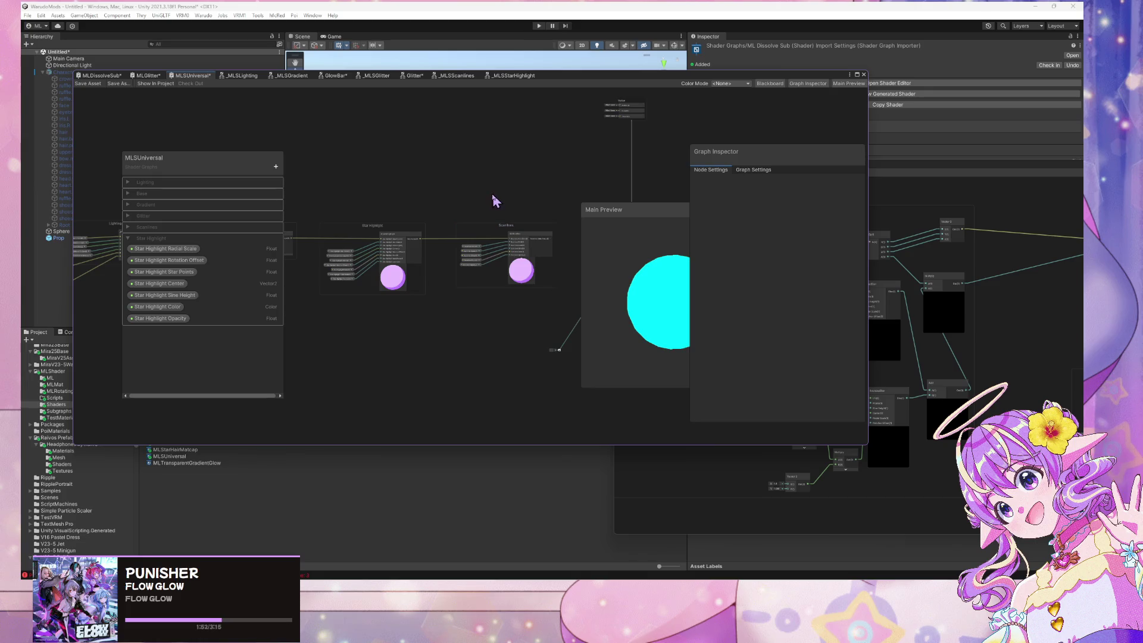
pyautogui.scroll(-3)
pyautogui.scroll(3)
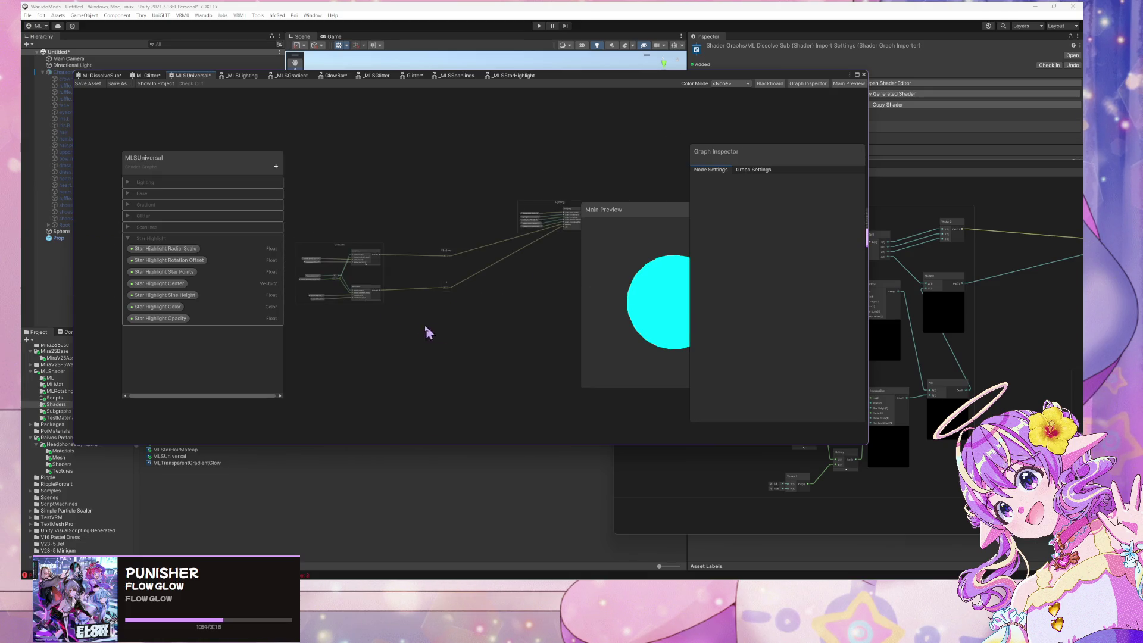
pyautogui.moveTo(339, 252); pyautogui.dragTo(338, 199)
pyautogui.moveTo(462, 308); pyautogui.dragTo(466, 258)
pyautogui.moveTo(361, 205); pyautogui.dragTo(370, 270)
pyautogui.scroll(3)
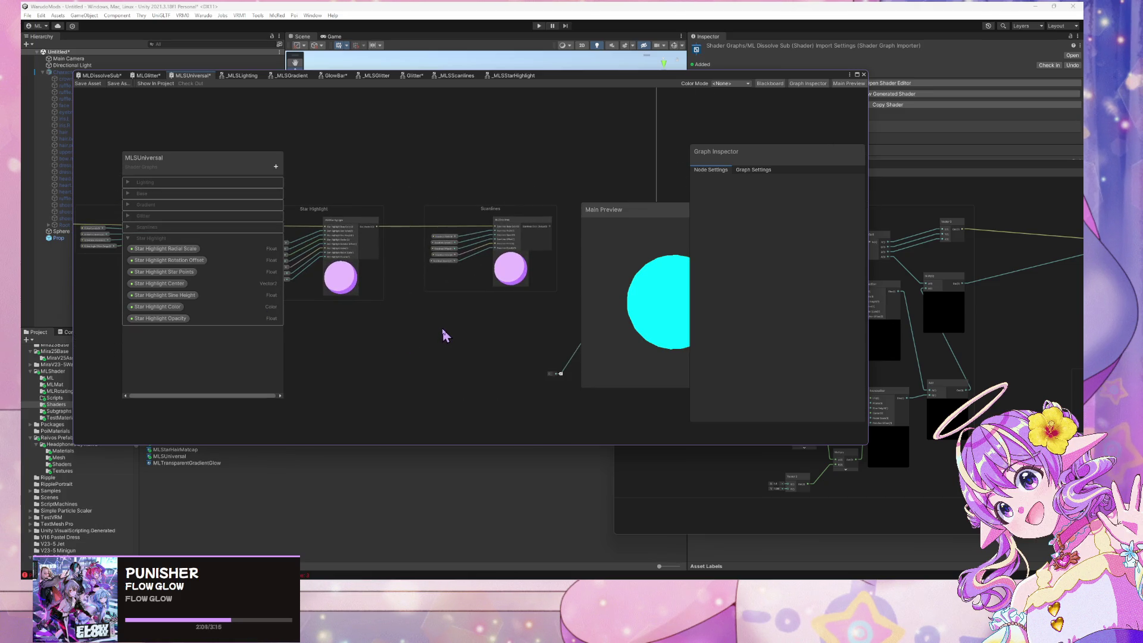
pyautogui.scroll(3)
pyautogui.scroll(-3)
# Replace the old Scanlines-to-Fragment wire with a direct connection from Scanlines to the Fragment node
pyautogui.moveTo(456, 361); pyautogui.dragTo(449, 398)
pyautogui.scroll(-3)
pyautogui.scroll(-3)
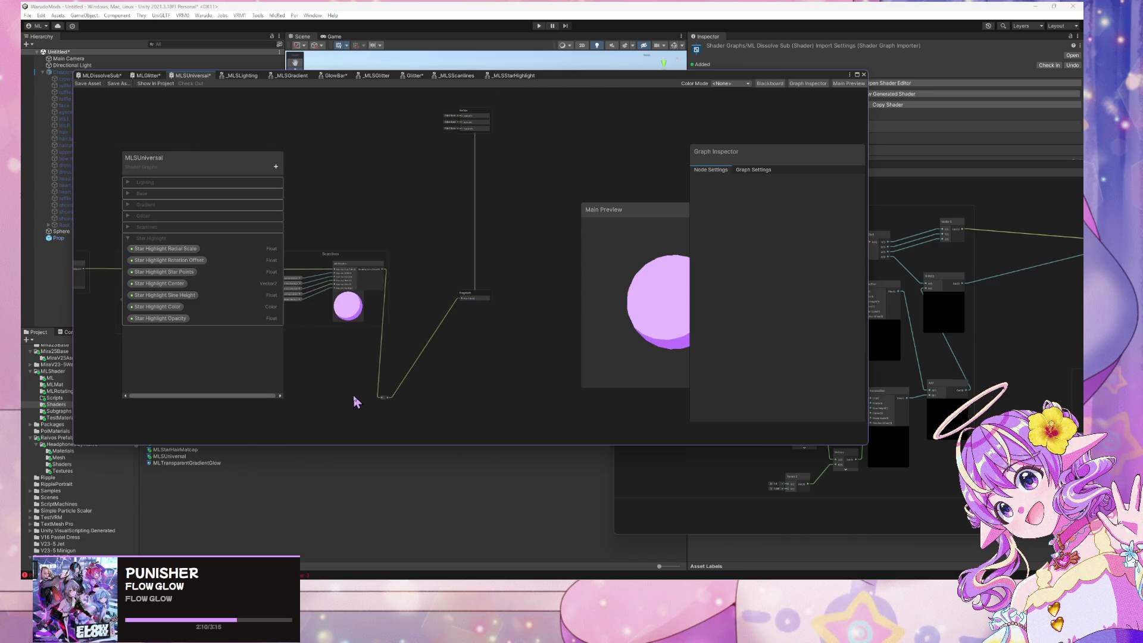
pyautogui.click(381, 398)
pyautogui.press('Delete')
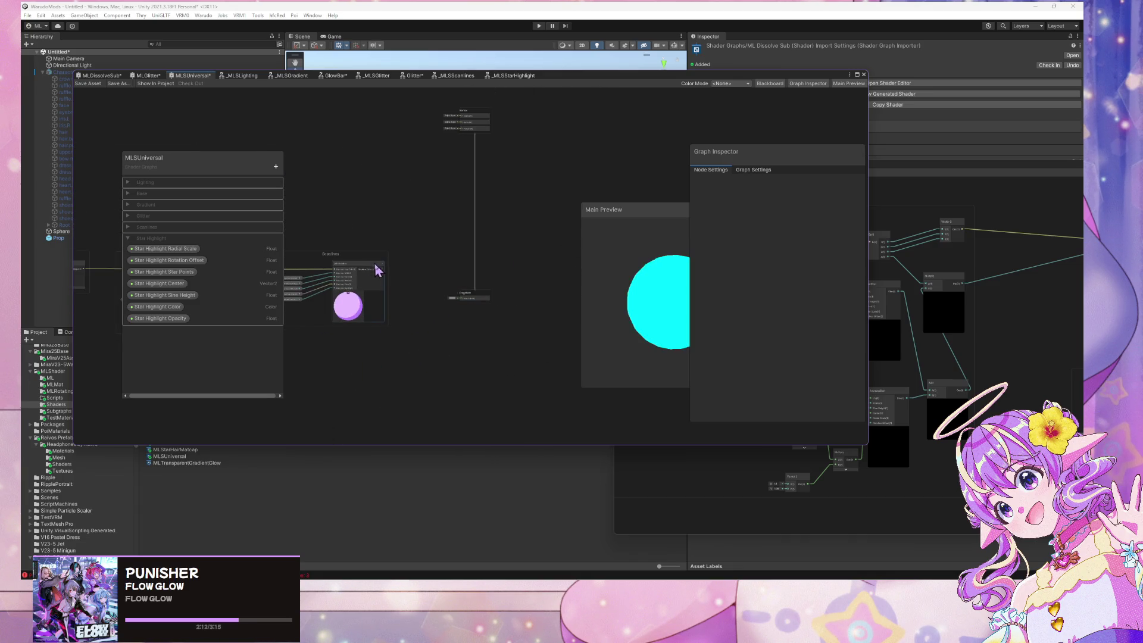
pyautogui.moveTo(469, 305); pyautogui.dragTo(569, 267)
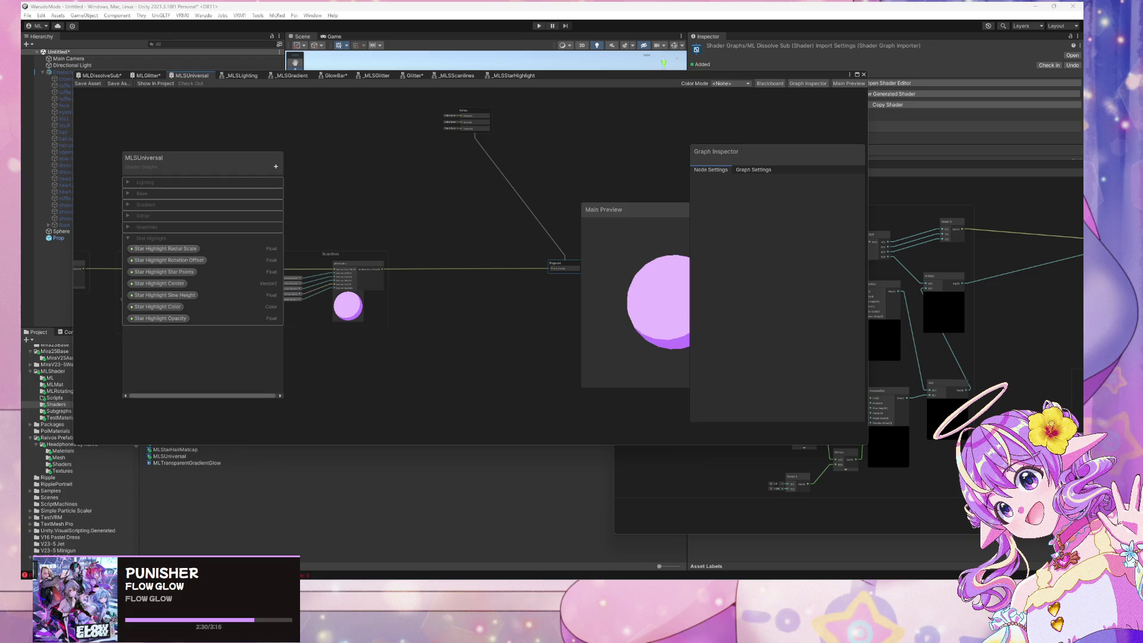
# Place the Vector node above the Fragment node and uncover the Scene view's purple sphere
pyautogui.moveTo(538, 290); pyautogui.dragTo(434, 306)
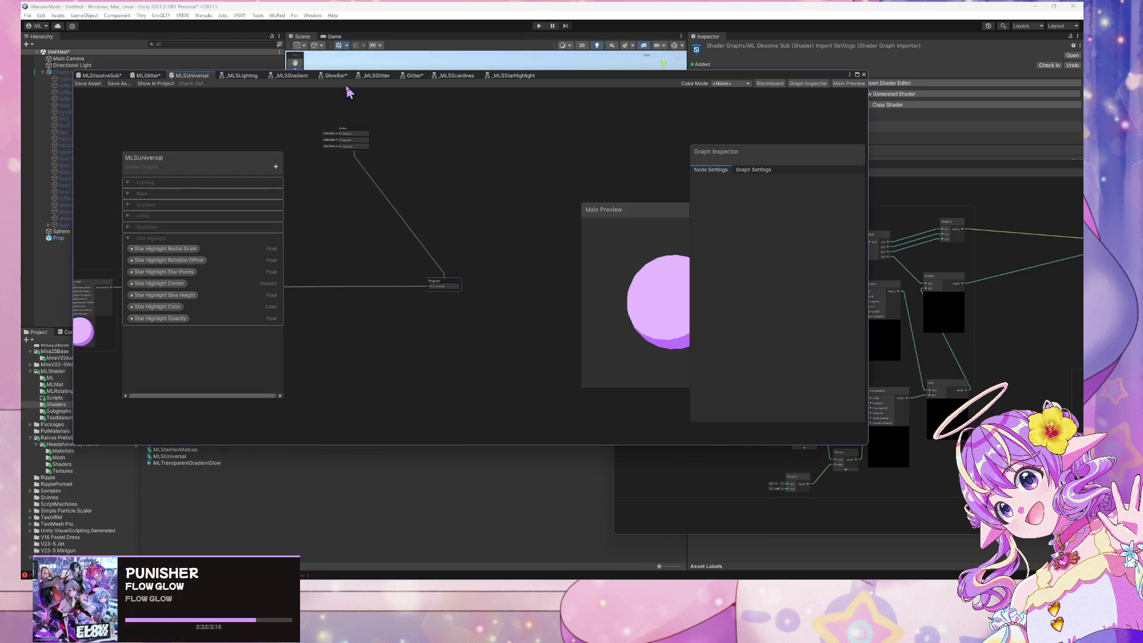
pyautogui.moveTo(349, 134); pyautogui.dragTo(445, 232)
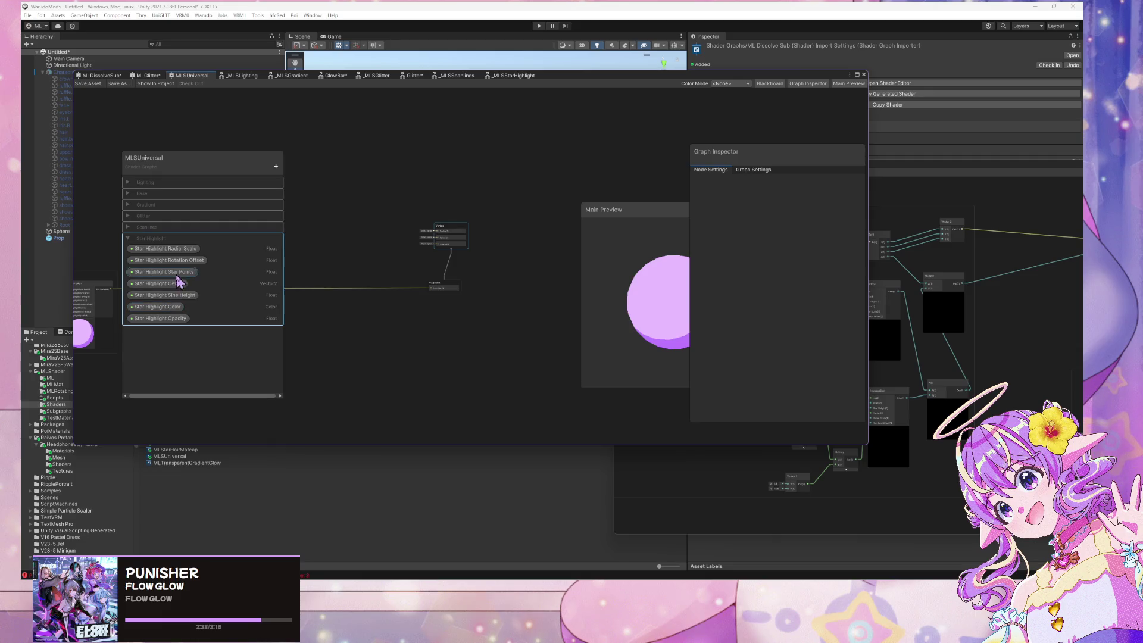
pyautogui.moveTo(316, 319); pyautogui.dragTo(490, 308)
pyautogui.scroll(3)
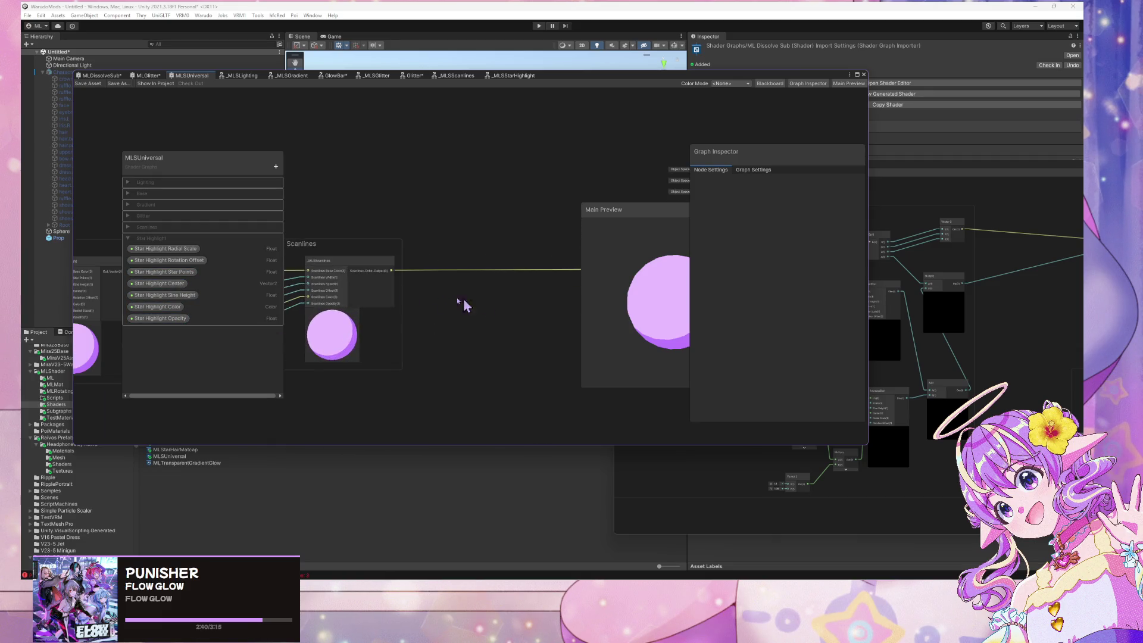
pyautogui.scroll(-3)
pyautogui.moveTo(297, 262); pyautogui.dragTo(434, 258)
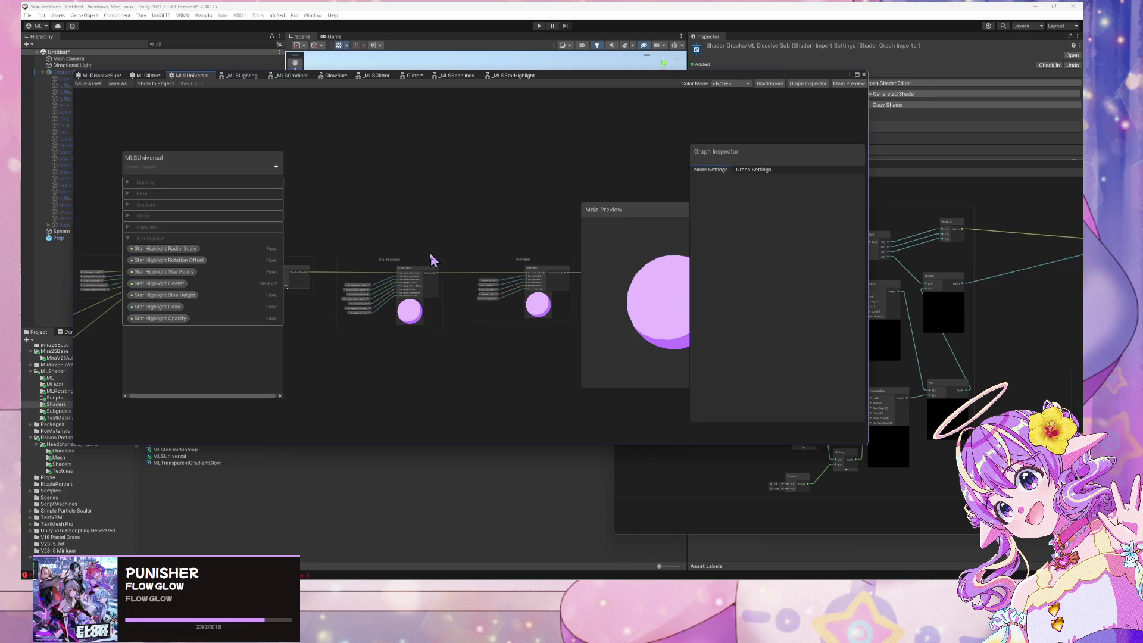
pyautogui.moveTo(662, 81); pyautogui.dragTo(646, 246)
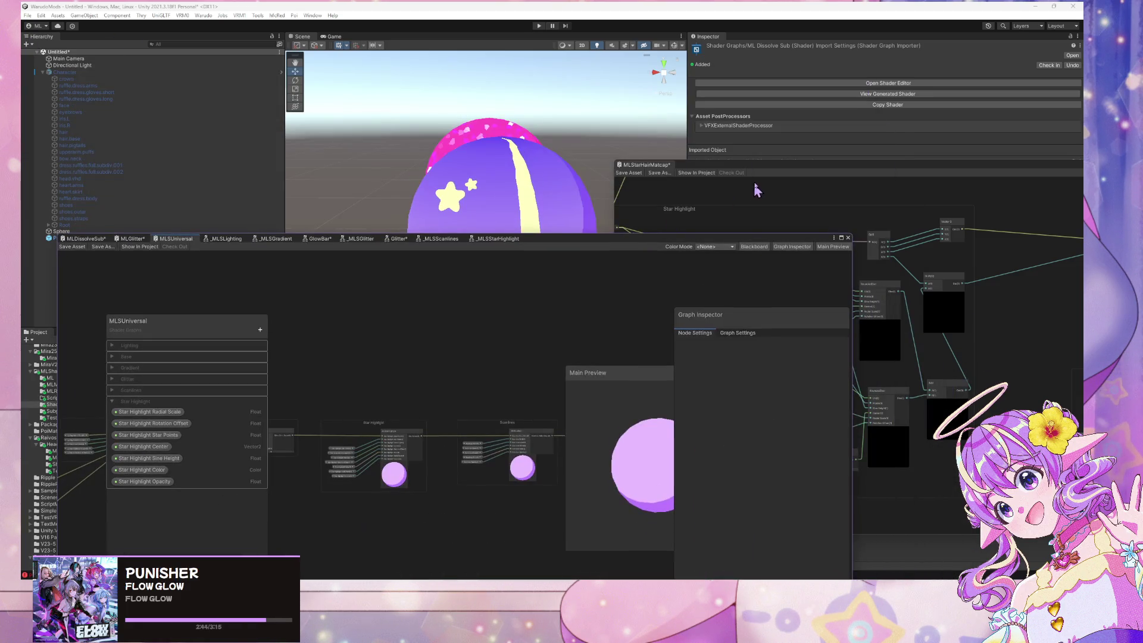
# Move the MLStarHairMatcap graph aside and inspect MLSUniversal's Star Highlight Color property
pyautogui.moveTo(747, 168); pyautogui.dragTo(938, 319)
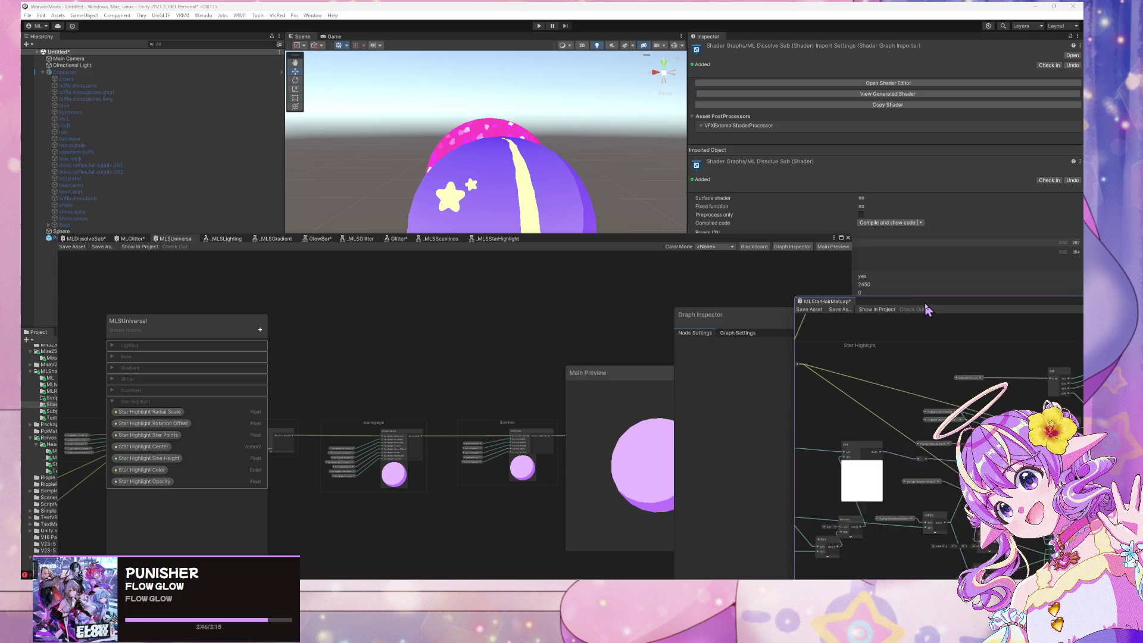
pyautogui.moveTo(628, 238); pyautogui.dragTo(620, 130)
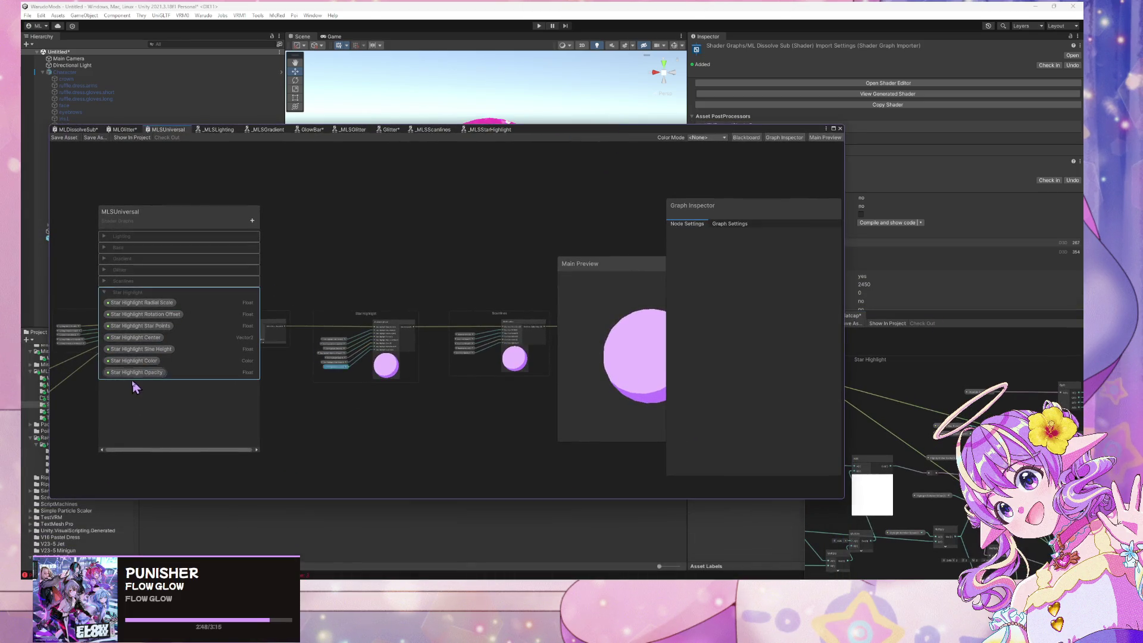
pyautogui.click(137, 373)
pyautogui.click(143, 361)
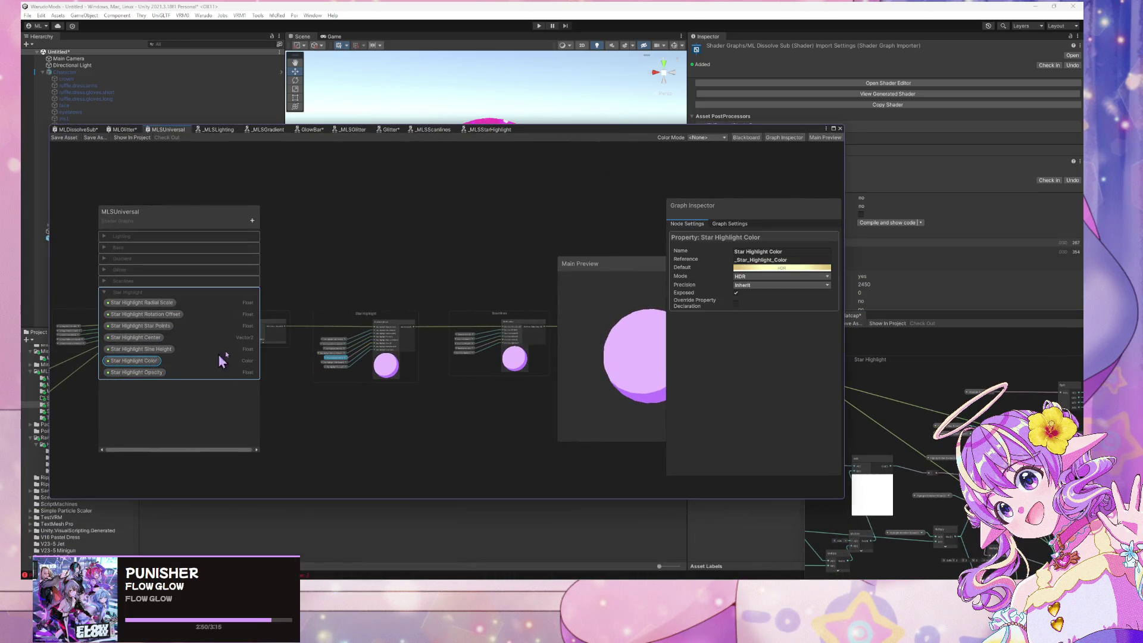
# With the sphere selected, save MLSUniversal and orbit the Scene view to check the star highlights
pyautogui.moveTo(564, 141); pyautogui.dragTo(552, 377)
pyautogui.click(503, 225)
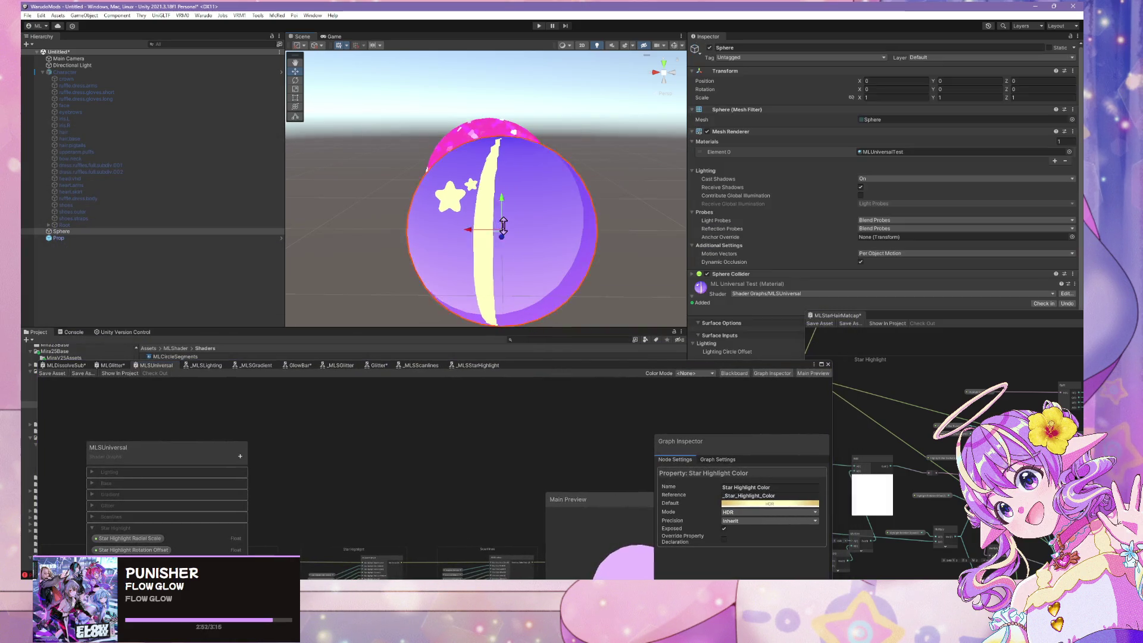
pyautogui.click(52, 374)
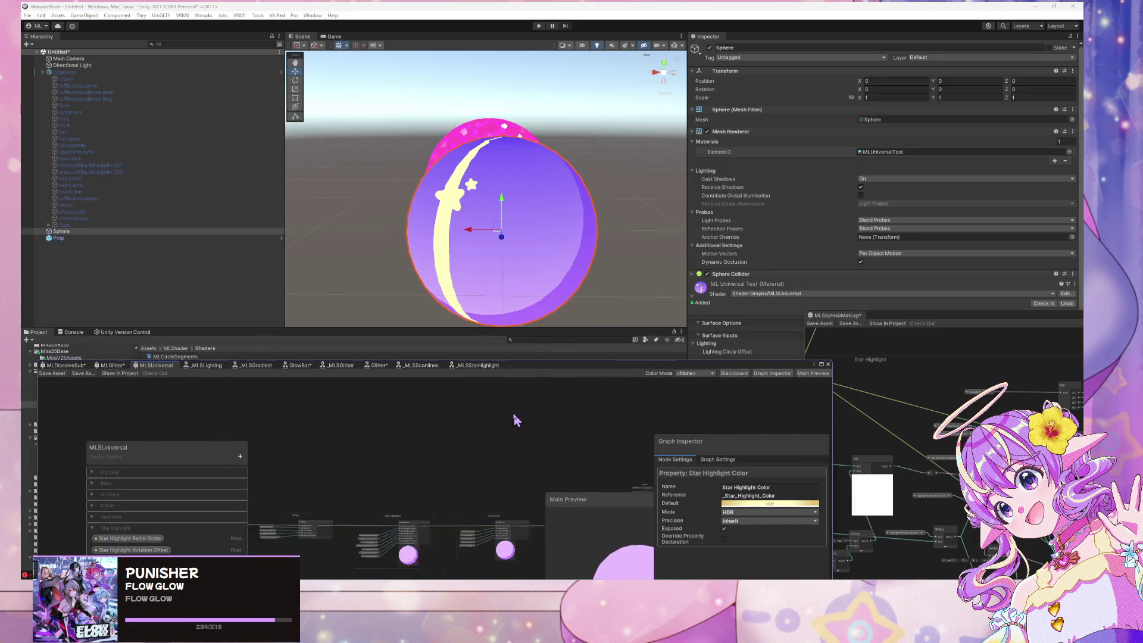
pyautogui.scroll(-3)
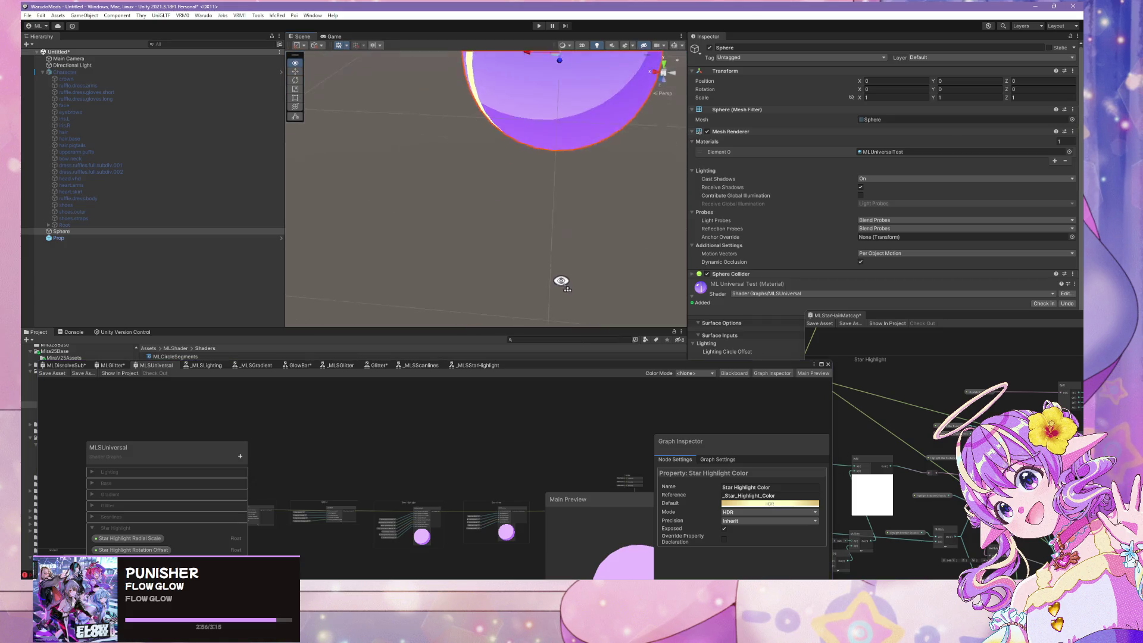
pyautogui.moveTo(575, 262); pyautogui.dragTo(574, 214)
pyautogui.scroll(3)
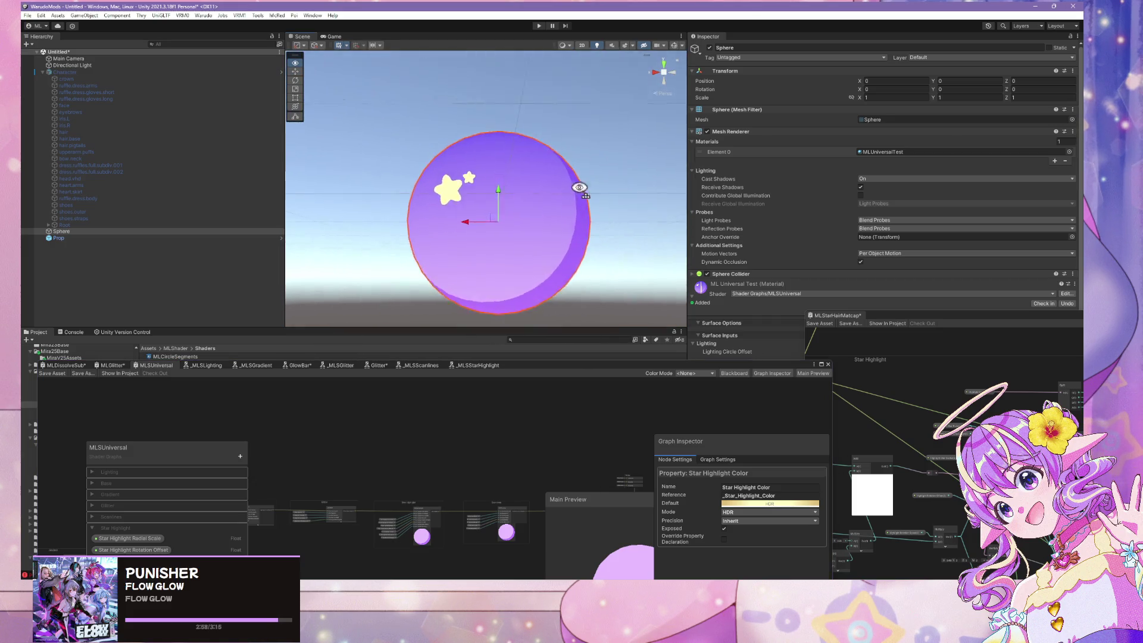
pyautogui.scroll(-3)
pyautogui.scroll(-3)
pyautogui.moveTo(898, 322); pyautogui.dragTo(423, 139)
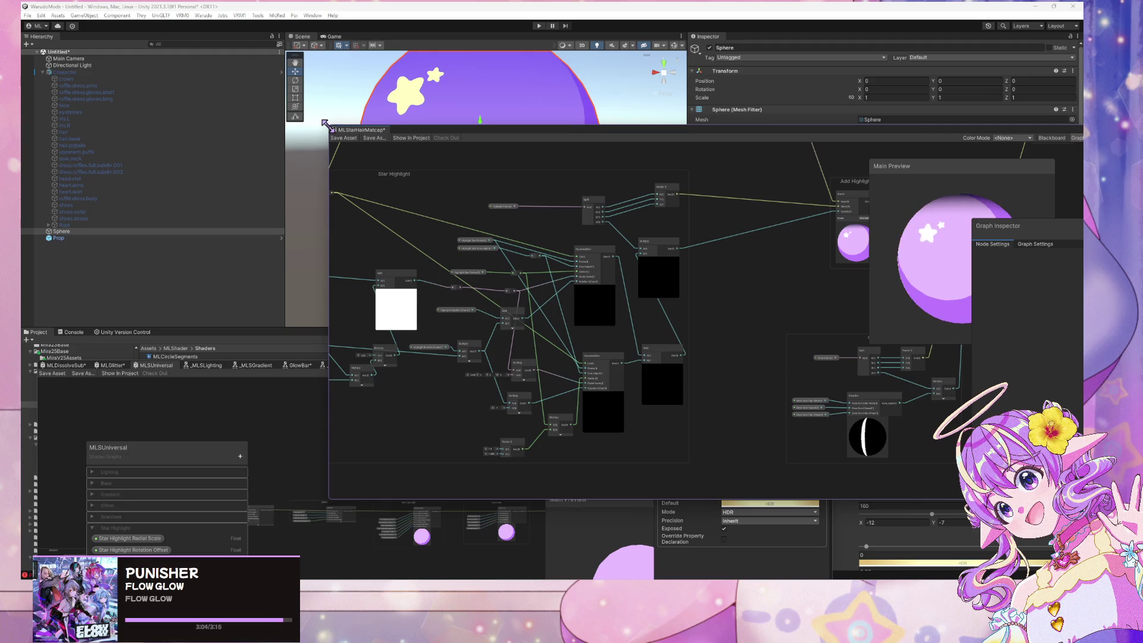
pyautogui.moveTo(325, 124); pyautogui.dragTo(767, 205)
# Close the MLStarHairMatcap graph through the Unsaved Changes prompt, then frame both spheres larger
pyautogui.click(742, 202)
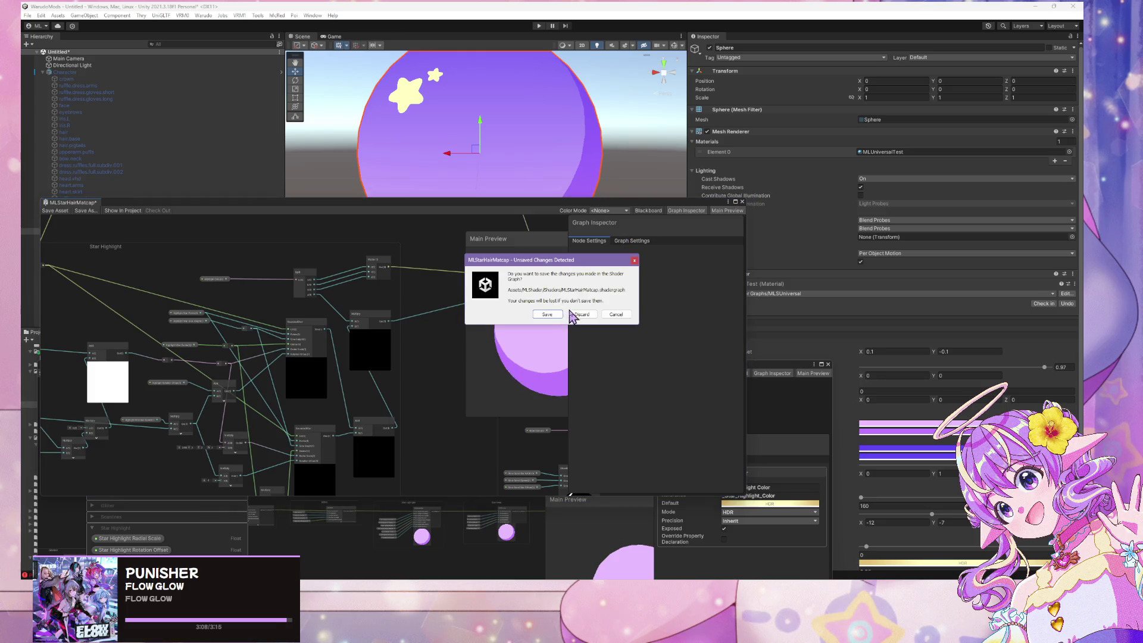
pyautogui.click(571, 314)
pyautogui.moveTo(520, 311); pyautogui.dragTo(619, 272)
pyautogui.moveTo(525, 369); pyautogui.dragTo(218, 324)
pyautogui.moveTo(544, 281); pyautogui.dragTo(456, 196)
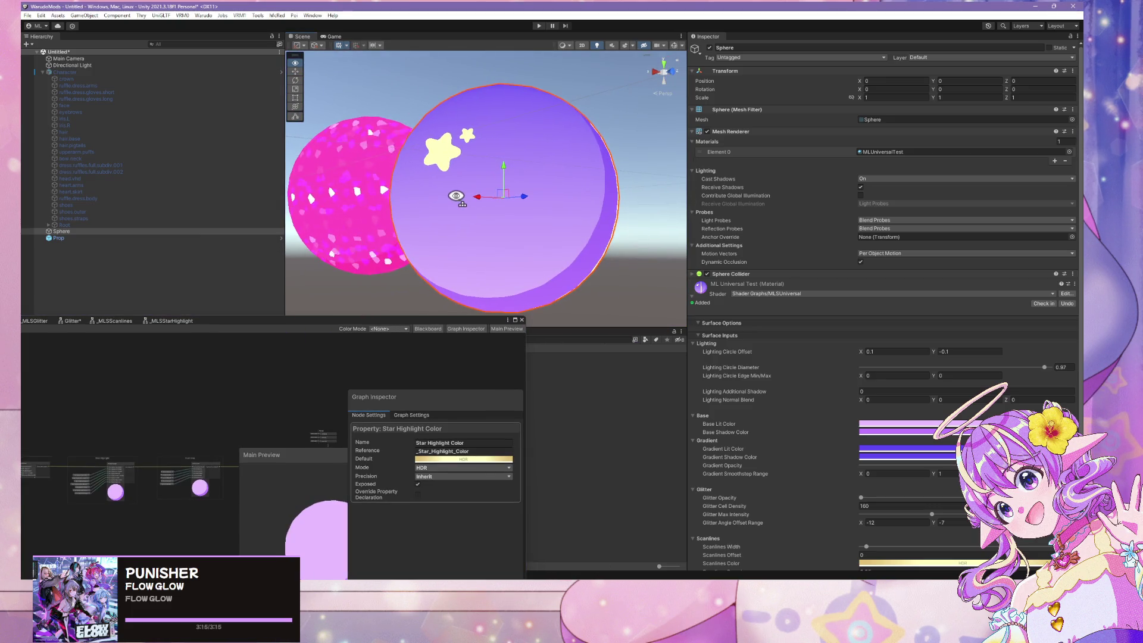
# Preview the glitter by raising Glitter Opacity, then turn it back down to 0
pyautogui.scroll(-3)
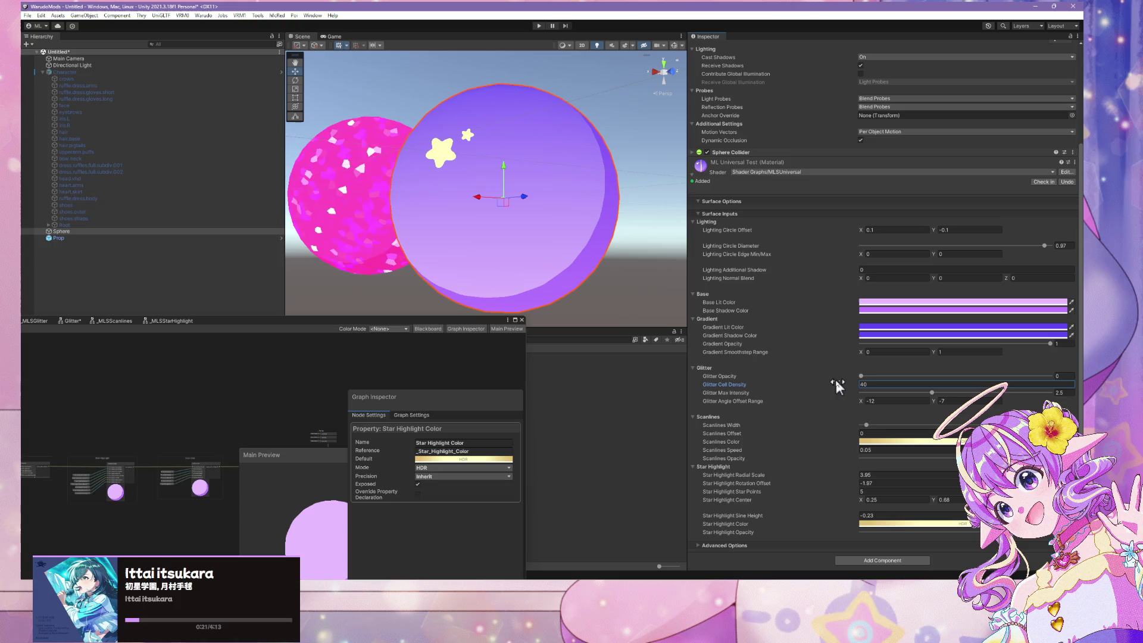
pyautogui.moveTo(863, 376); pyautogui.dragTo(911, 376)
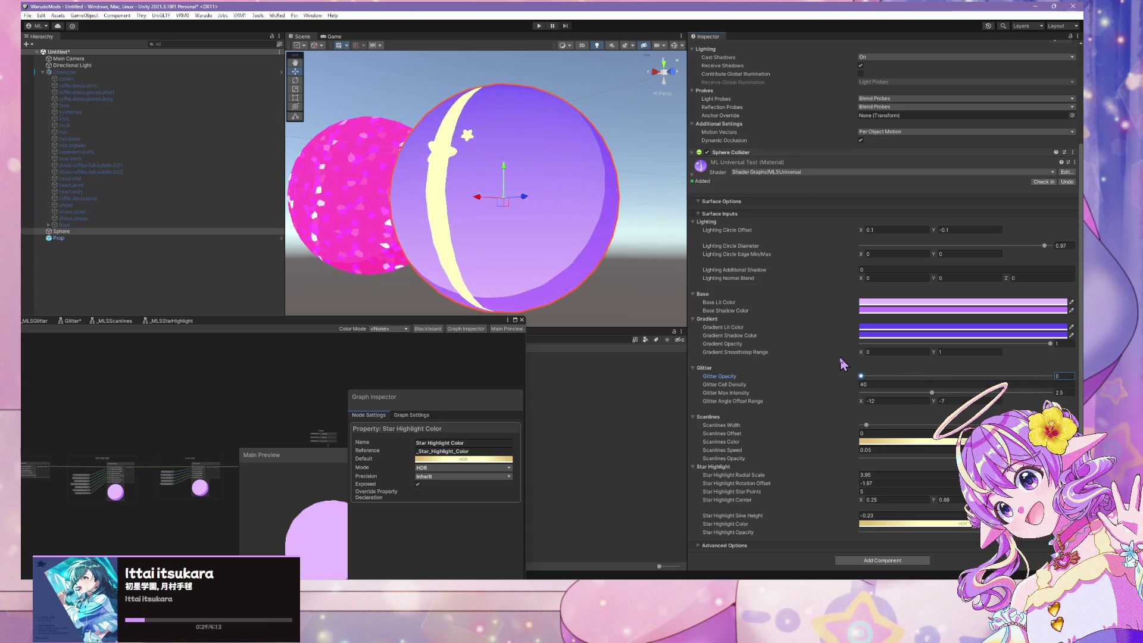
pyautogui.click(872, 376)
pyautogui.moveTo(872, 377); pyautogui.dragTo(821, 375)
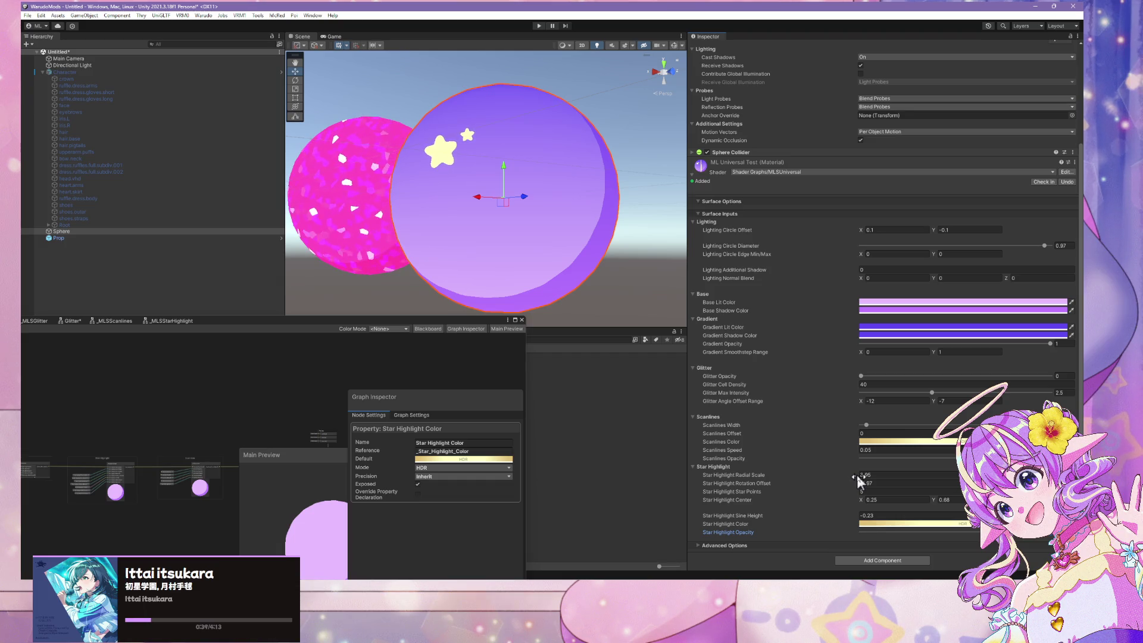
# Raise Star Highlight Star Points from 5 to 1.06 and bring MLSUniversal's property list back
pyautogui.click(876, 491)
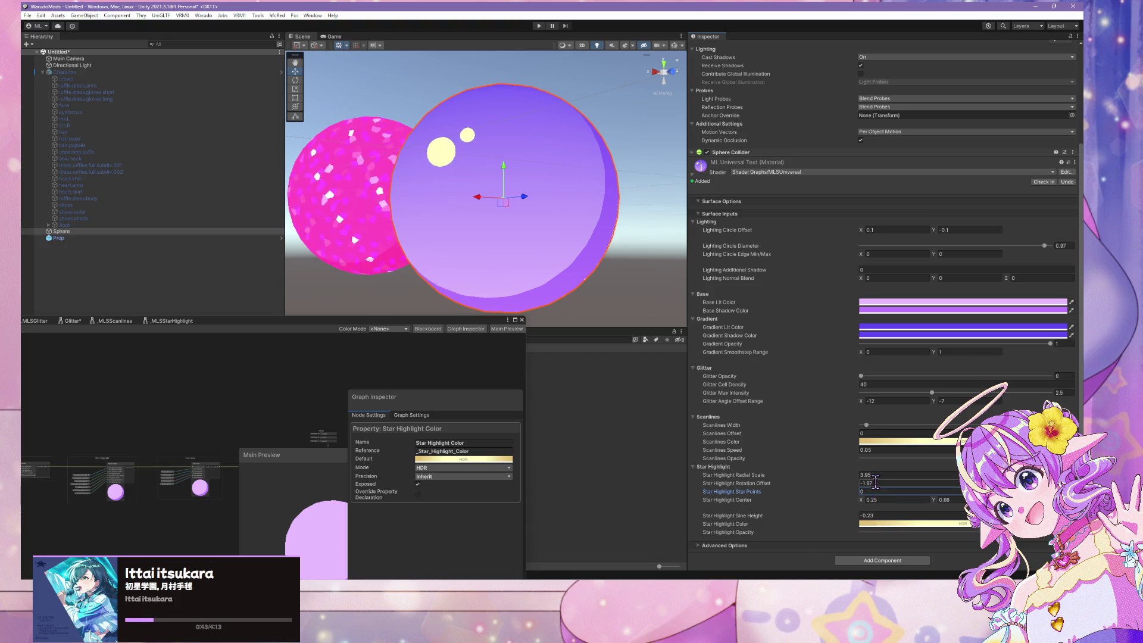
pyautogui.moveTo(875, 481); pyautogui.dragTo(884, 493)
pyautogui.moveTo(361, 328); pyautogui.dragTo(649, 179)
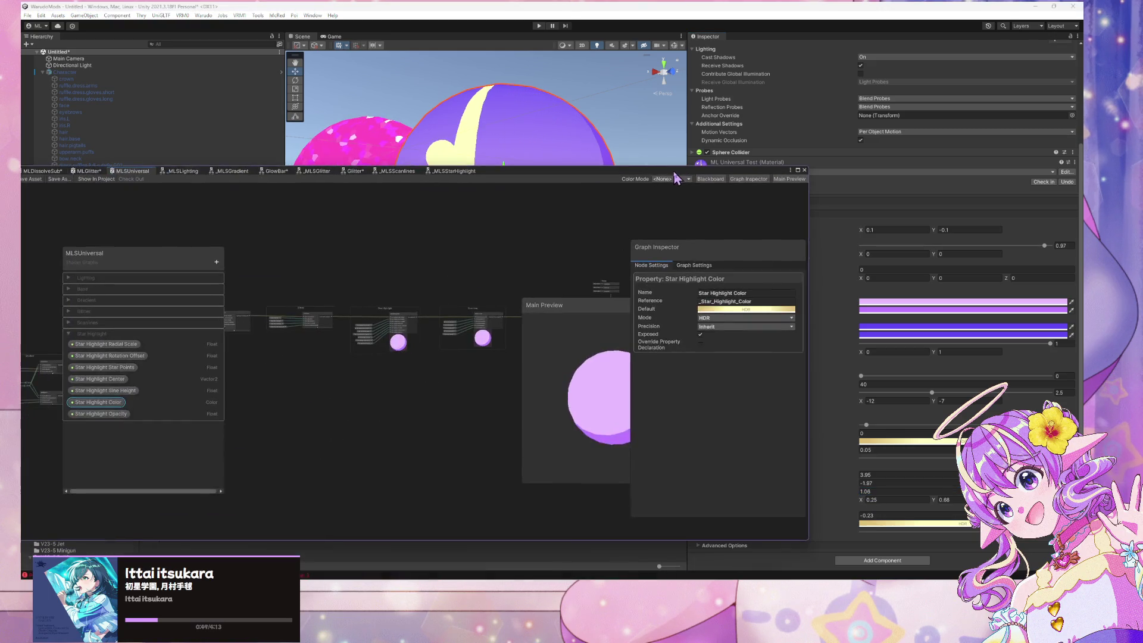
# Confirm Star Highlight Star Points is an Integer property and retype the material's Star Points value
pyautogui.click(123, 368)
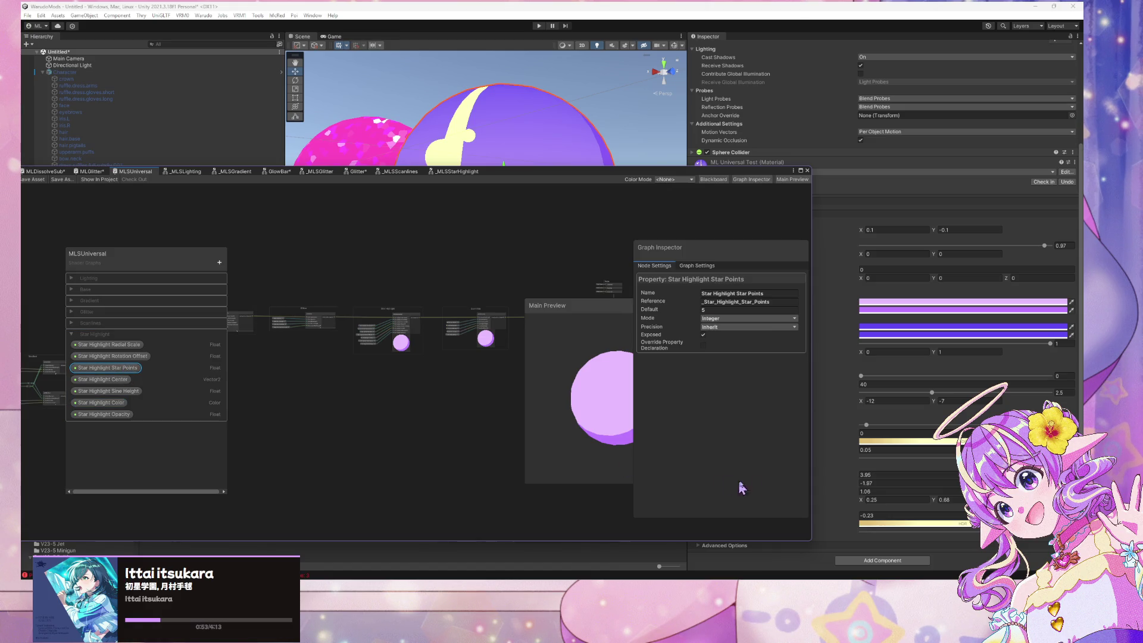
pyautogui.moveTo(720, 178); pyautogui.dragTo(522, 207)
pyautogui.click(814, 492)
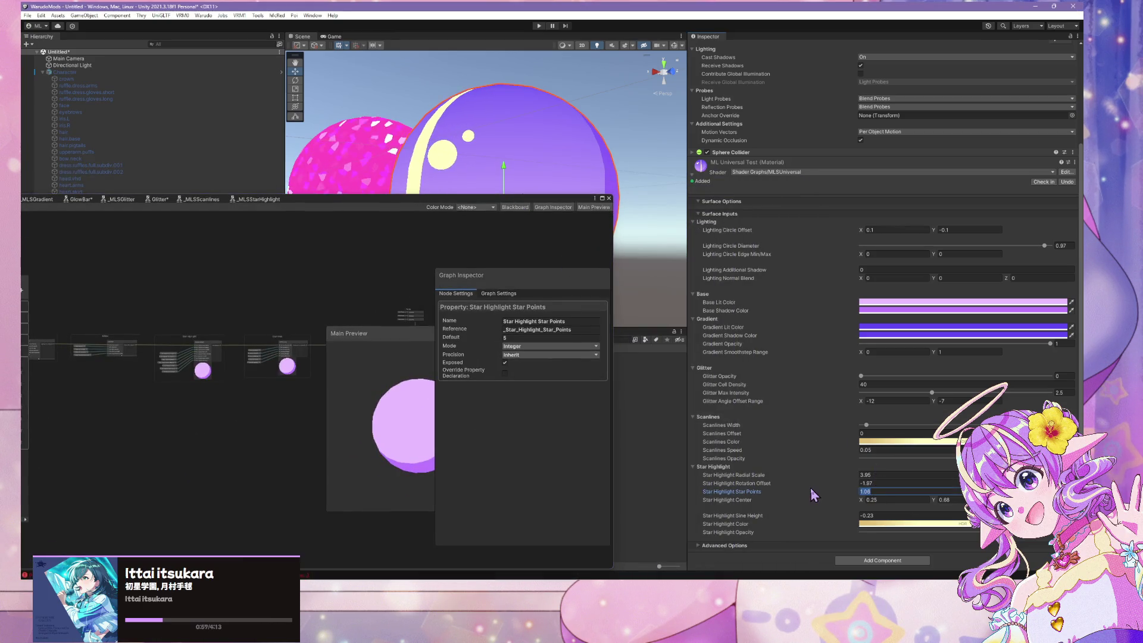
pyautogui.write('4')
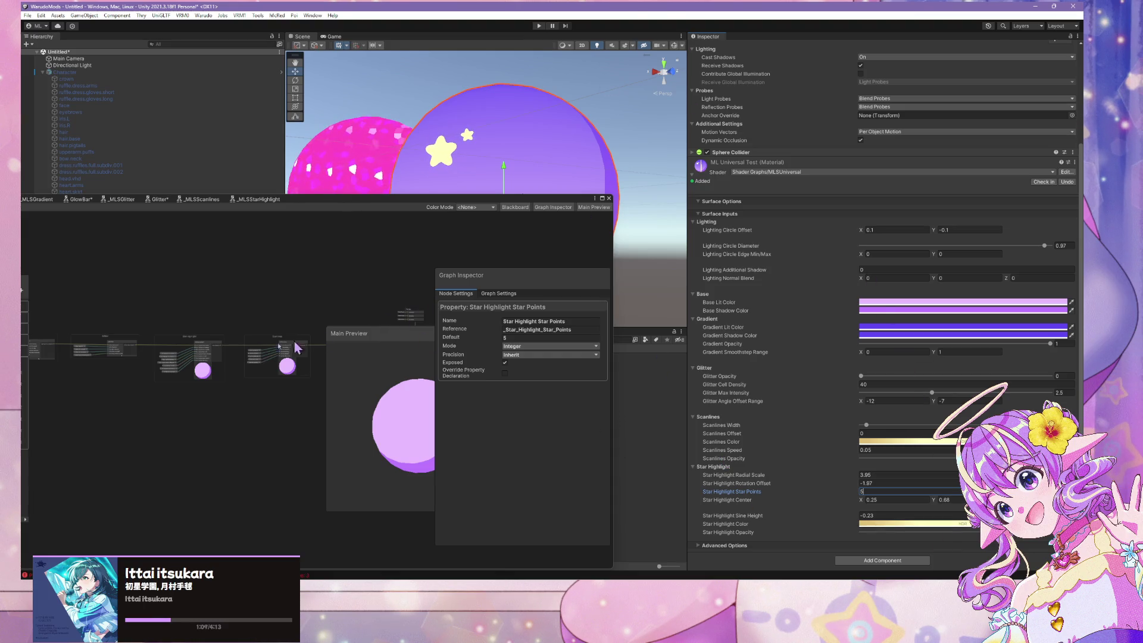
pyautogui.click(510, 294)
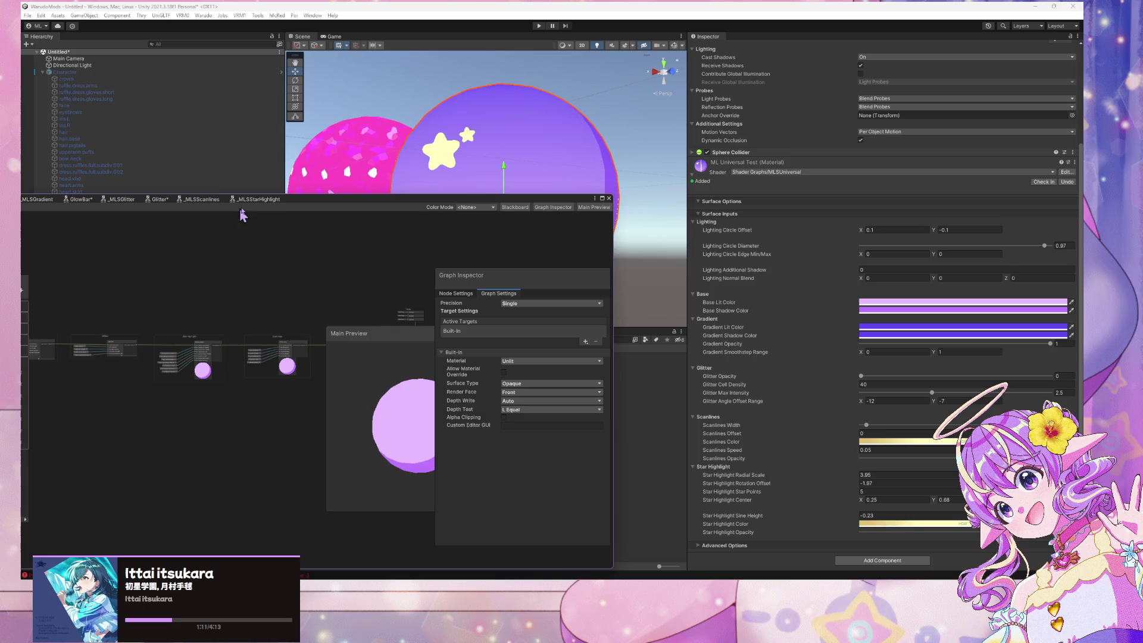
pyautogui.click(229, 376)
# Move each Opacity property to the top of the Star Highlight, Scanlines and Gradient categories
pyautogui.moveTo(234, 316); pyautogui.dragTo(190, 291)
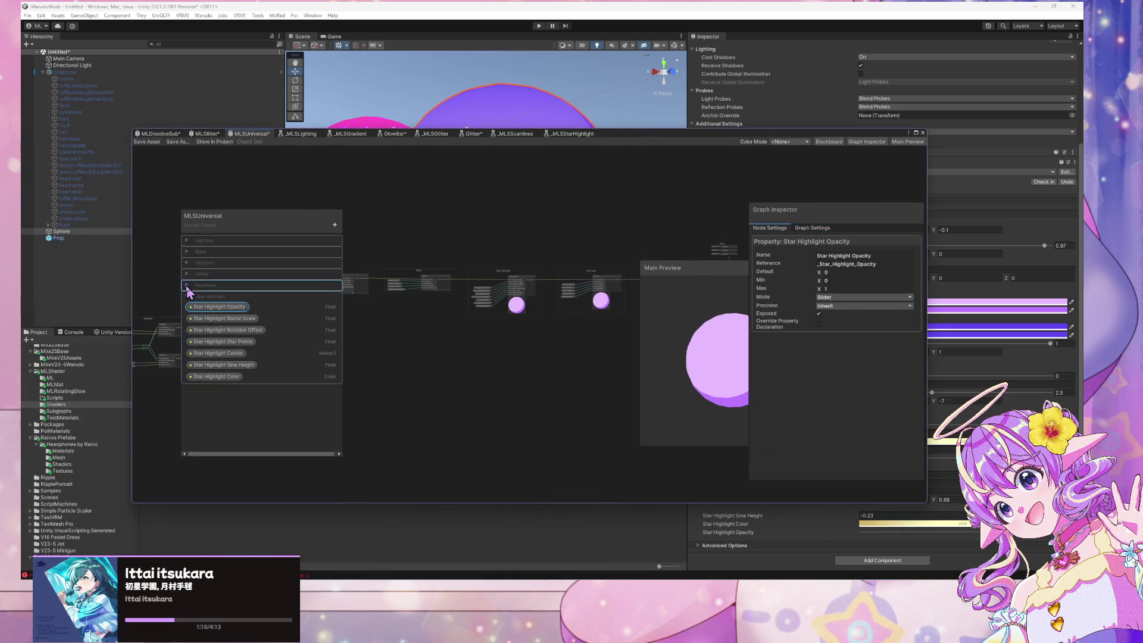
pyautogui.click(187, 285)
pyautogui.moveTo(210, 341); pyautogui.dragTo(218, 295)
pyautogui.click(186, 274)
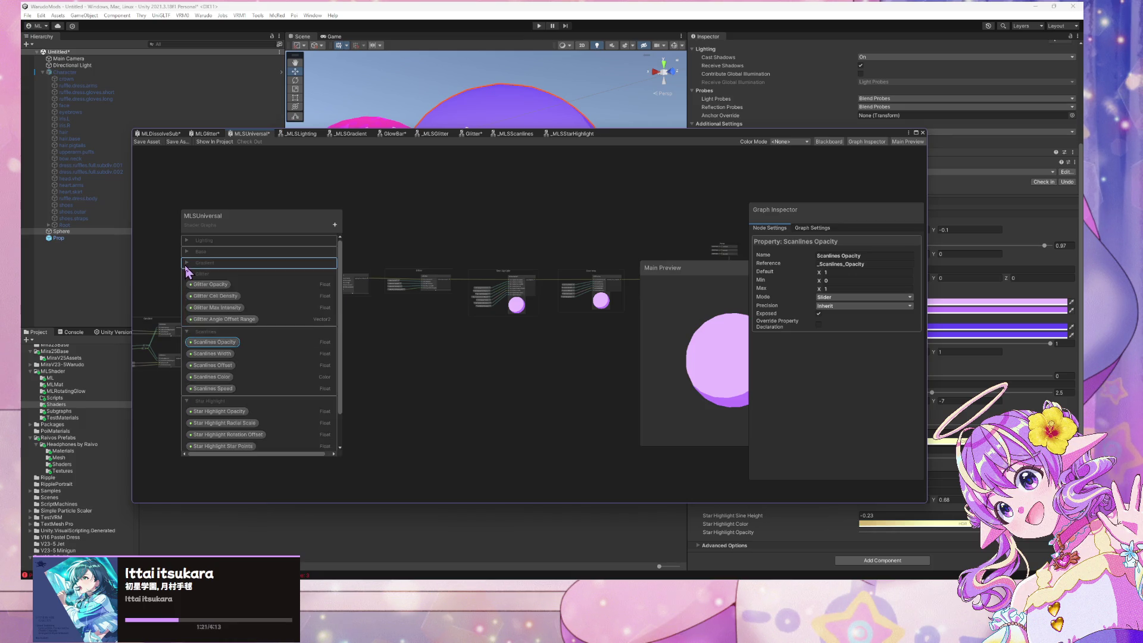
pyautogui.click(186, 262)
pyautogui.moveTo(214, 296); pyautogui.dragTo(220, 271)
pyautogui.click(187, 262)
pyautogui.click(187, 274)
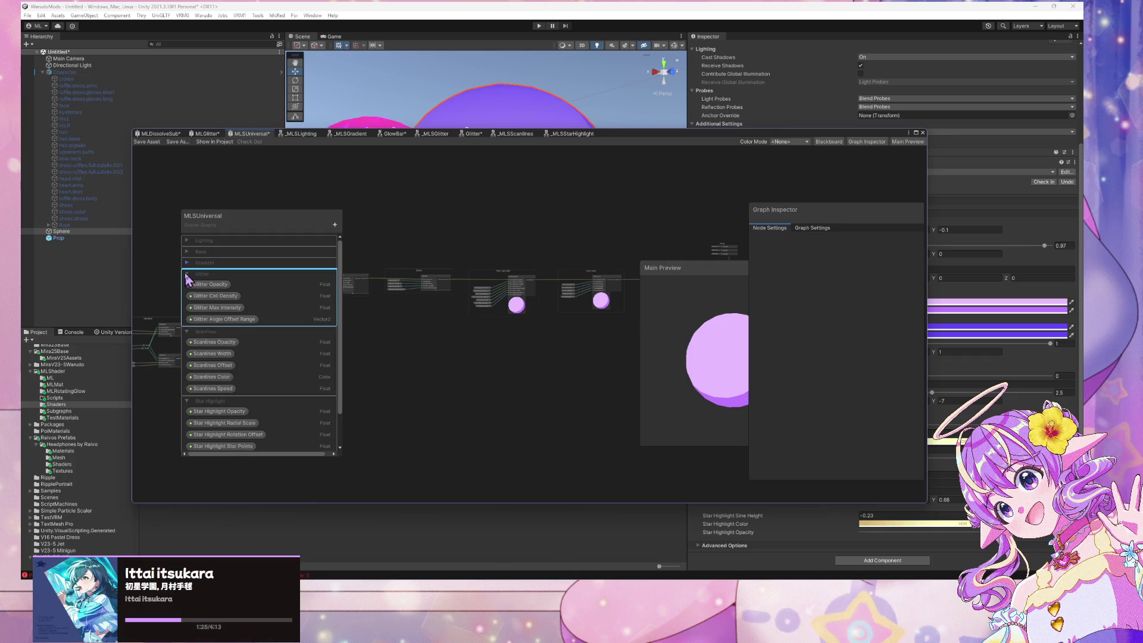
pyautogui.click(186, 285)
pyautogui.click(187, 297)
pyautogui.click(187, 297)
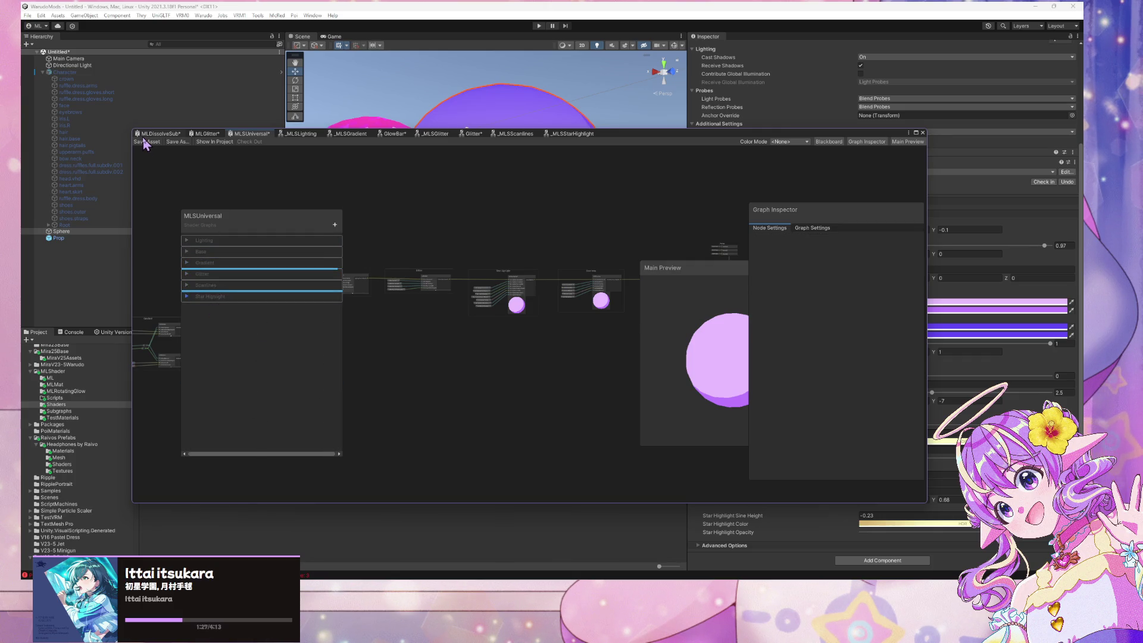
# Switch to MLDissolveSub and back to MLSUniversal, then move the graph aside to show the sphere
pyautogui.click(158, 133)
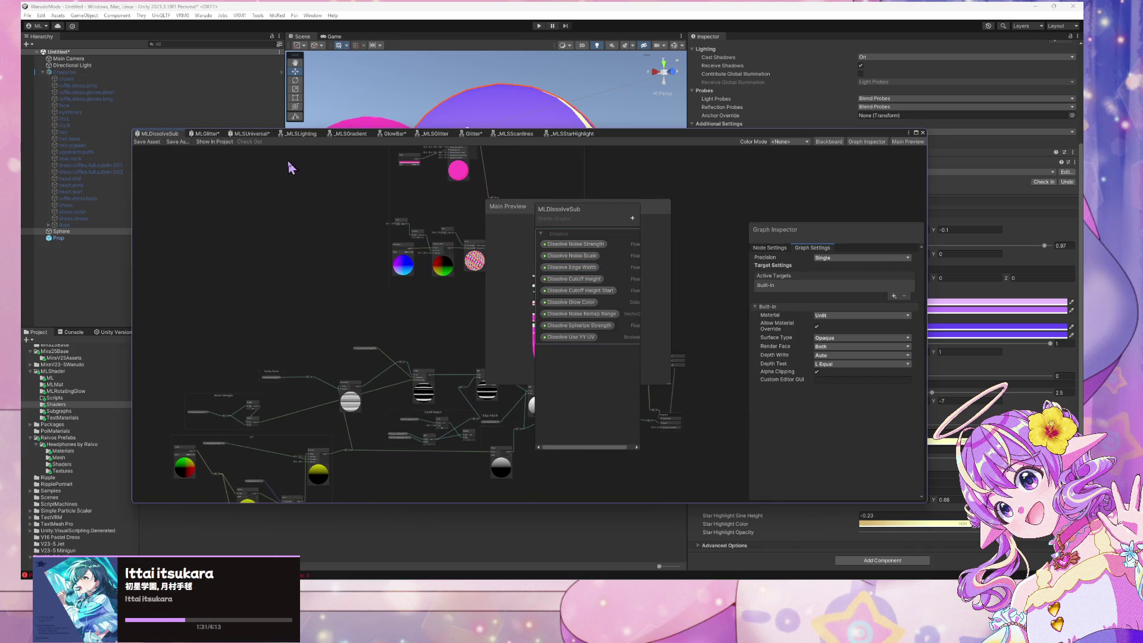
pyautogui.click(256, 135)
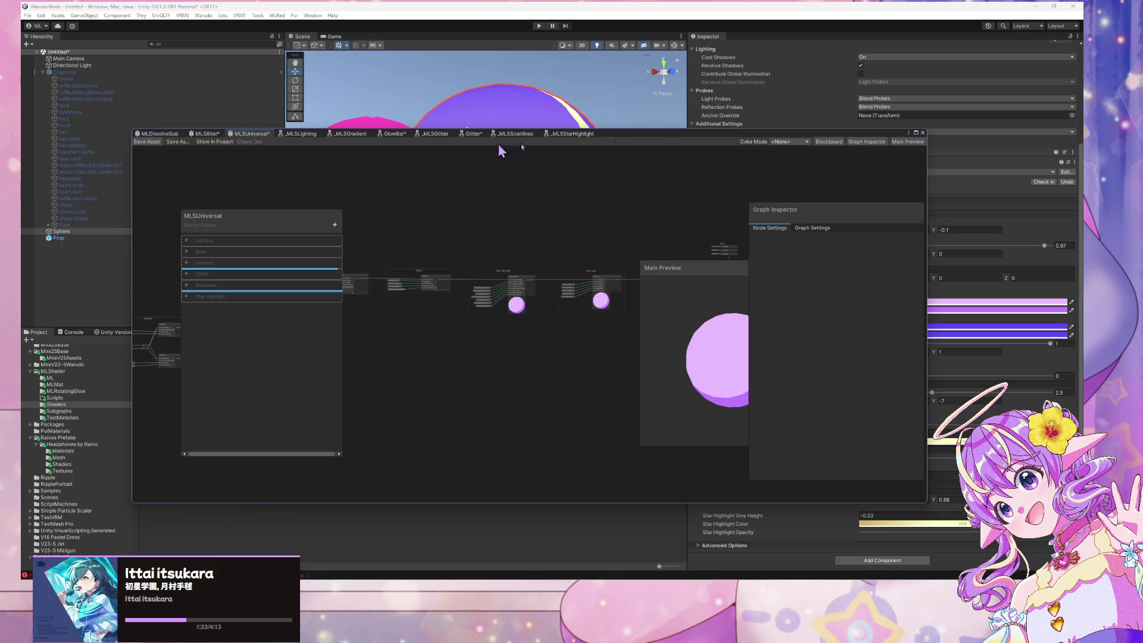
pyautogui.moveTo(652, 132); pyautogui.dragTo(221, 280)
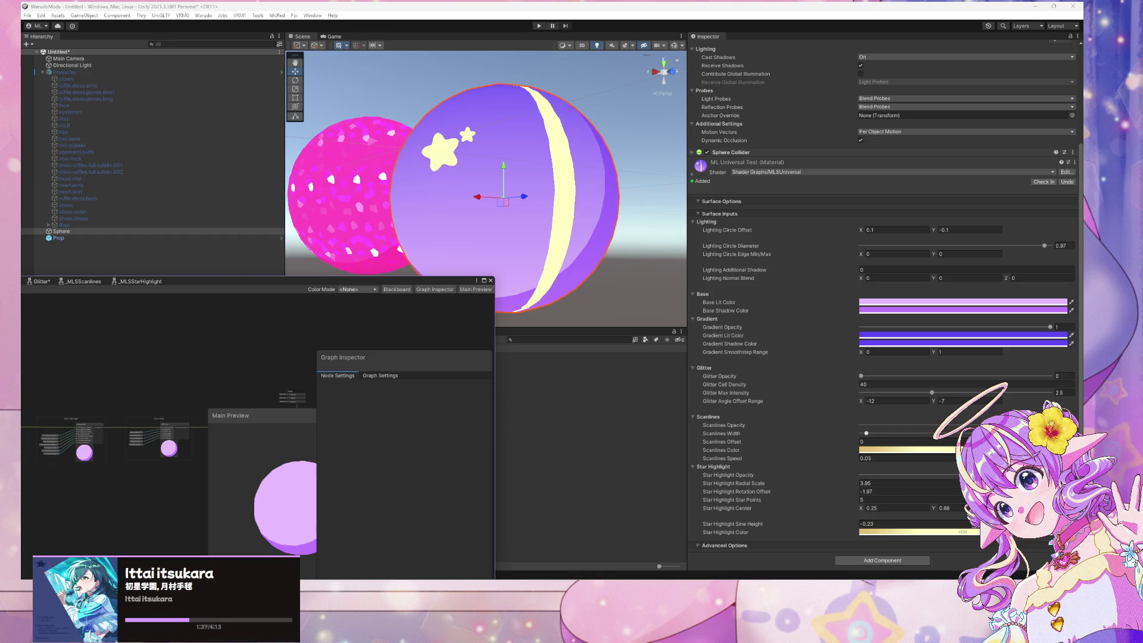
# Try several Scanlines Opacity values on the sphere material, then raise Glitter Opacity to 0.846
pyautogui.moveTo(846, 427); pyautogui.dragTo(977, 425)
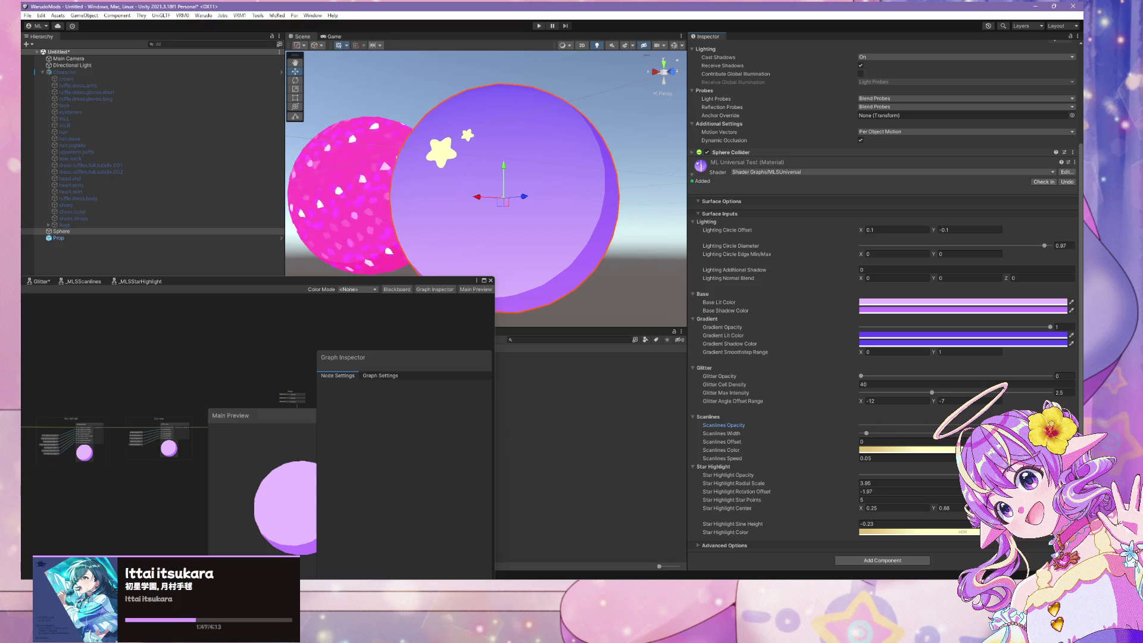
pyautogui.moveTo(976, 425); pyautogui.dragTo(836, 437)
pyautogui.moveTo(962, 426); pyautogui.dragTo(882, 427)
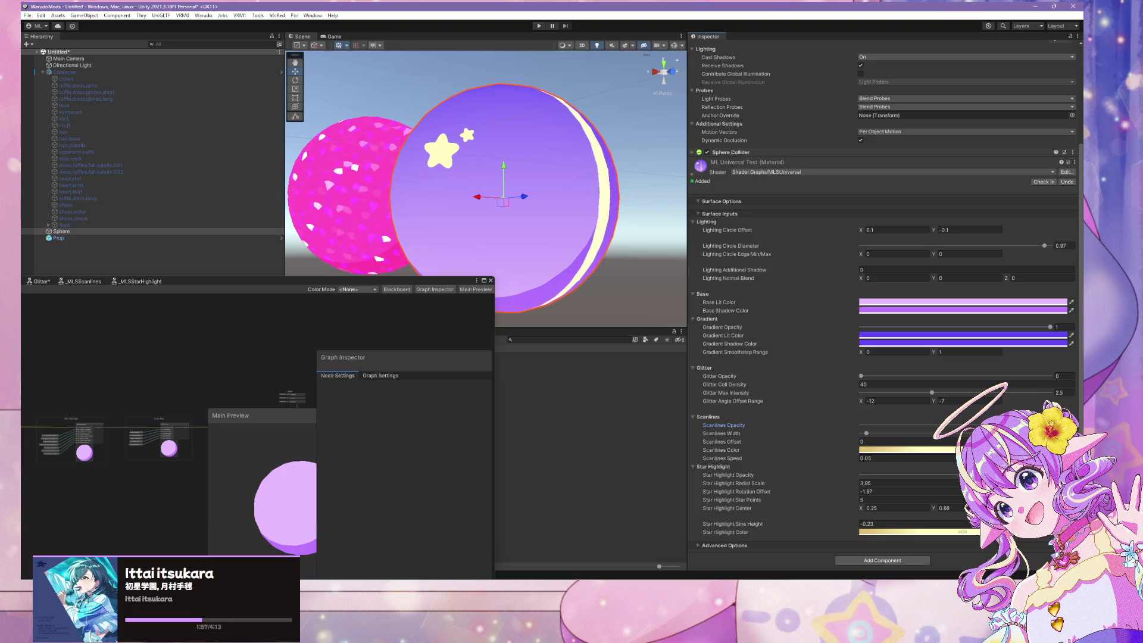
pyautogui.moveTo(967, 426); pyautogui.dragTo(965, 426)
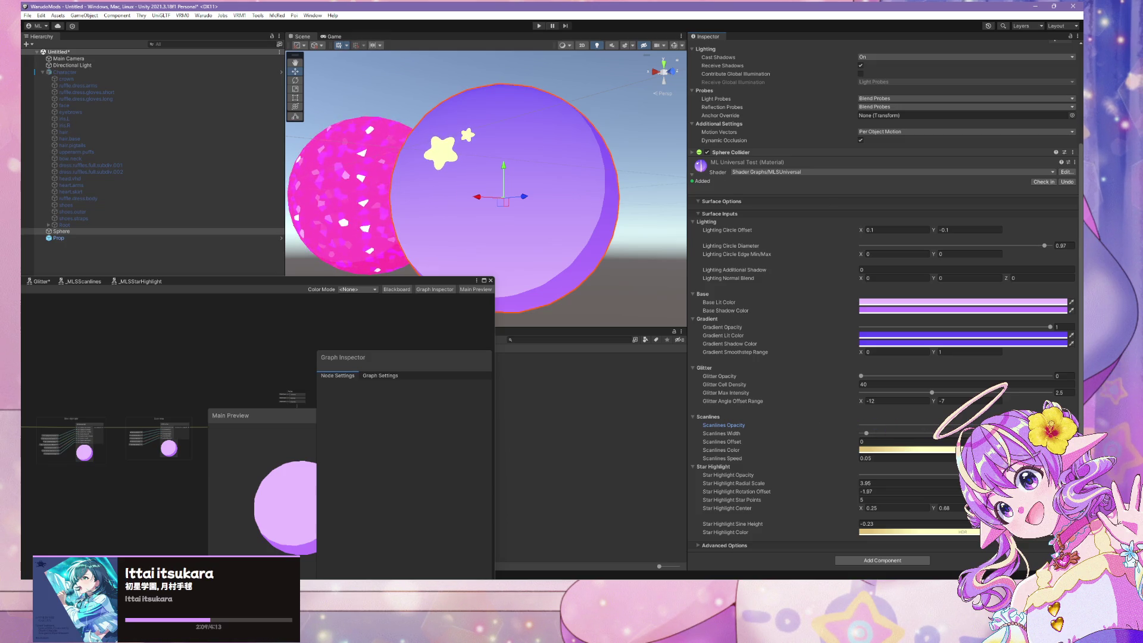
pyautogui.moveTo(932, 426); pyautogui.dragTo(891, 425)
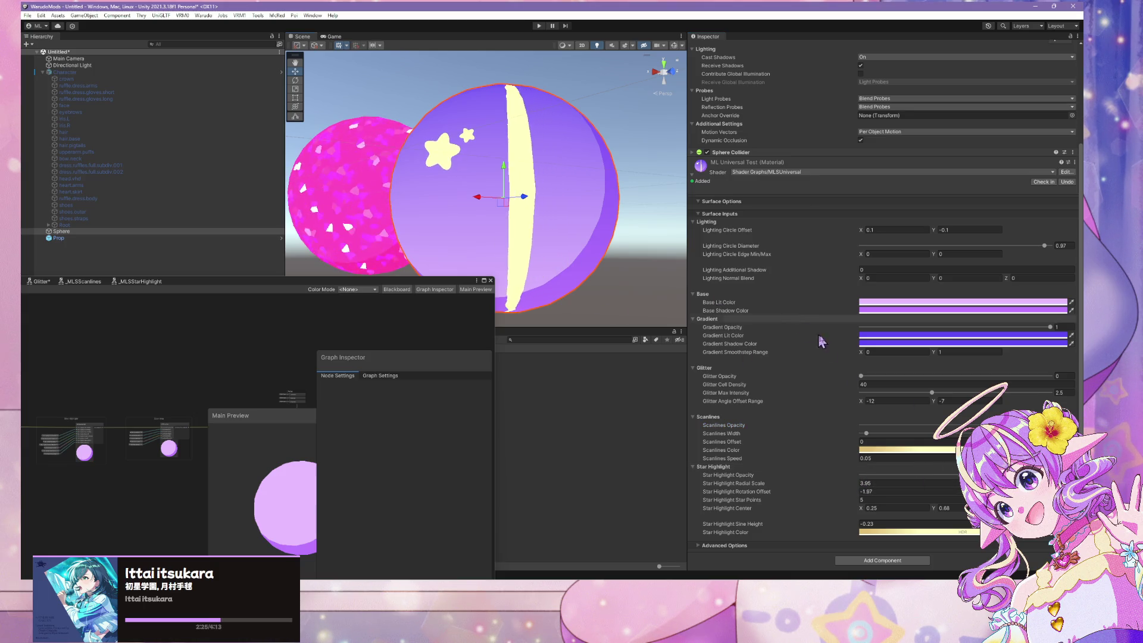
pyautogui.moveTo(868, 376); pyautogui.dragTo(1024, 385)
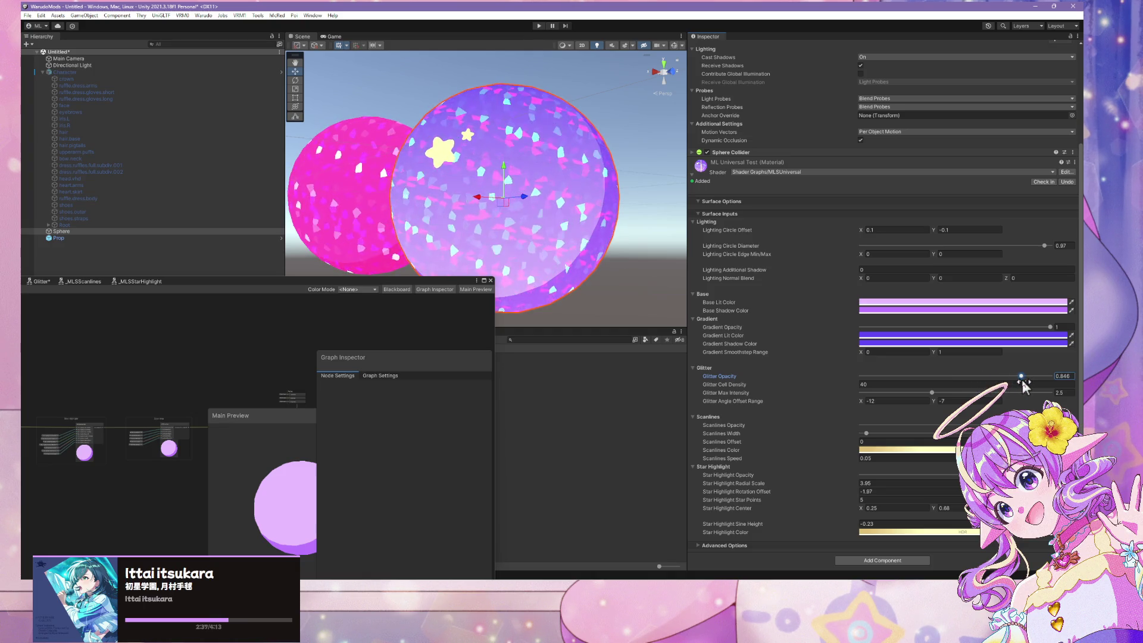
# Try Glitter Max Intensity near 4.9, then set Glitter Opacity to 1 and Max Intensity to 2.5
pyautogui.moveTo(1024, 386); pyautogui.dragTo(833, 385)
pyautogui.click(931, 394)
pyautogui.moveTo(933, 394); pyautogui.dragTo(1046, 393)
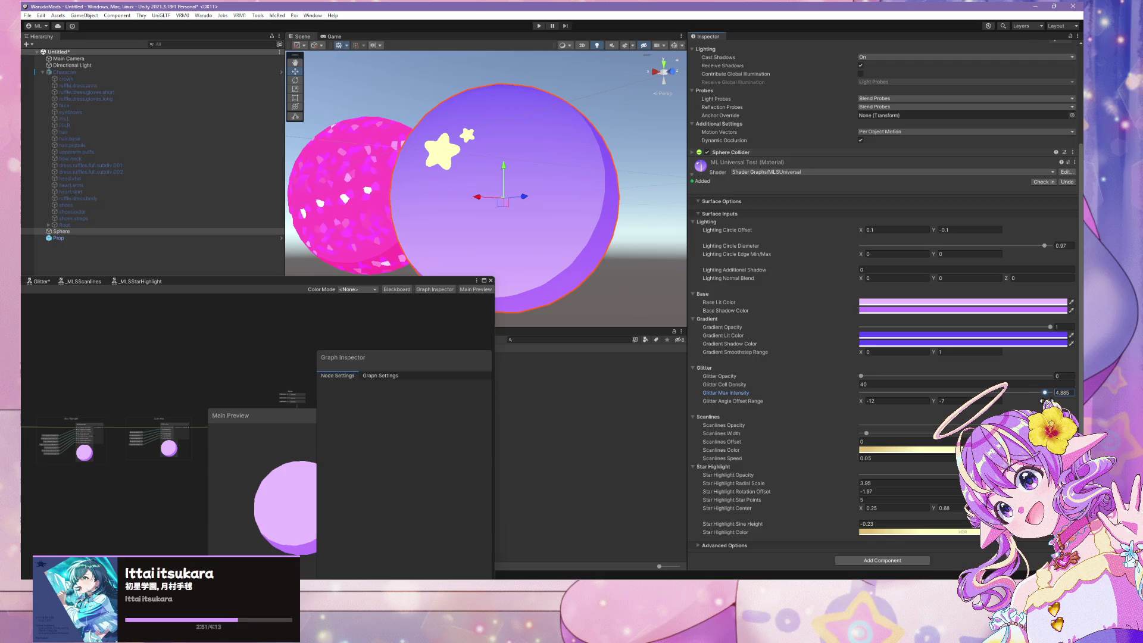
pyautogui.moveTo(862, 376); pyautogui.dragTo(1066, 376)
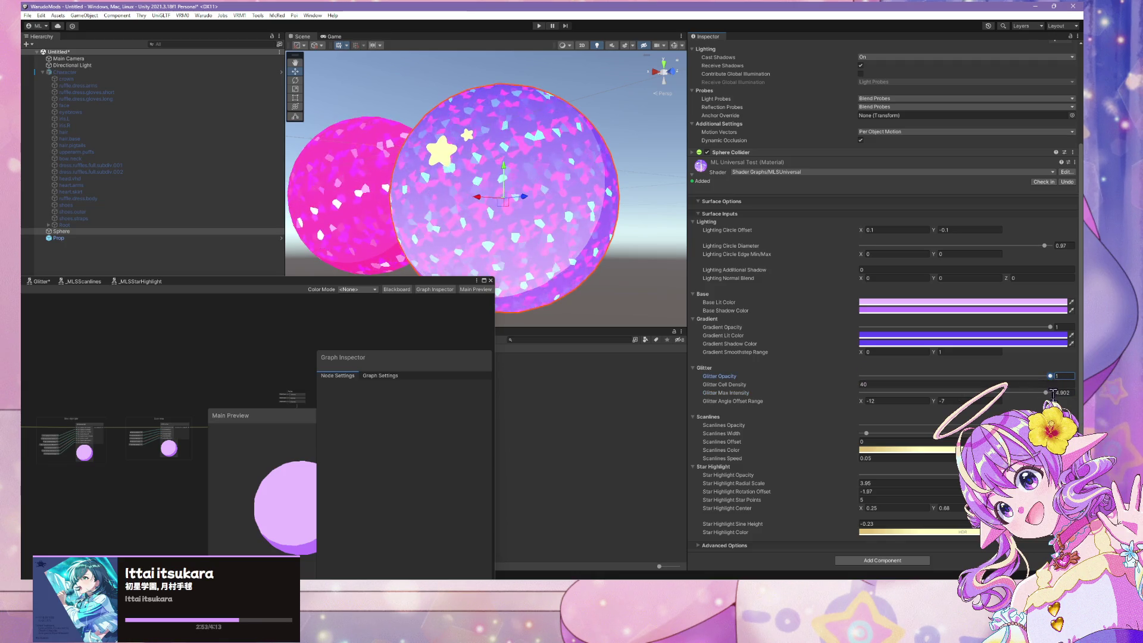
pyautogui.write('2.5')
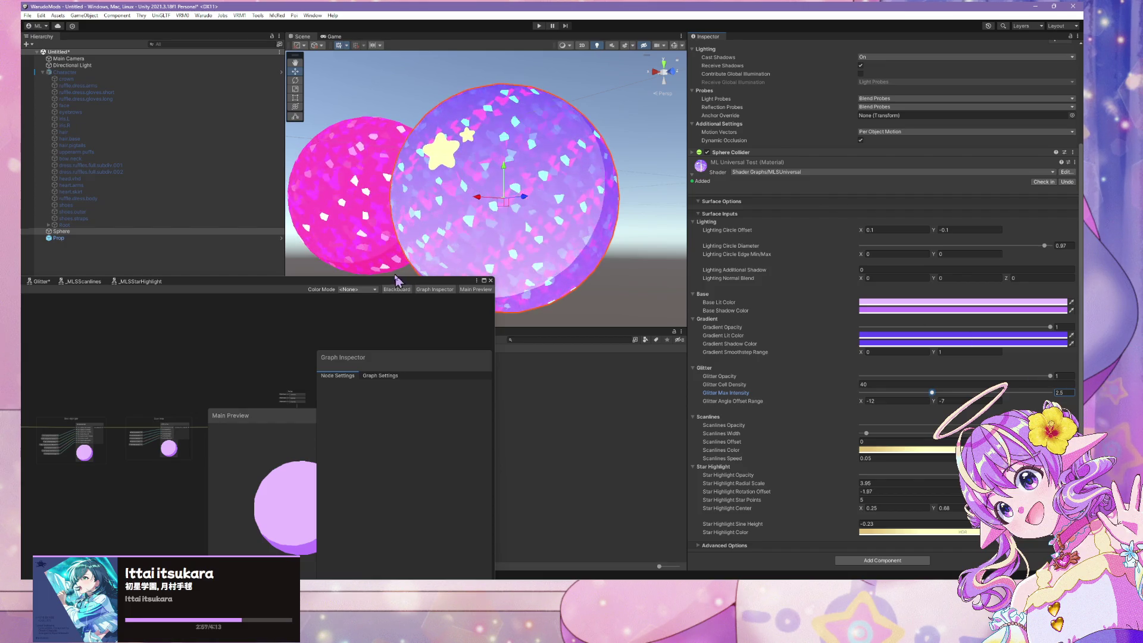
pyautogui.moveTo(384, 285); pyautogui.dragTo(622, 183)
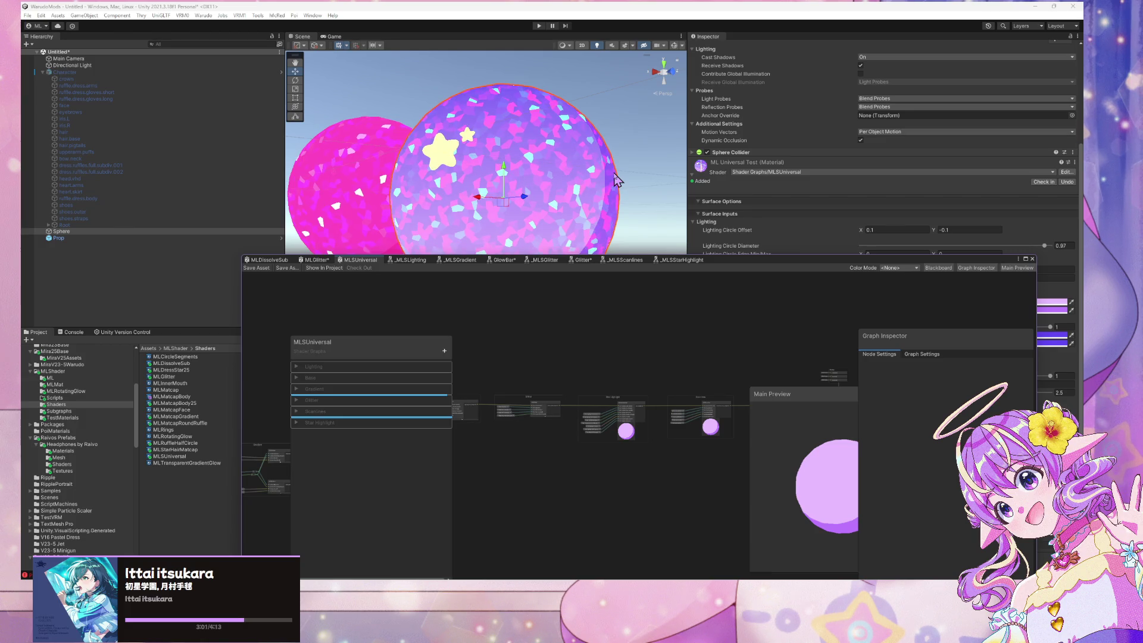
# Bring MLSUniversal's Scanlines group into view, then drag the sphere's Glitter Opacity back to 0
pyautogui.scroll(3)
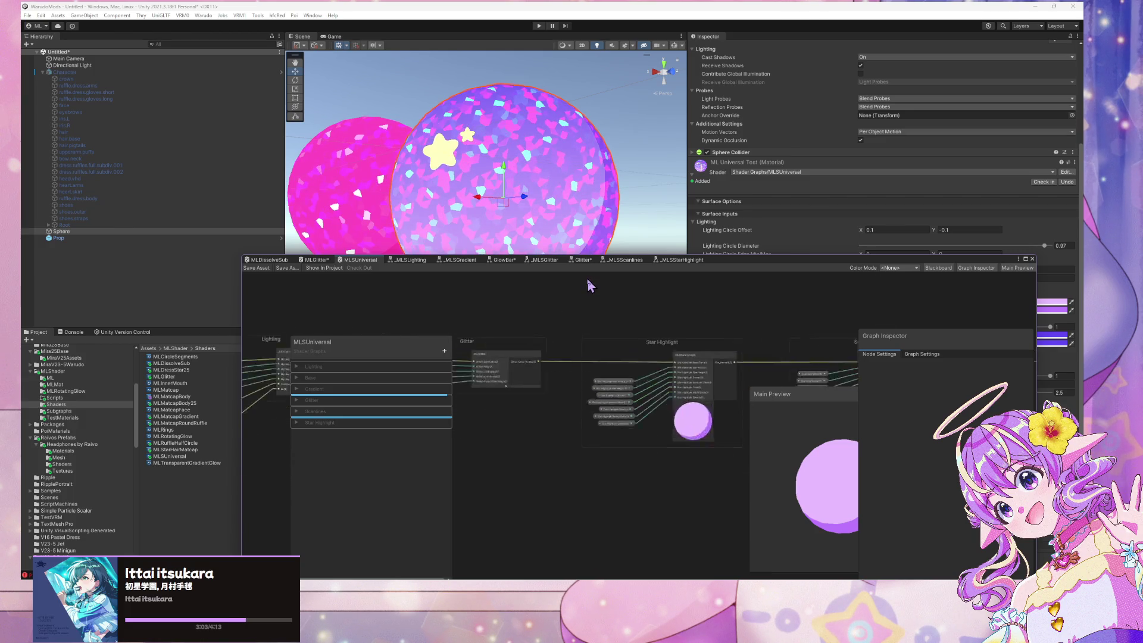
pyautogui.scroll(-3)
pyautogui.moveTo(616, 330); pyautogui.dragTo(382, 433)
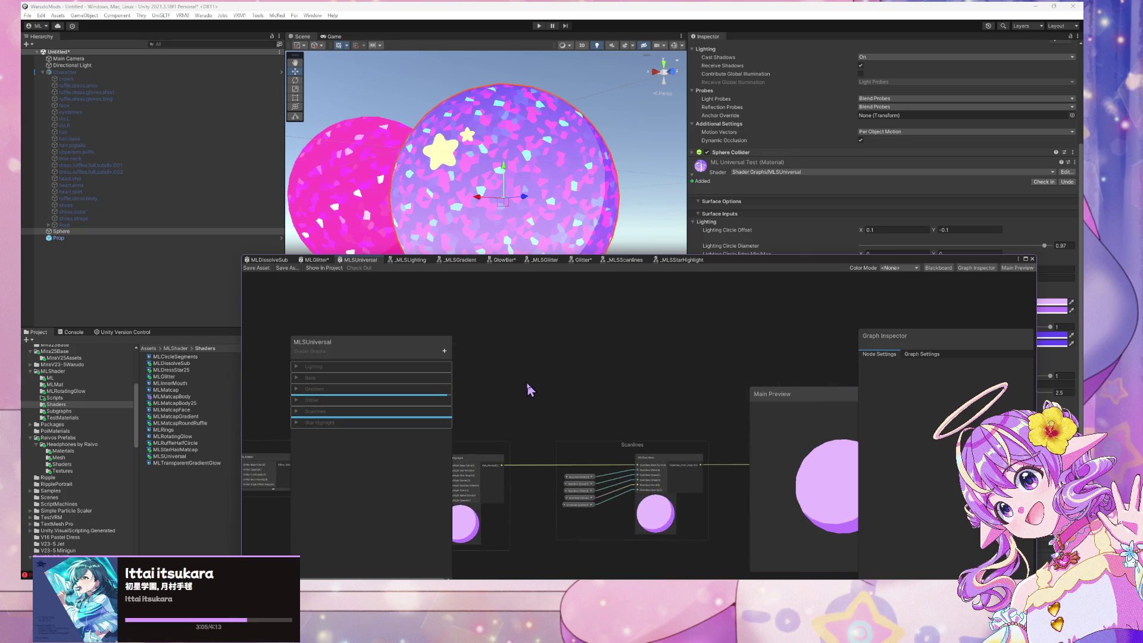
pyautogui.moveTo(768, 263); pyautogui.dragTo(364, 318)
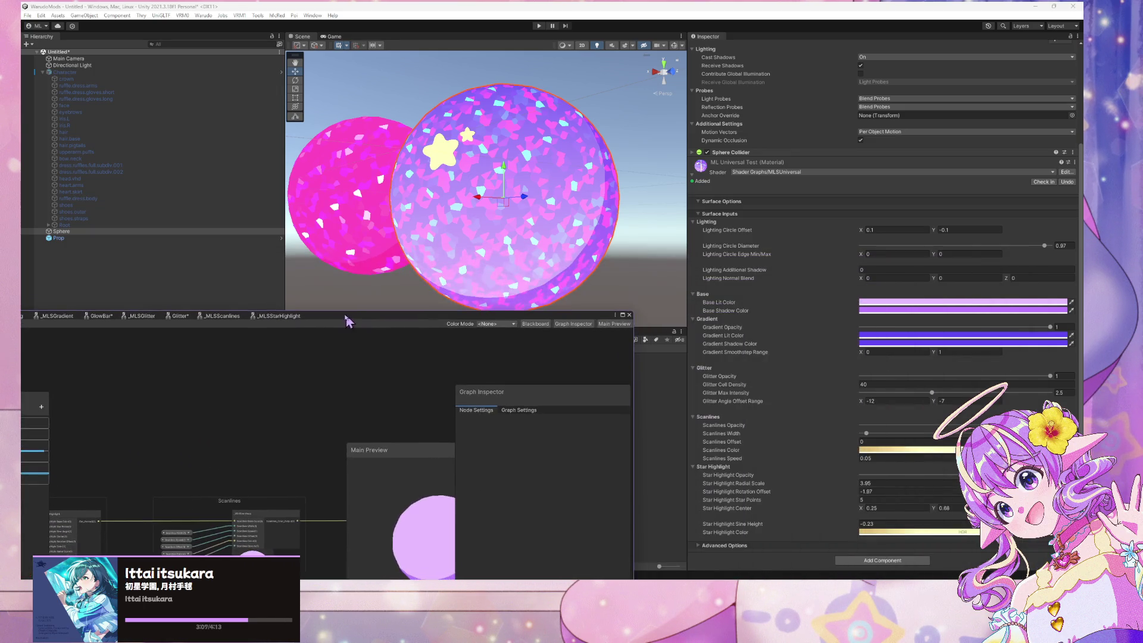
pyautogui.moveTo(1050, 376); pyautogui.dragTo(849, 384)
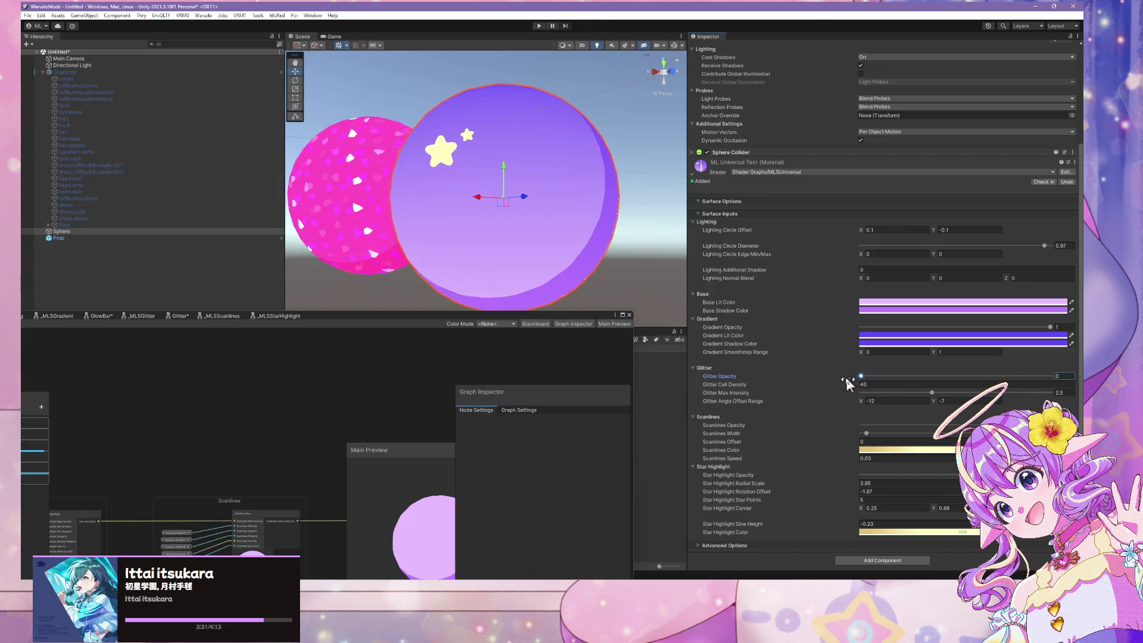
pyautogui.moveTo(454, 323); pyautogui.dragTo(845, 201)
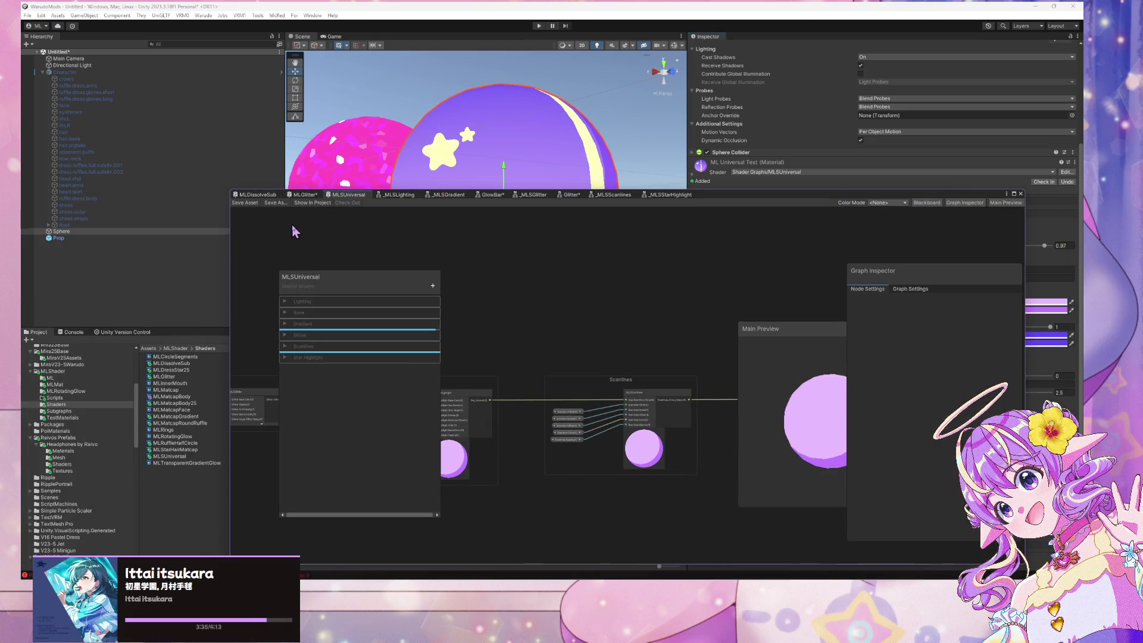
# Commit the 7 changed files in GitHub Desktop with the summary 'Added Star Highlight'
pyautogui.hotkey('alt', 'Tab')
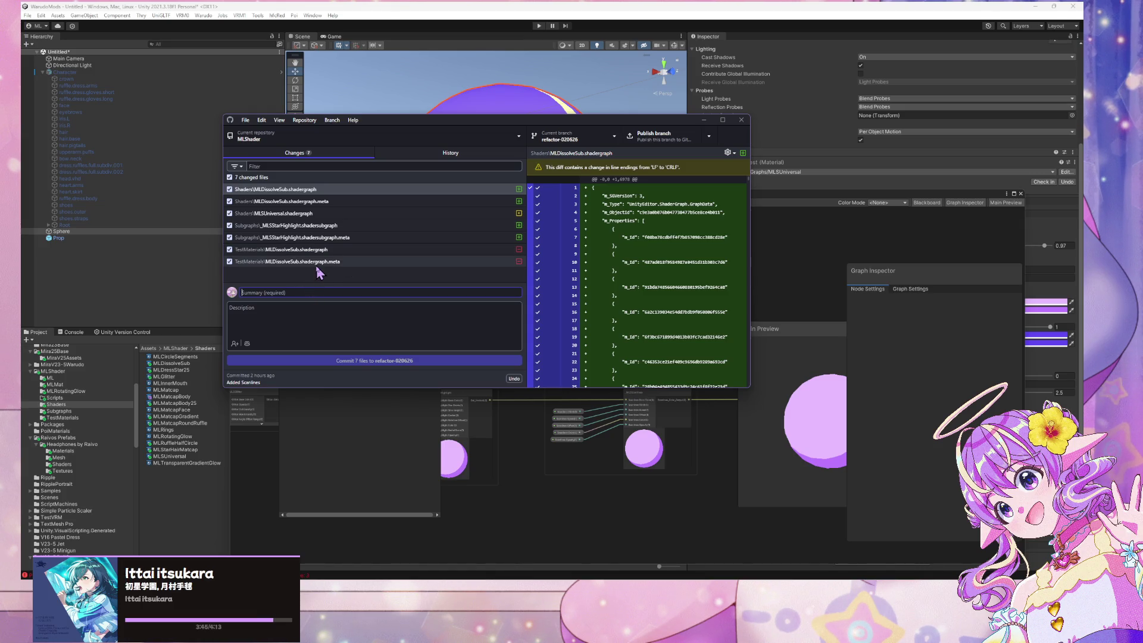
pyautogui.click(276, 295)
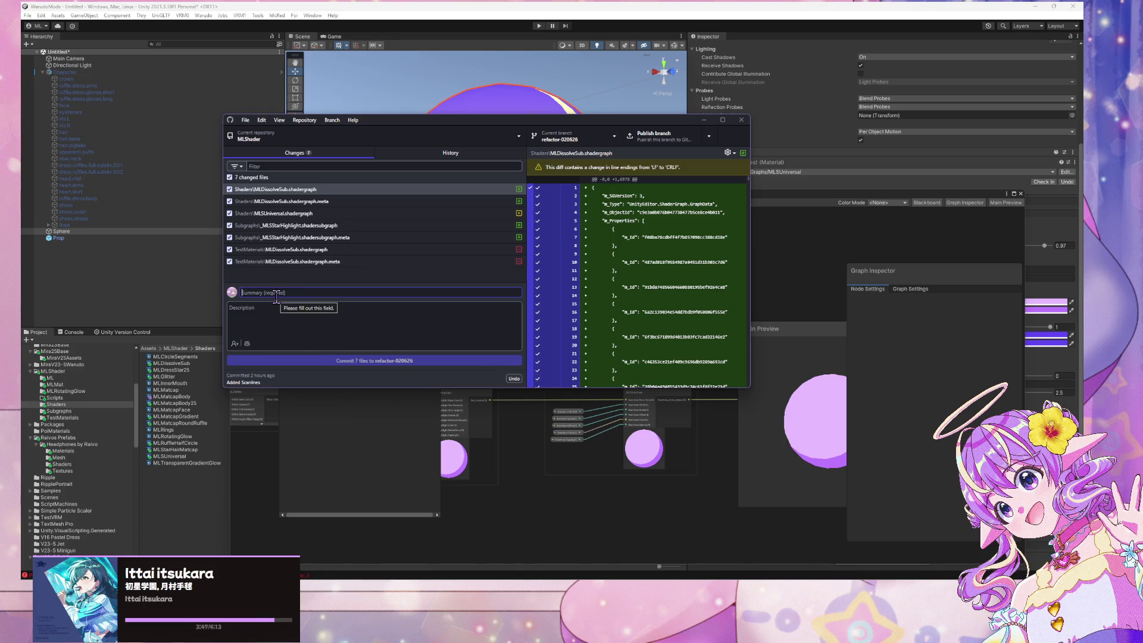
pyautogui.write('Added S')
pyautogui.write('tar Highlight')
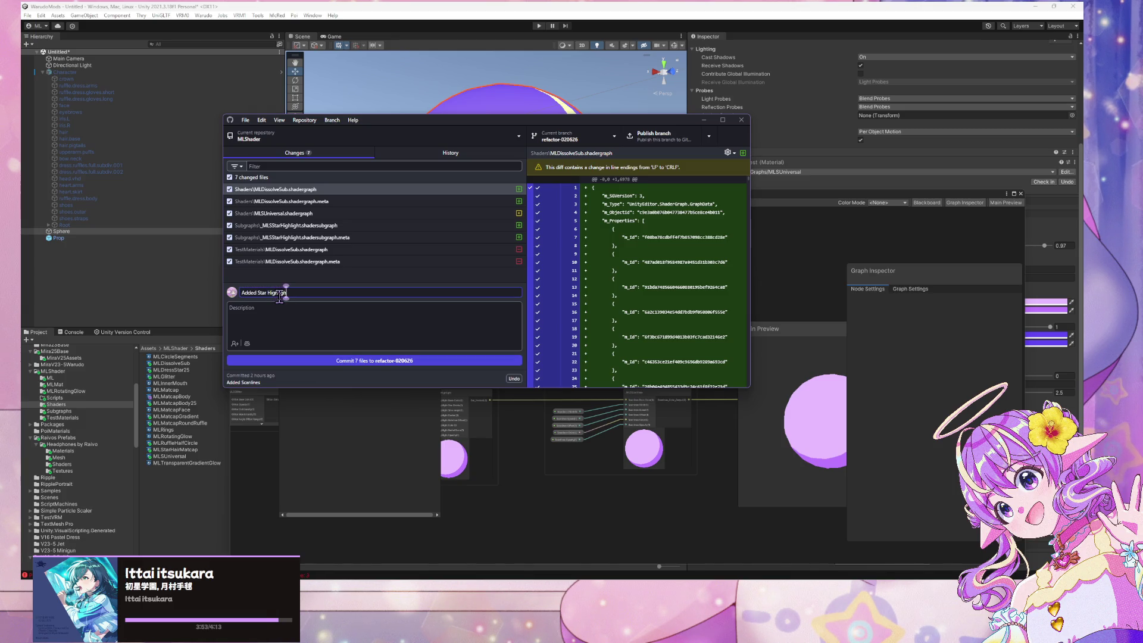
pyautogui.click(368, 361)
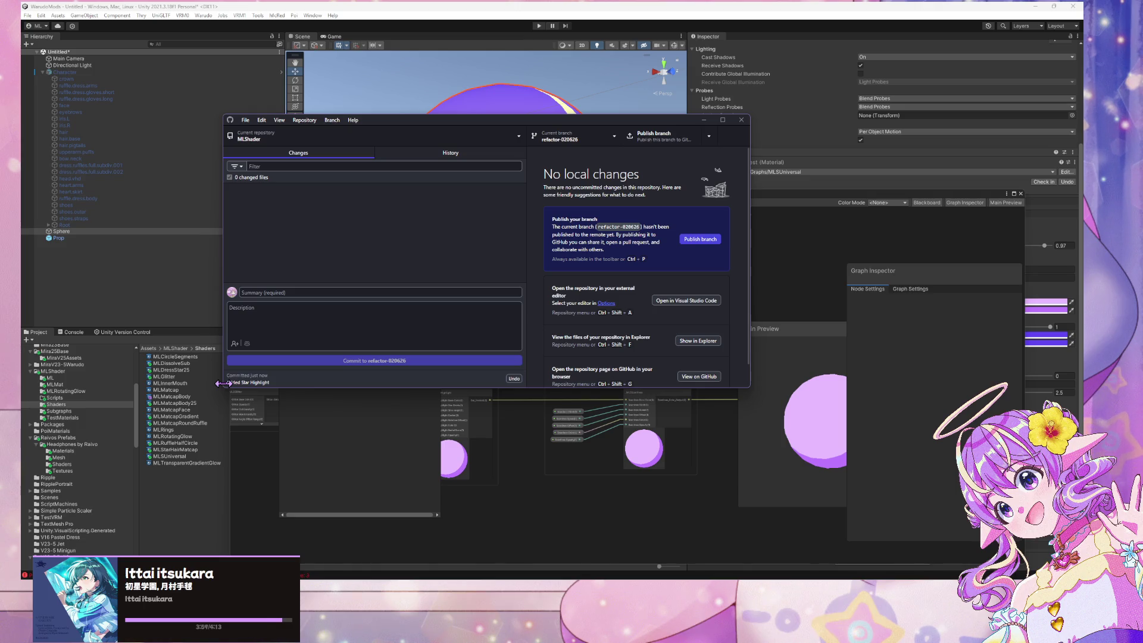
pyautogui.moveTo(393, 122); pyautogui.dragTo(729, 367)
# Bring Unity back over GitHub Desktop and reposition the MLSUniversal graph and its property list
pyautogui.moveTo(743, 200); pyautogui.dragTo(628, 344)
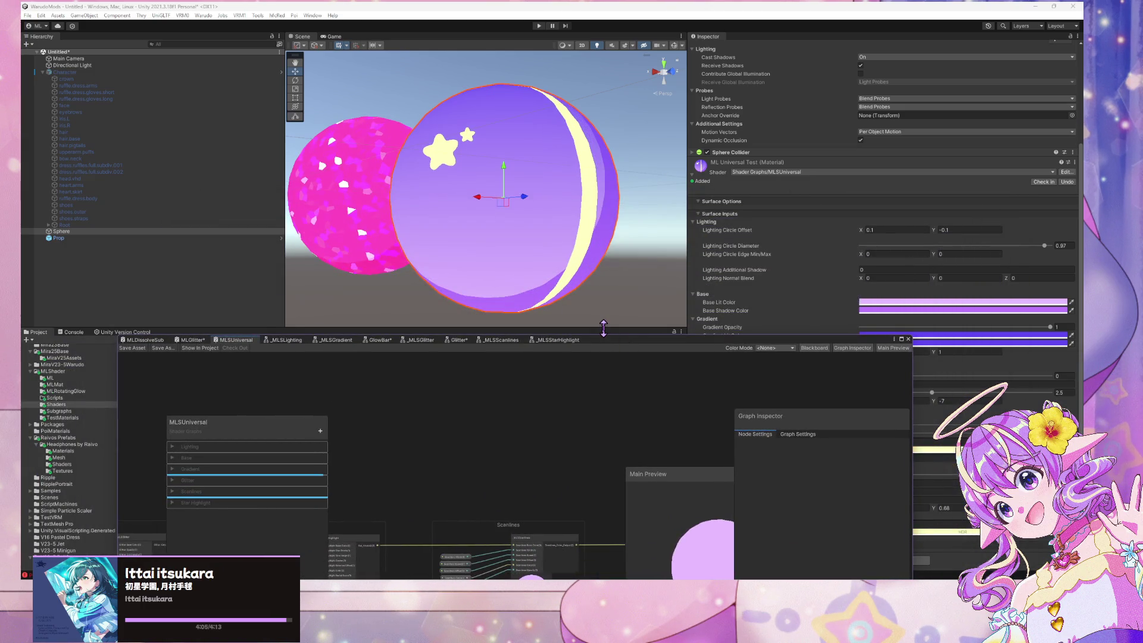
pyautogui.moveTo(190, 434); pyautogui.dragTo(274, 391)
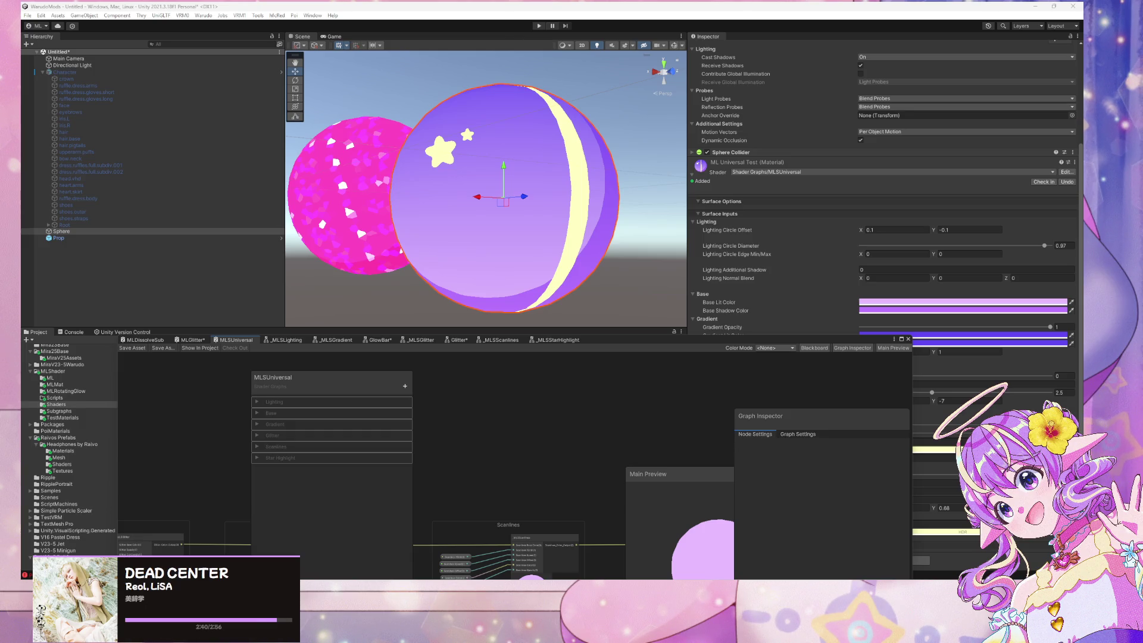
pyautogui.press('super+d')
pyautogui.press('super+d')
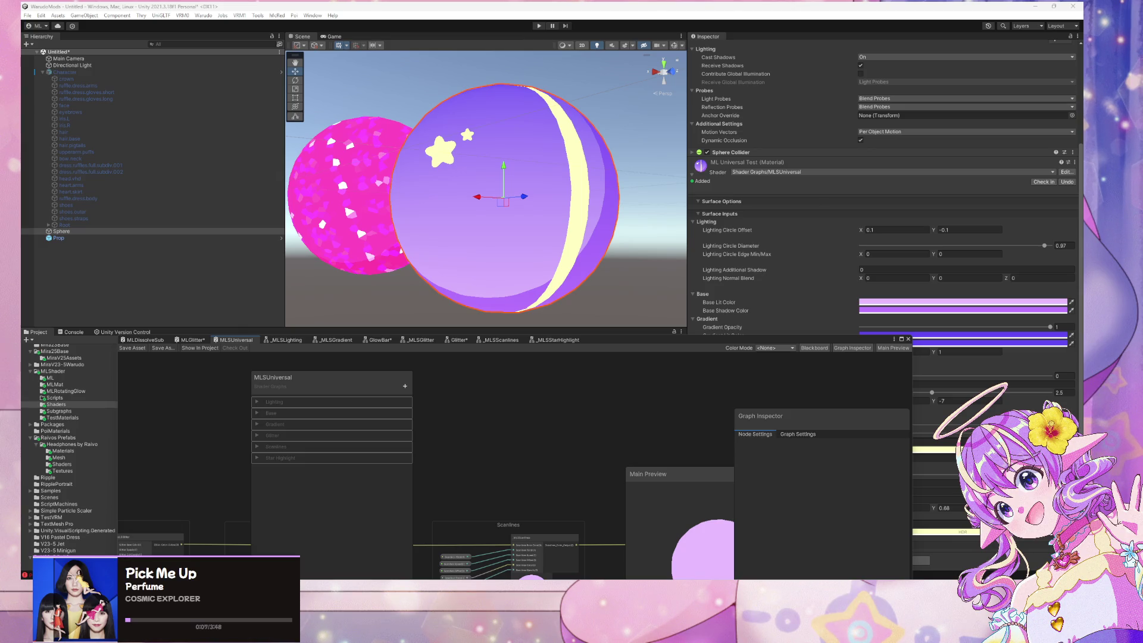
pyautogui.moveTo(754, 341); pyautogui.dragTo(620, 135)
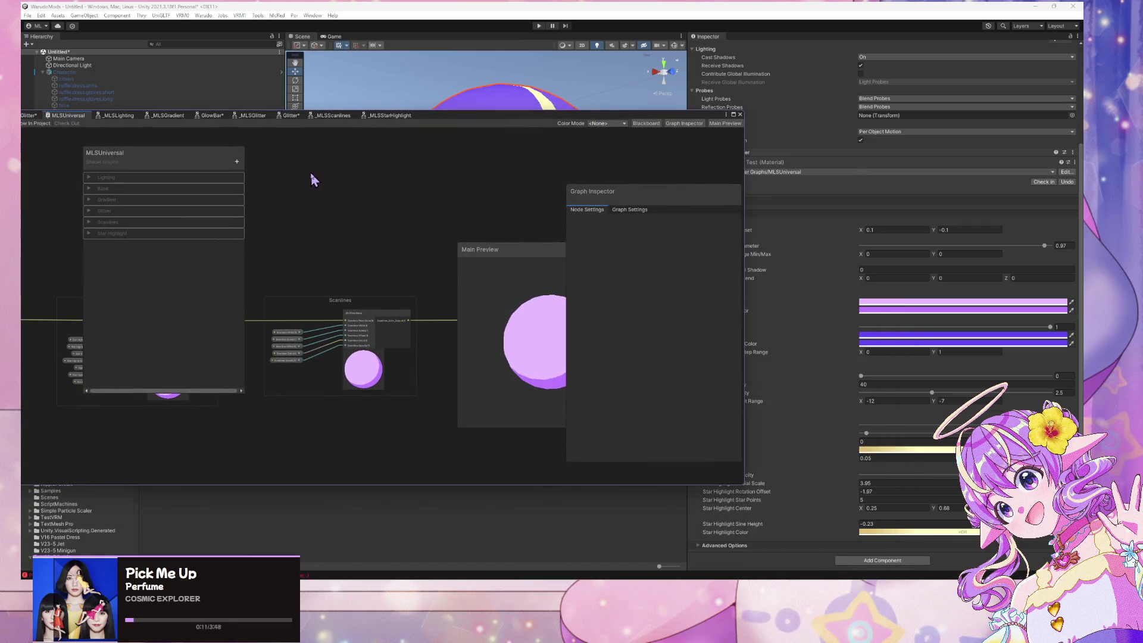
# Switch to the MLDissolveSub graph and nudge the Dissolve Noise Remap Range node
pyautogui.moveTo(313, 179); pyautogui.dragTo(416, 186)
pyautogui.moveTo(430, 113); pyautogui.dragTo(612, 146)
pyautogui.click(150, 143)
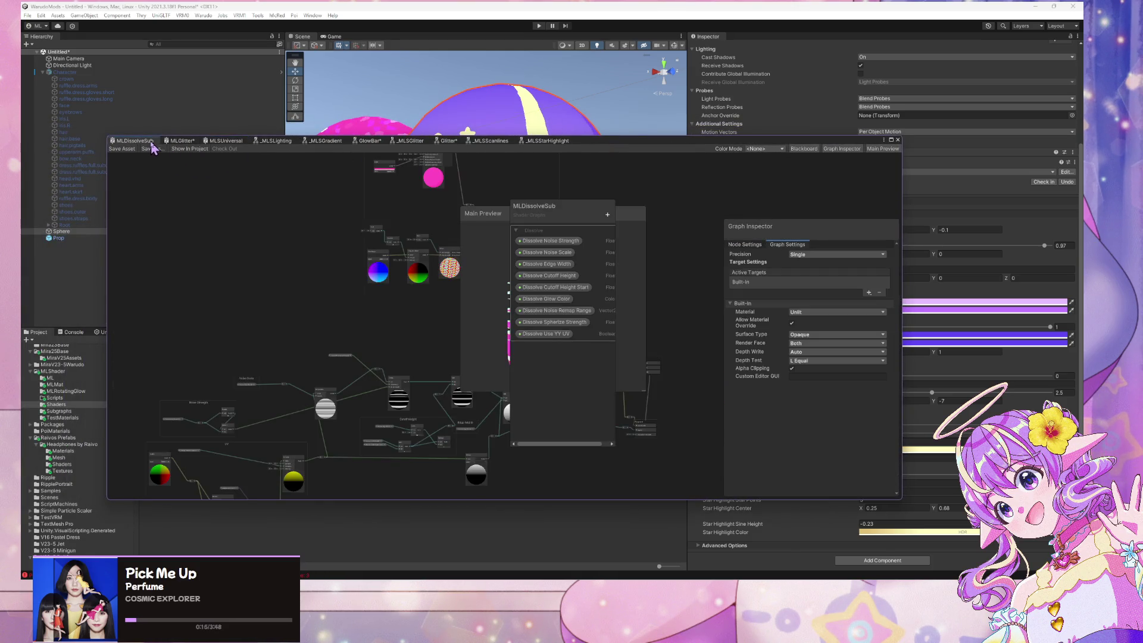
pyautogui.moveTo(449, 297); pyautogui.dragTo(617, 104)
pyautogui.scroll(3)
pyautogui.click(312, 256)
pyautogui.moveTo(312, 260); pyautogui.dragTo(327, 264)
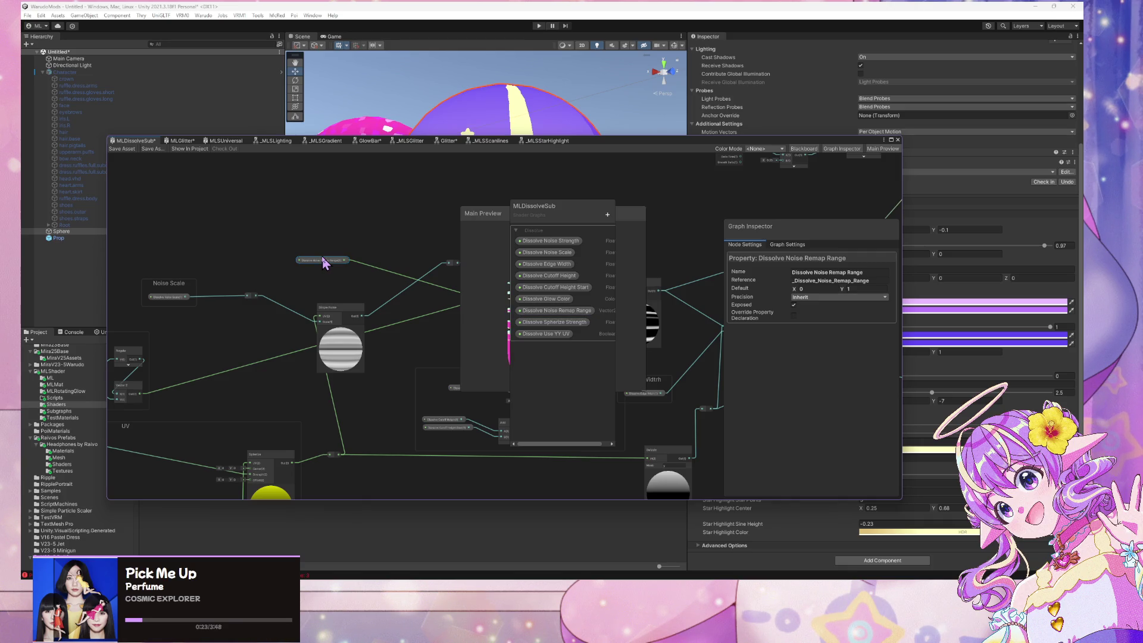
# Move the main preview out of the way and shift the Dissolve Glow Color node up-left
pyautogui.moveTo(439, 255); pyautogui.dragTo(217, 339)
pyautogui.scroll(3)
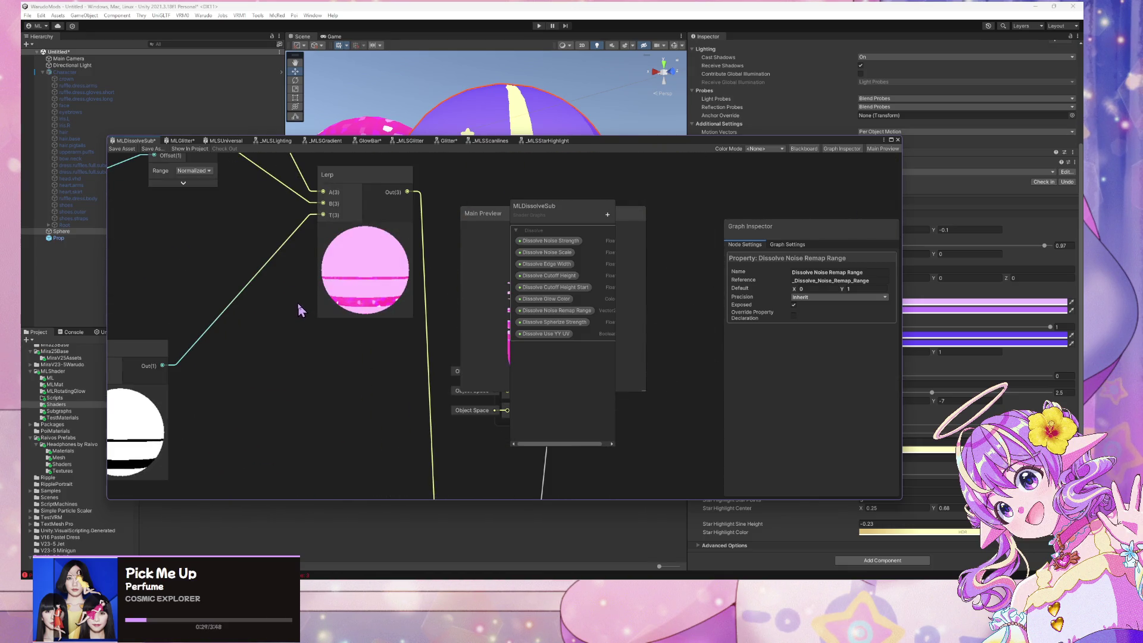
pyautogui.scroll(-3)
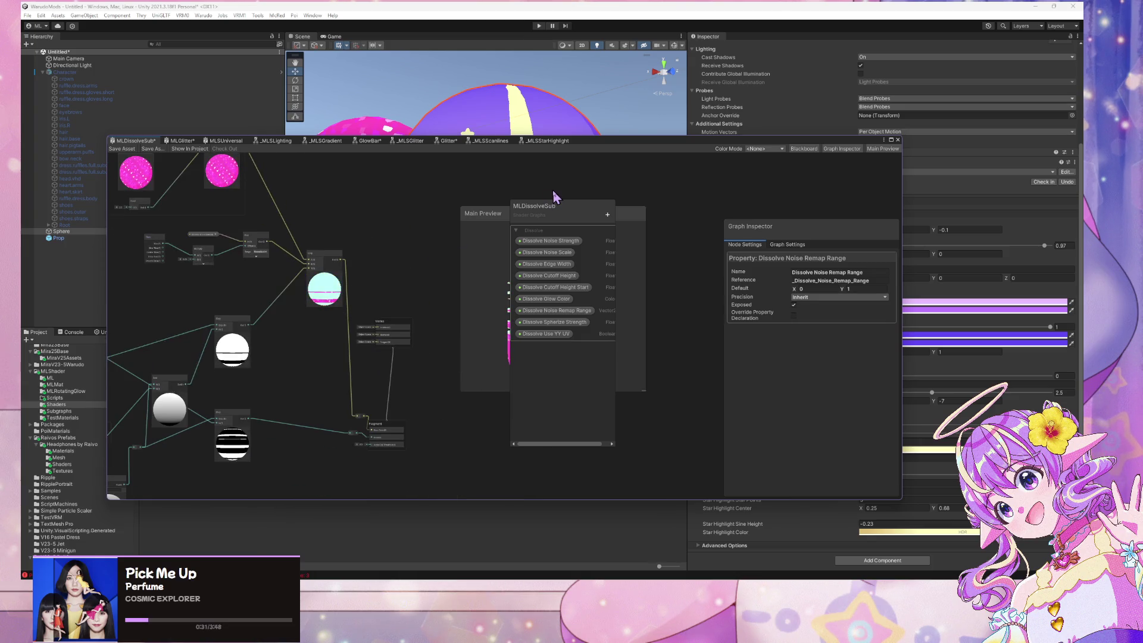
pyautogui.moveTo(543, 209); pyautogui.dragTo(677, 212)
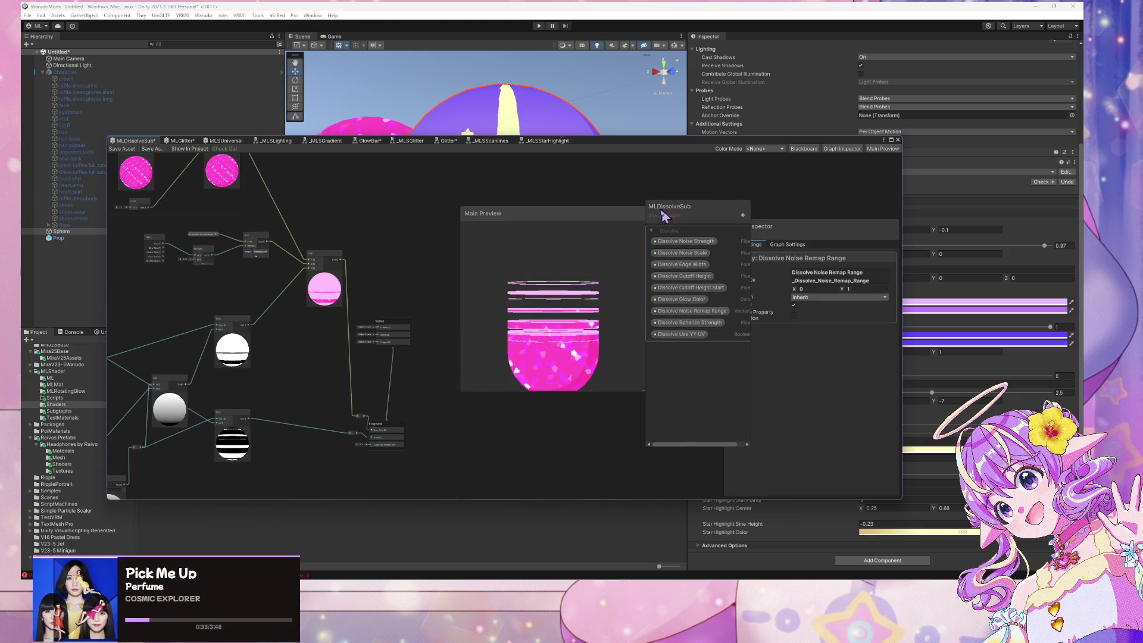
pyautogui.moveTo(499, 217); pyautogui.dragTo(538, 191)
pyautogui.moveTo(178, 250); pyautogui.dragTo(179, 256)
pyautogui.scroll(3)
pyautogui.scroll(3)
pyautogui.scroll(-3)
pyautogui.scroll(3)
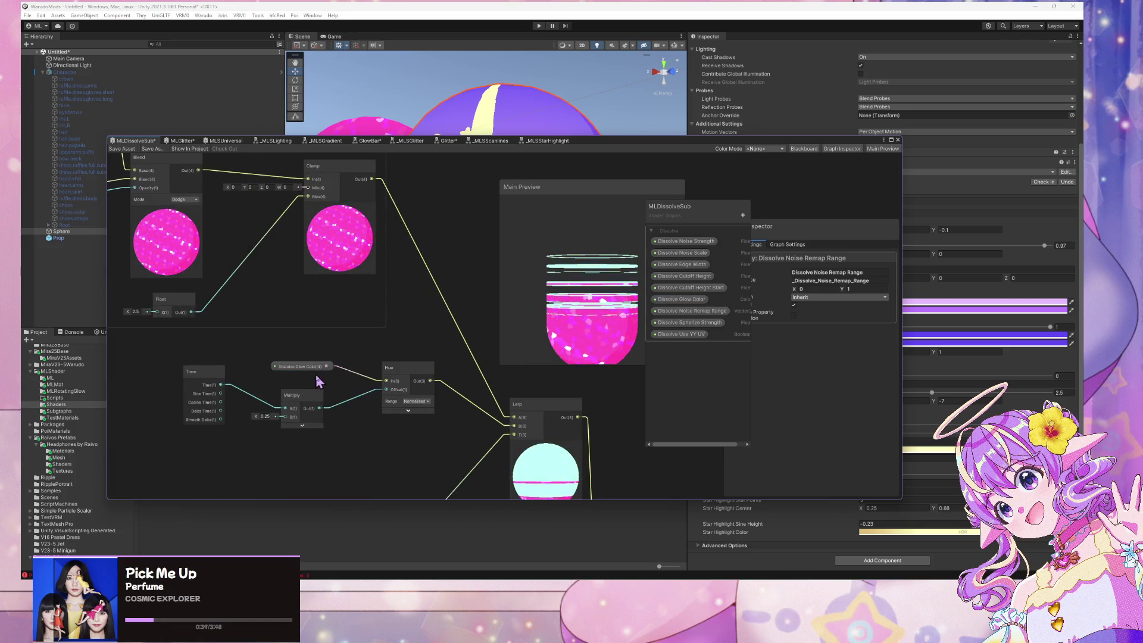
pyautogui.moveTo(309, 368); pyautogui.dragTo(284, 361)
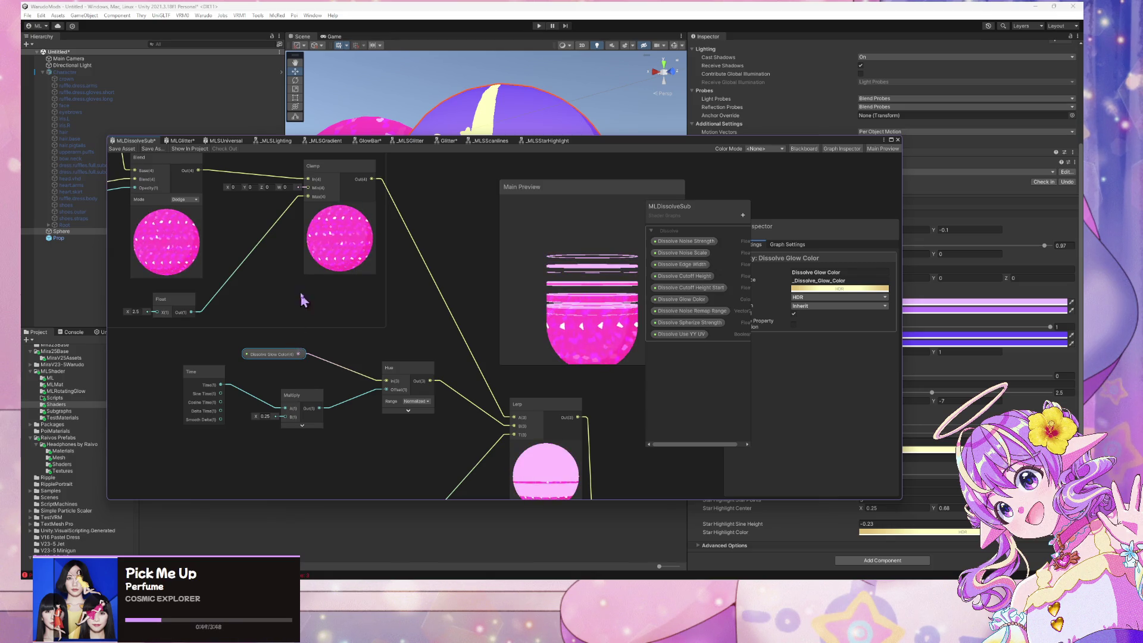
# Shift the Dissolve Noise Remap Range node to the right, then clear the selection
pyautogui.scroll(-3)
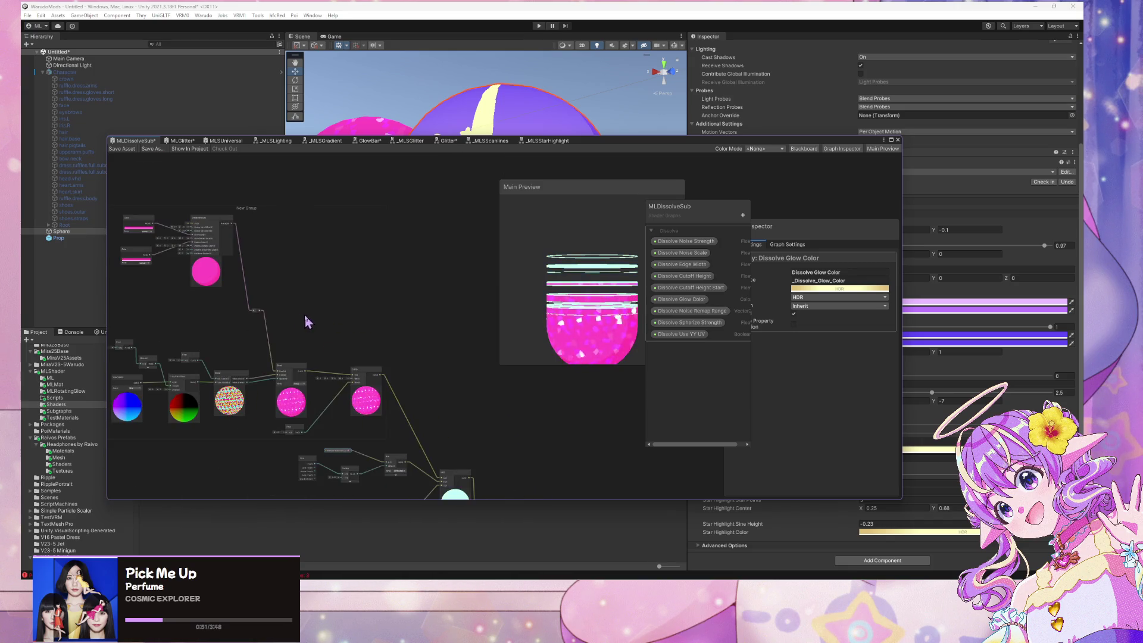
pyautogui.moveTo(324, 293); pyautogui.dragTo(378, 174)
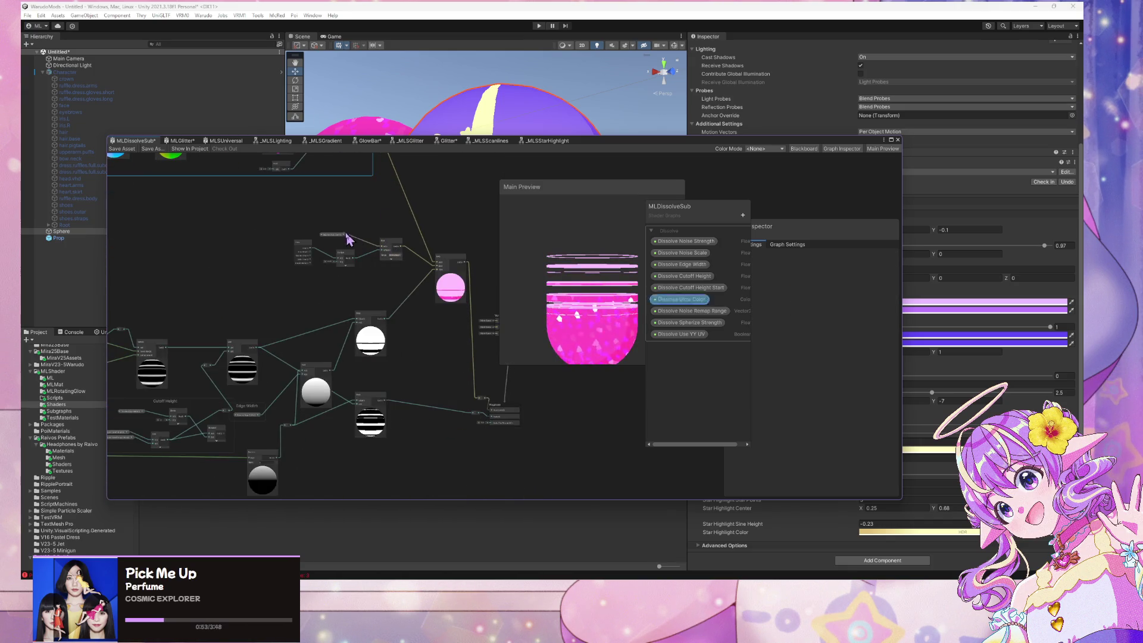
pyautogui.scroll(3)
pyautogui.scroll(3)
pyautogui.moveTo(225, 285); pyautogui.dragTo(306, 310)
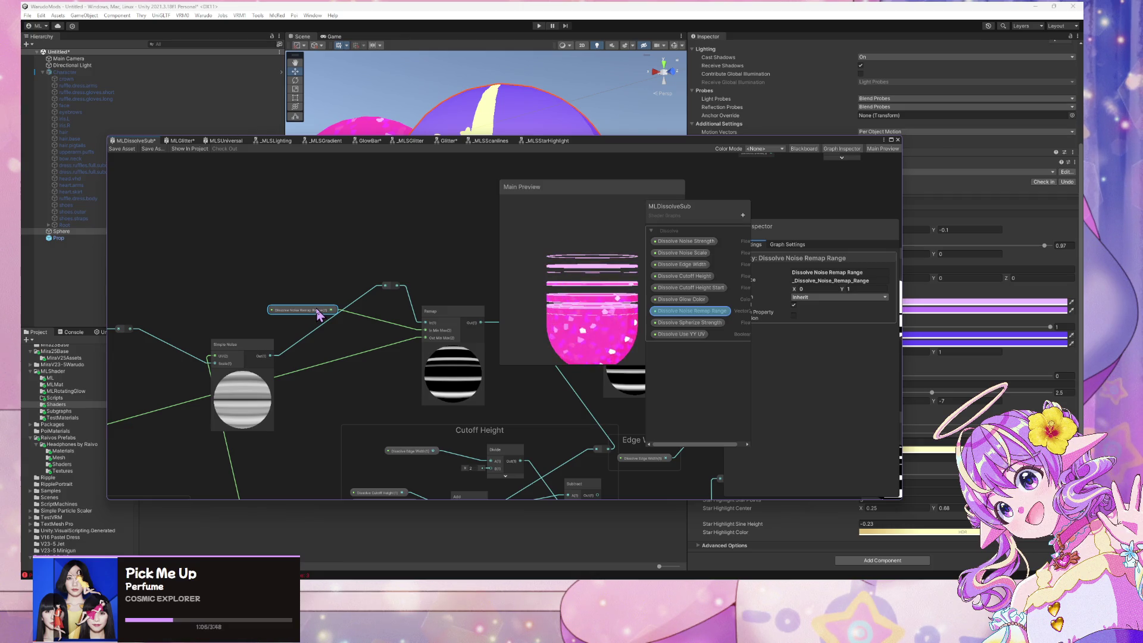
pyautogui.scroll(-3)
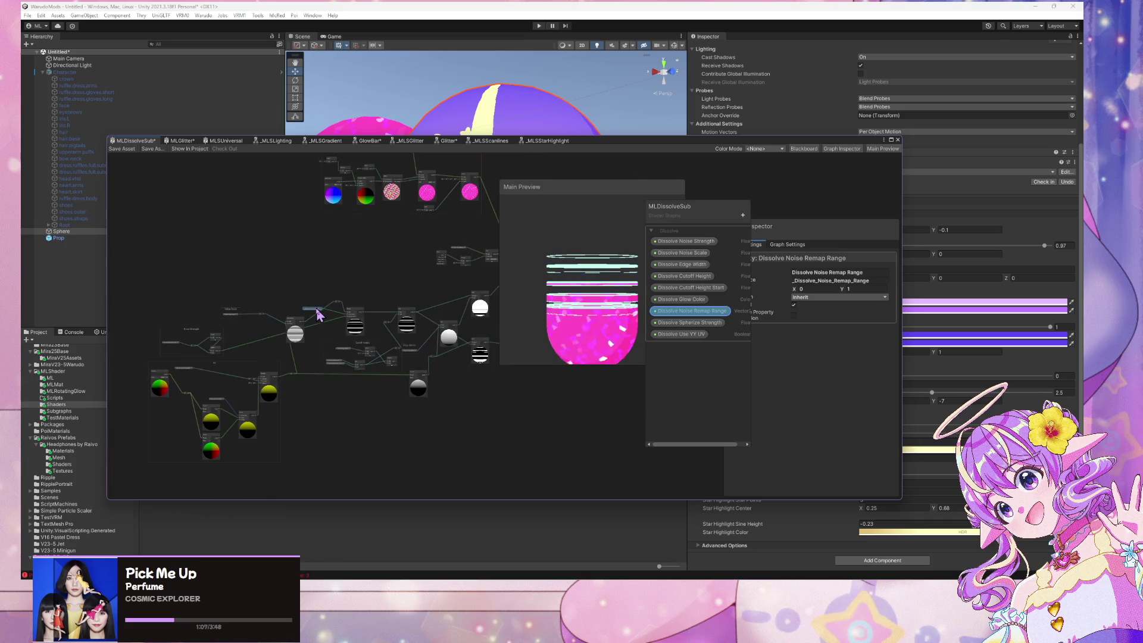
pyautogui.click(217, 370)
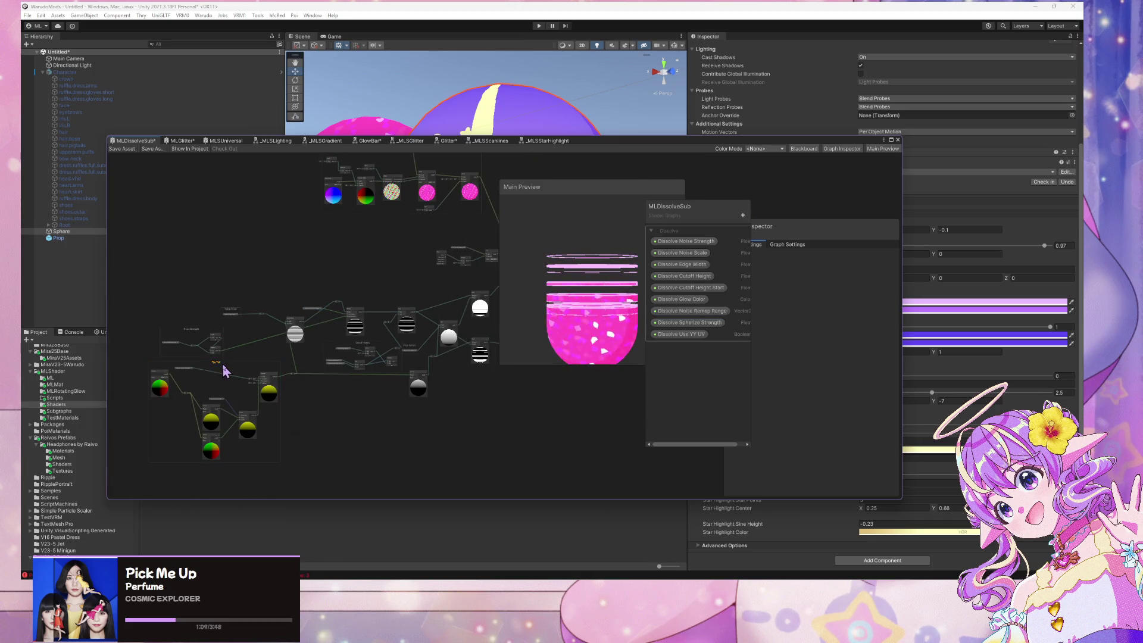
pyautogui.scroll(3)
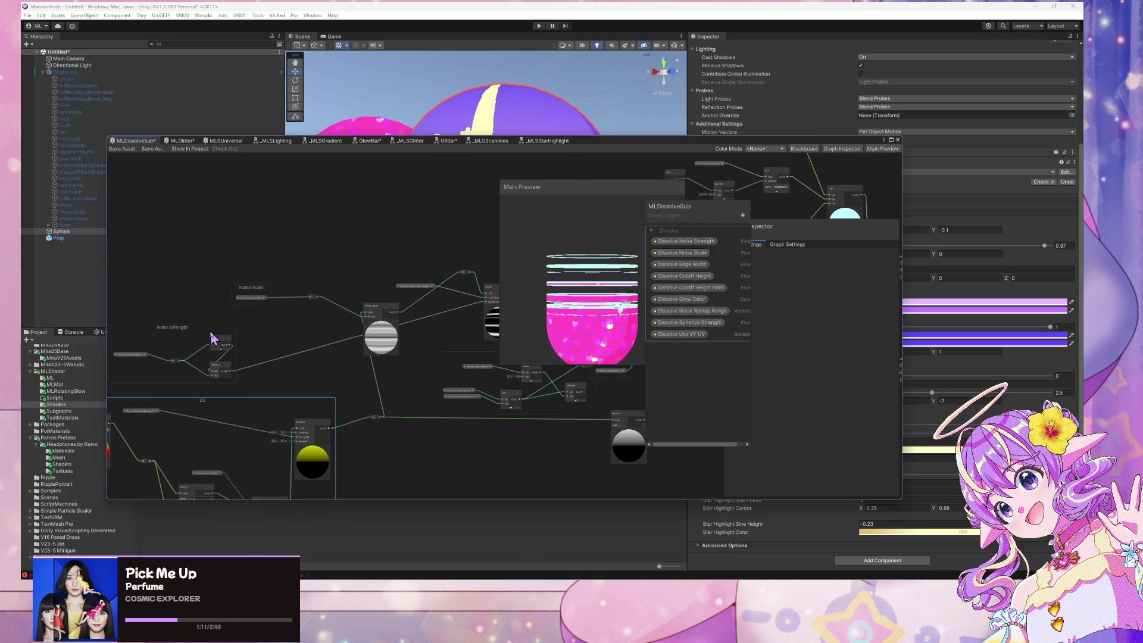
pyautogui.scroll(-3)
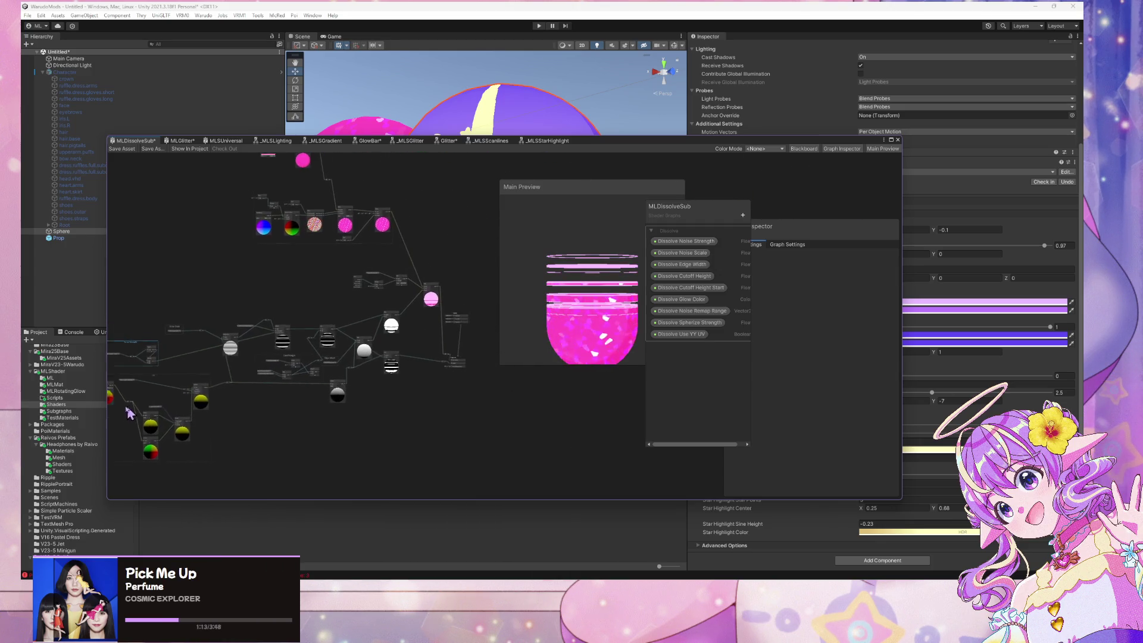
pyautogui.scroll(3)
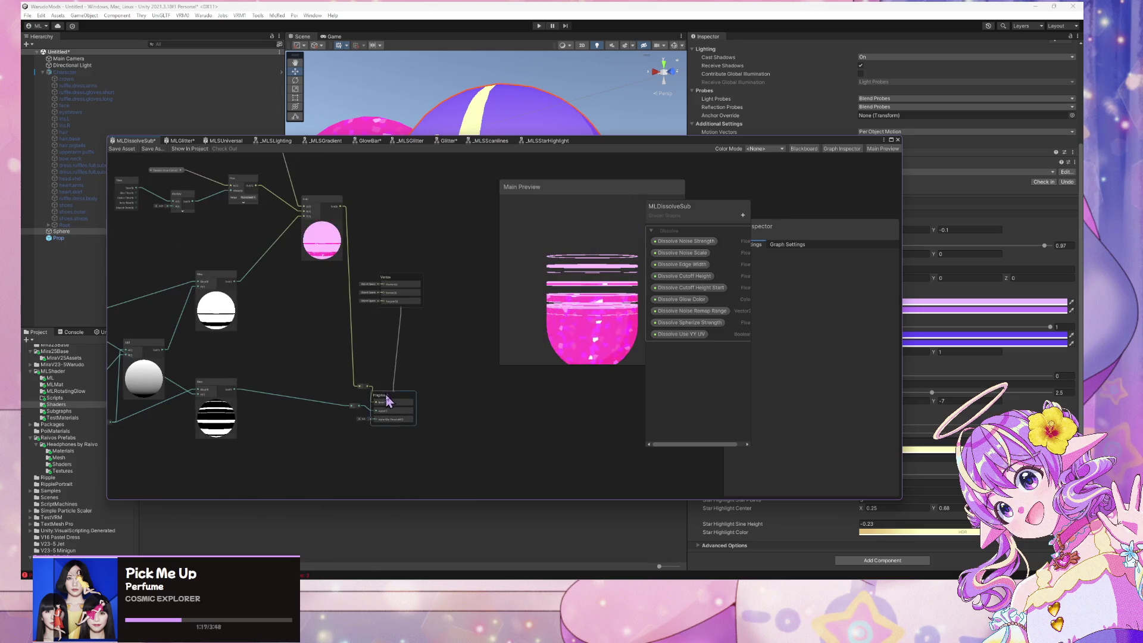
# Move the Vertex and Fragment nodes right, raise the yellow wire's reroute point, and reposition the window
pyautogui.moveTo(384, 396); pyautogui.dragTo(460, 378)
pyautogui.moveTo(382, 283); pyautogui.dragTo(455, 296)
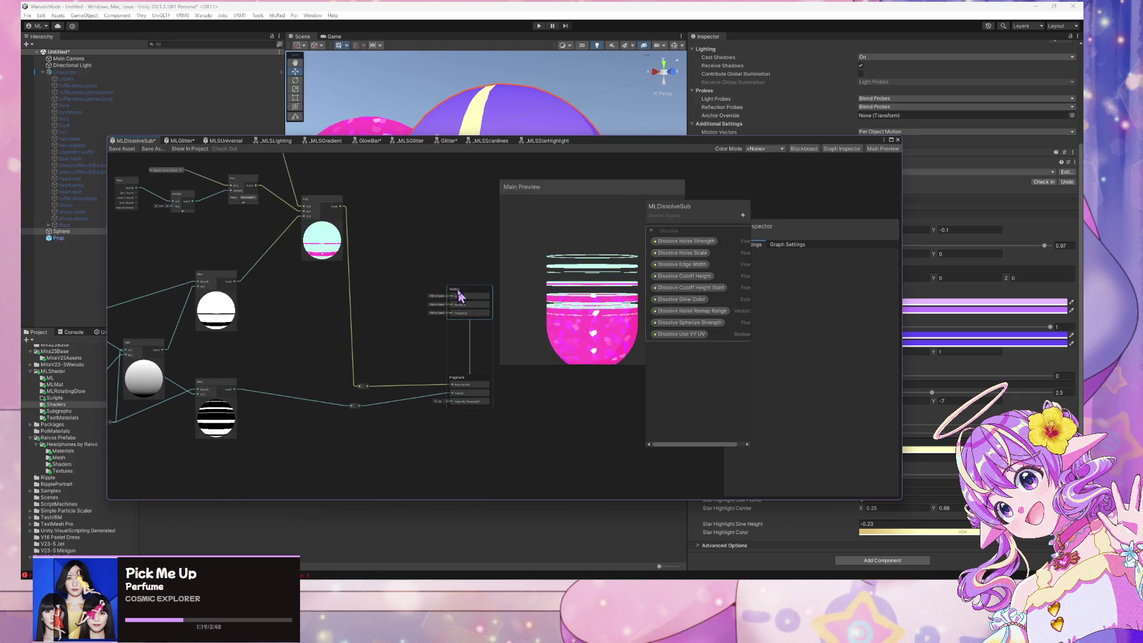
pyautogui.moveTo(365, 391); pyautogui.dragTo(355, 352)
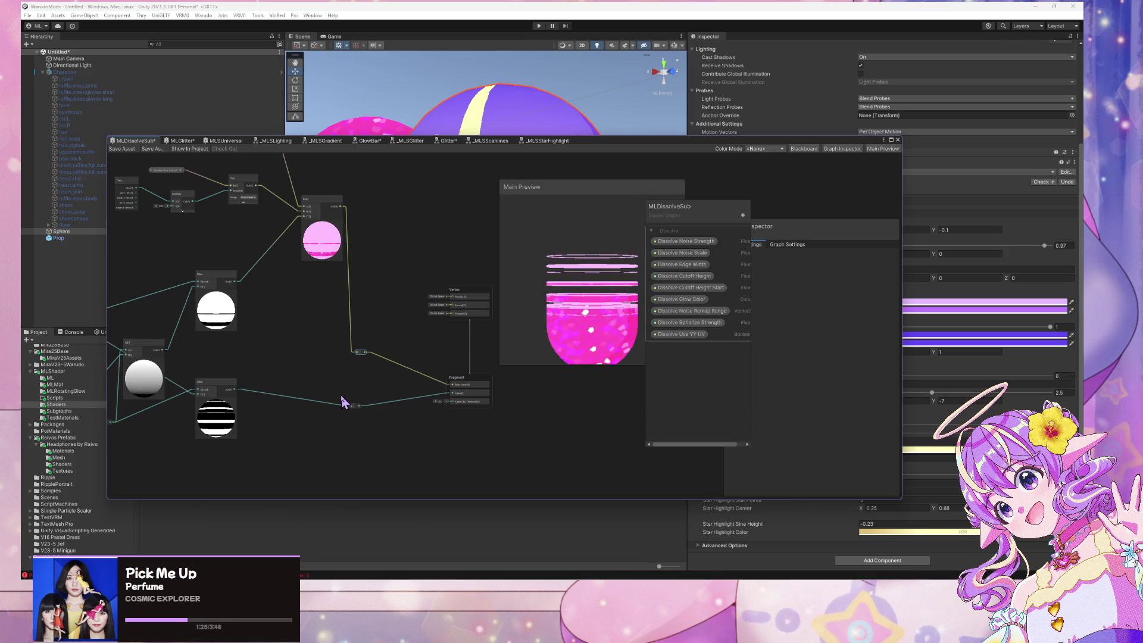
pyautogui.scroll(-3)
pyautogui.moveTo(596, 140); pyautogui.dragTo(783, 153)
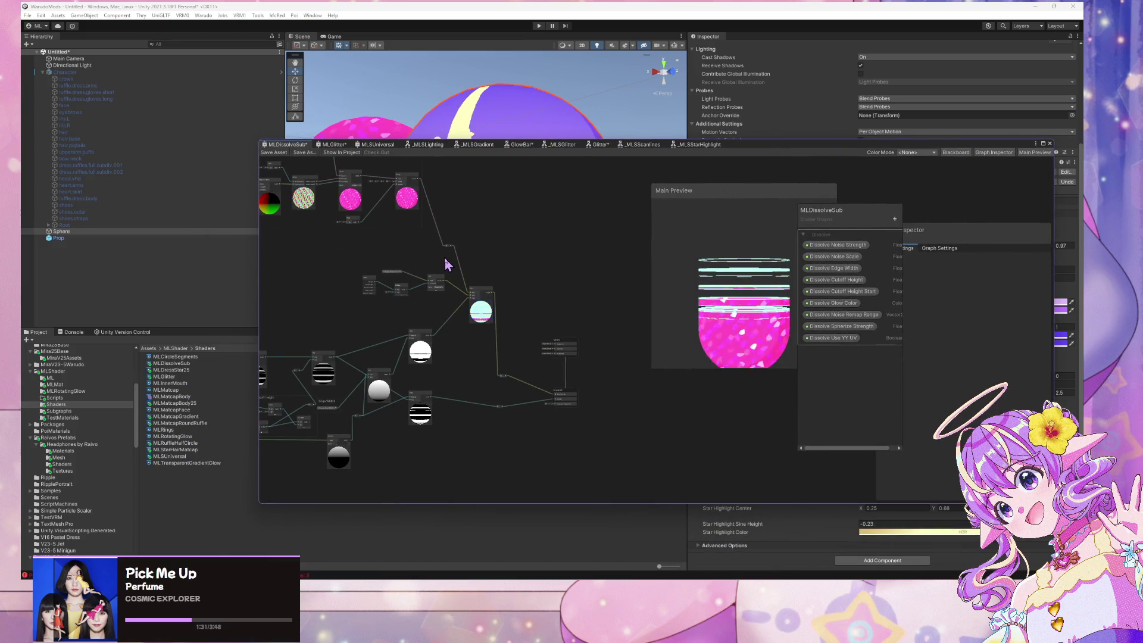
# Nudge the Time node down and select the Dissolve Glow Color node
pyautogui.scroll(3)
pyautogui.scroll(3)
pyautogui.moveTo(398, 291); pyautogui.dragTo(388, 312)
pyautogui.scroll(-3)
pyautogui.click(404, 309)
# Move the small node group up and the large group up-right, then frame the Hue and Step nodes
pyautogui.moveTo(472, 326); pyautogui.dragTo(727, 255)
pyautogui.moveTo(371, 329); pyautogui.dragTo(401, 273)
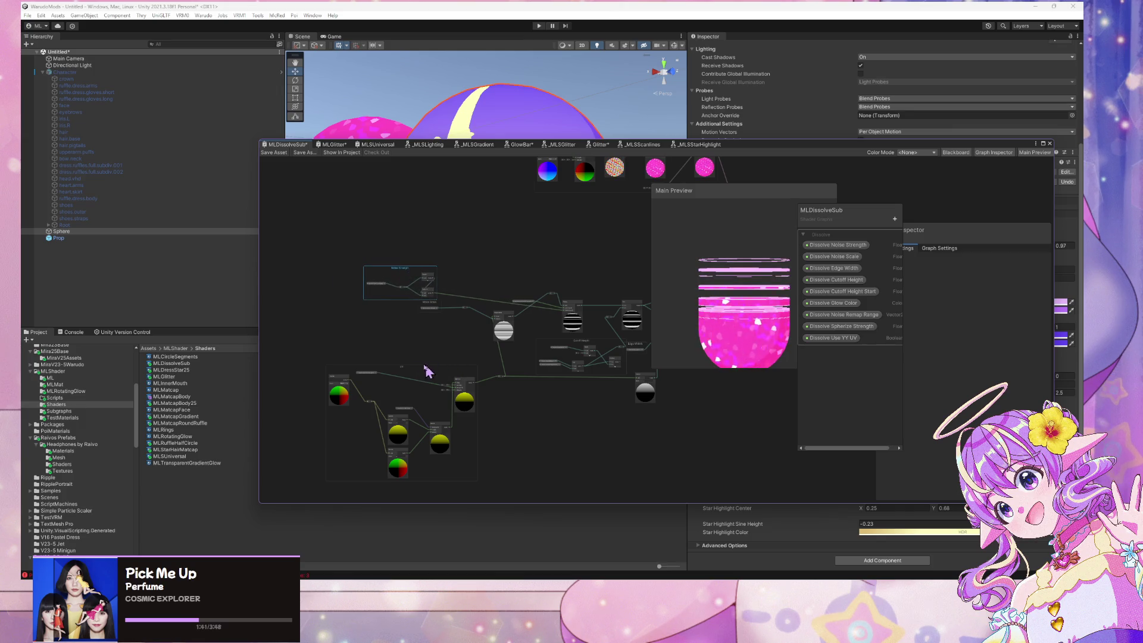
pyautogui.moveTo(401, 375); pyautogui.dragTo(414, 345)
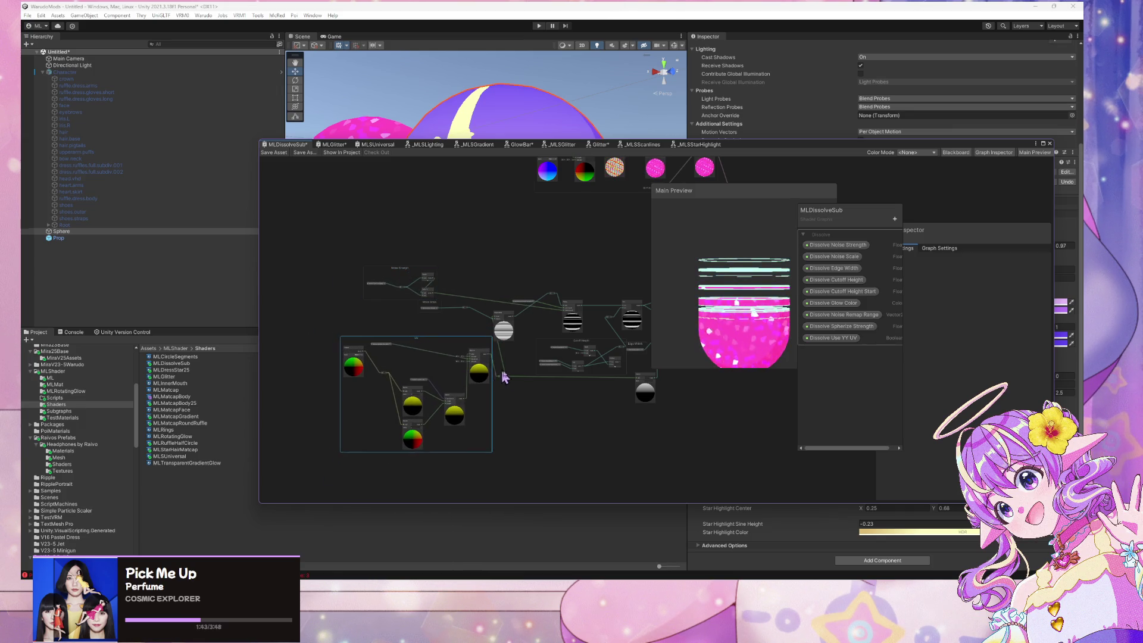
pyautogui.click(521, 374)
pyautogui.scroll(-3)
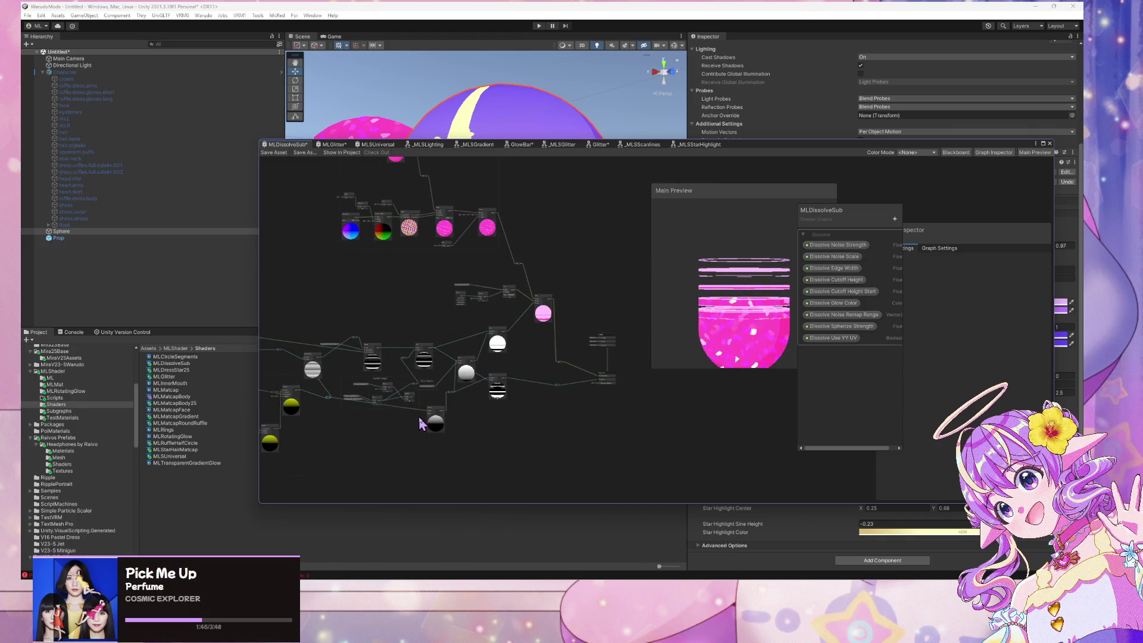
pyautogui.scroll(3)
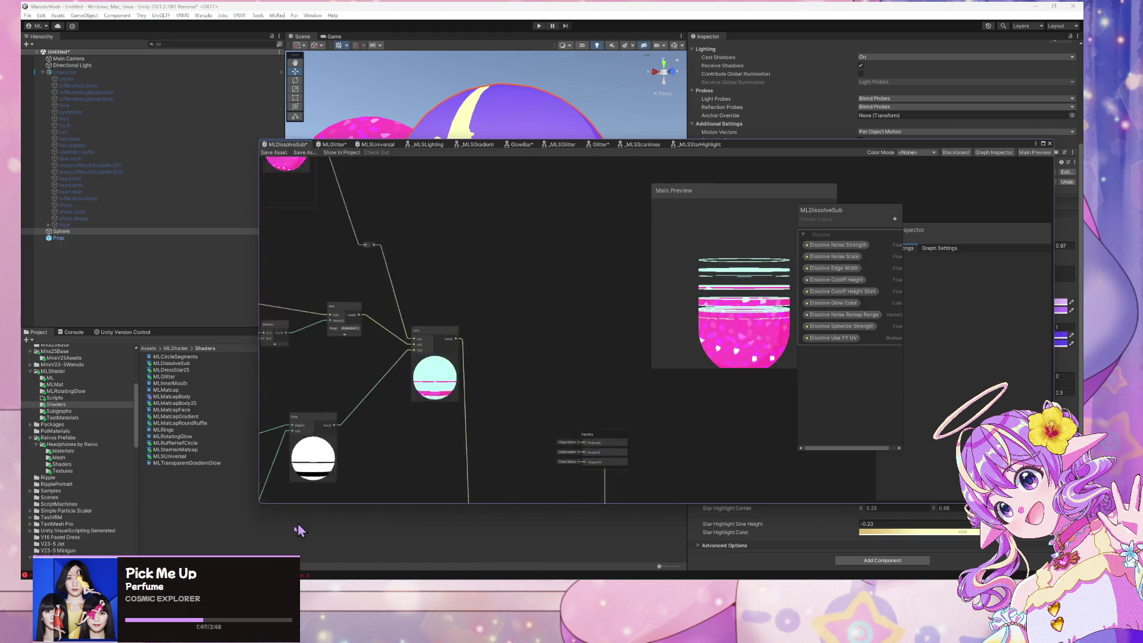
pyautogui.moveTo(355, 441); pyautogui.dragTo(462, 406)
pyautogui.scroll(-3)
pyautogui.scroll(3)
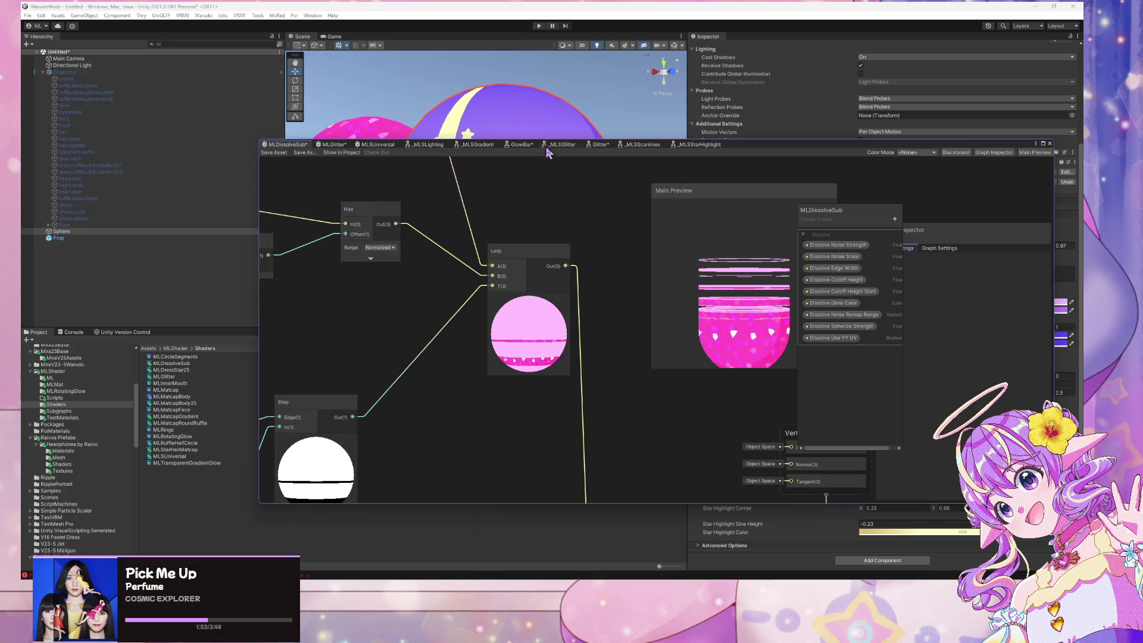
pyautogui.press('space')
# Add an Overwrite-mode Blend node wired Step→Opacity, Hue→Blend and reroute→Base
pyautogui.write('blend')
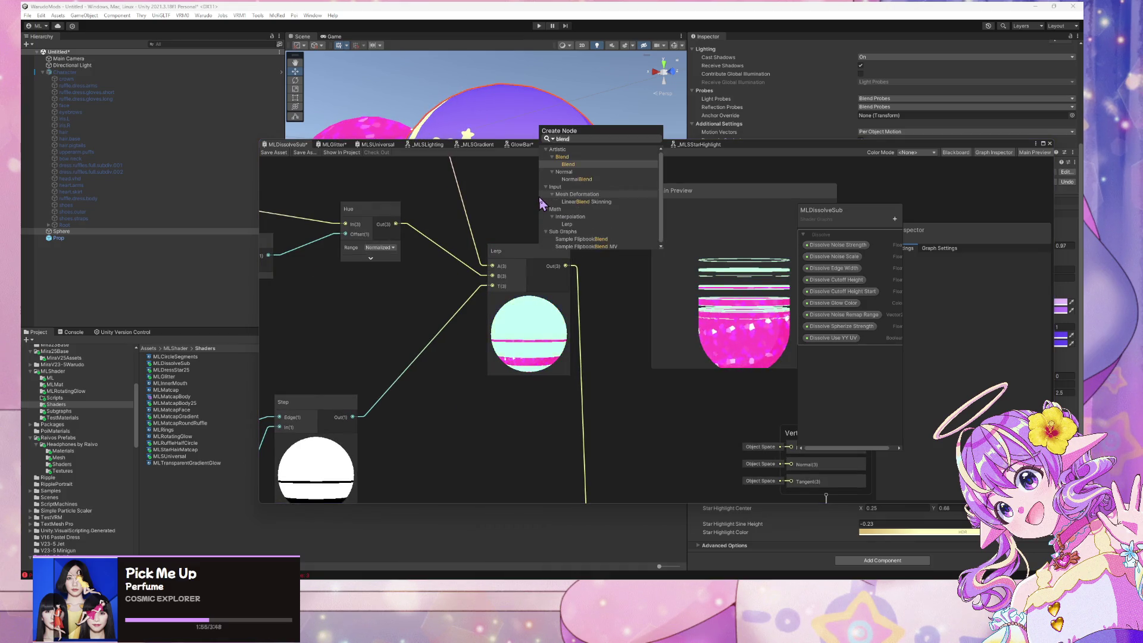
pyautogui.press('Return')
pyautogui.click(602, 262)
pyautogui.click(625, 465)
pyautogui.moveTo(352, 417); pyautogui.dragTo(546, 248)
pyautogui.moveTo(575, 211); pyautogui.dragTo(574, 225)
pyautogui.moveTo(396, 224); pyautogui.dragTo(548, 379)
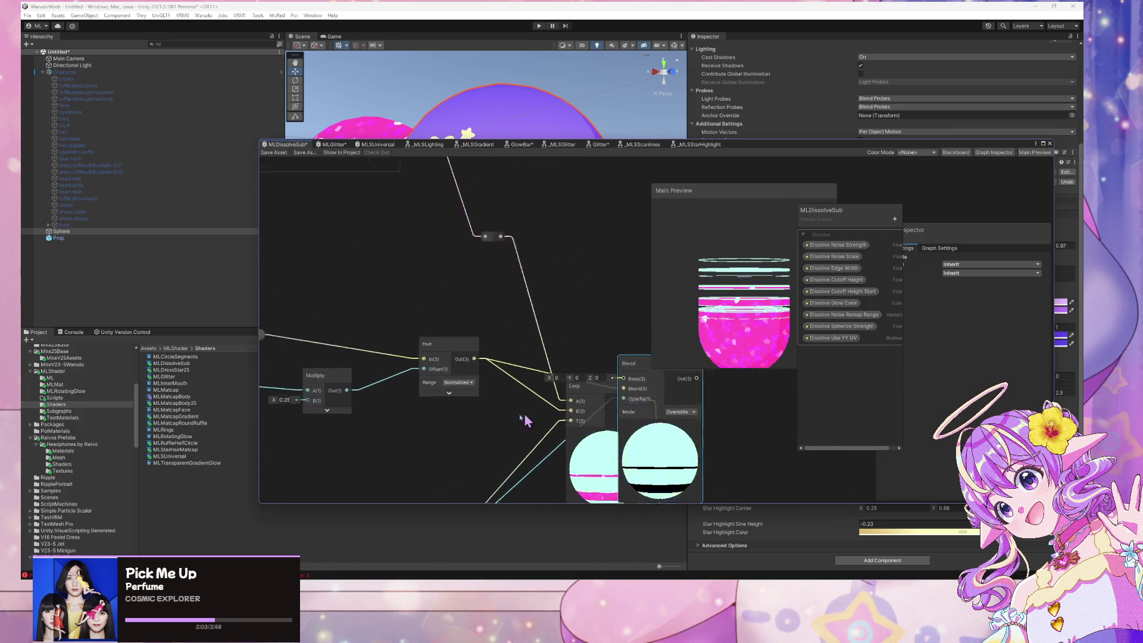
pyautogui.moveTo(426, 225); pyautogui.dragTo(533, 342)
# Delete the old Lerp node and bring the Vertex and Fragment nodes into view
pyautogui.click(489, 368)
pyautogui.moveTo(476, 494); pyautogui.dragTo(532, 595)
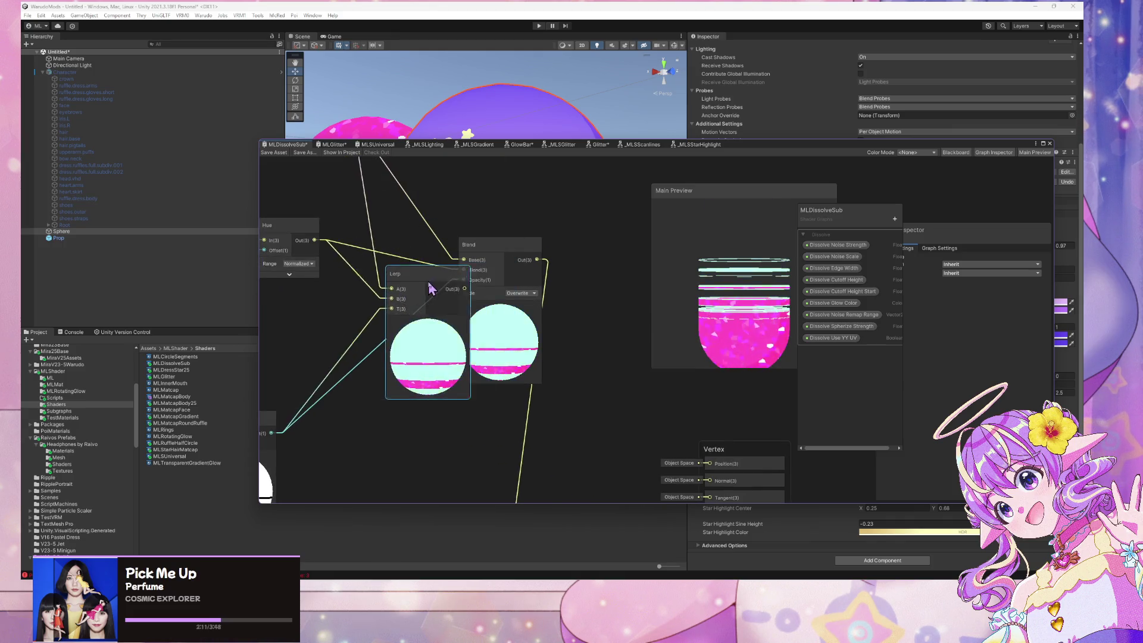
pyautogui.moveTo(445, 294); pyautogui.dragTo(432, 300)
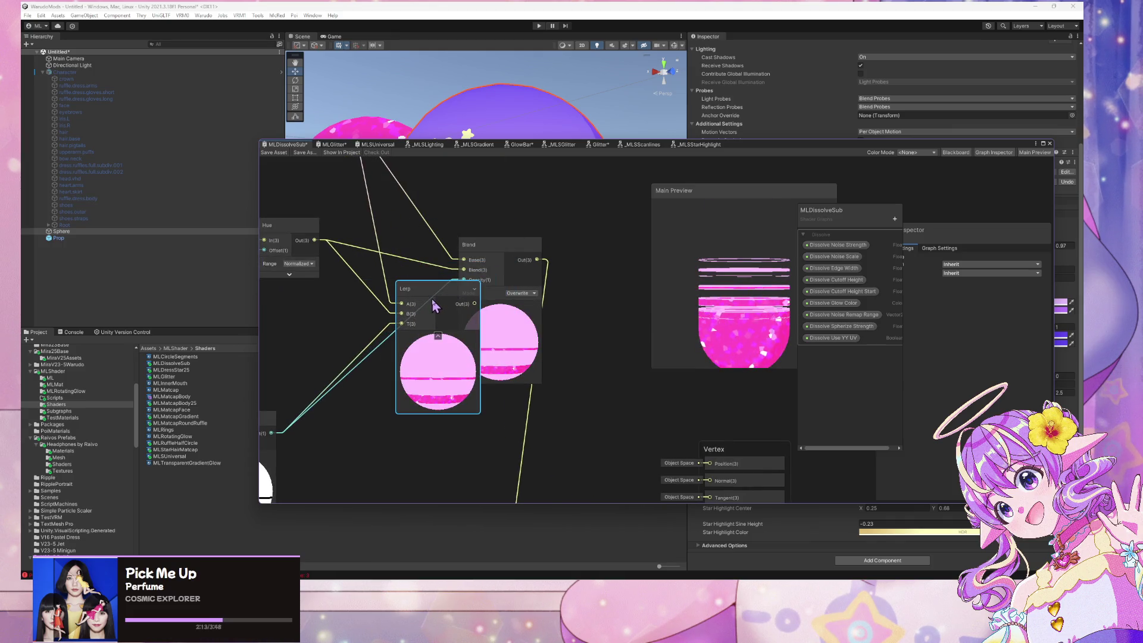
pyautogui.press('Delete')
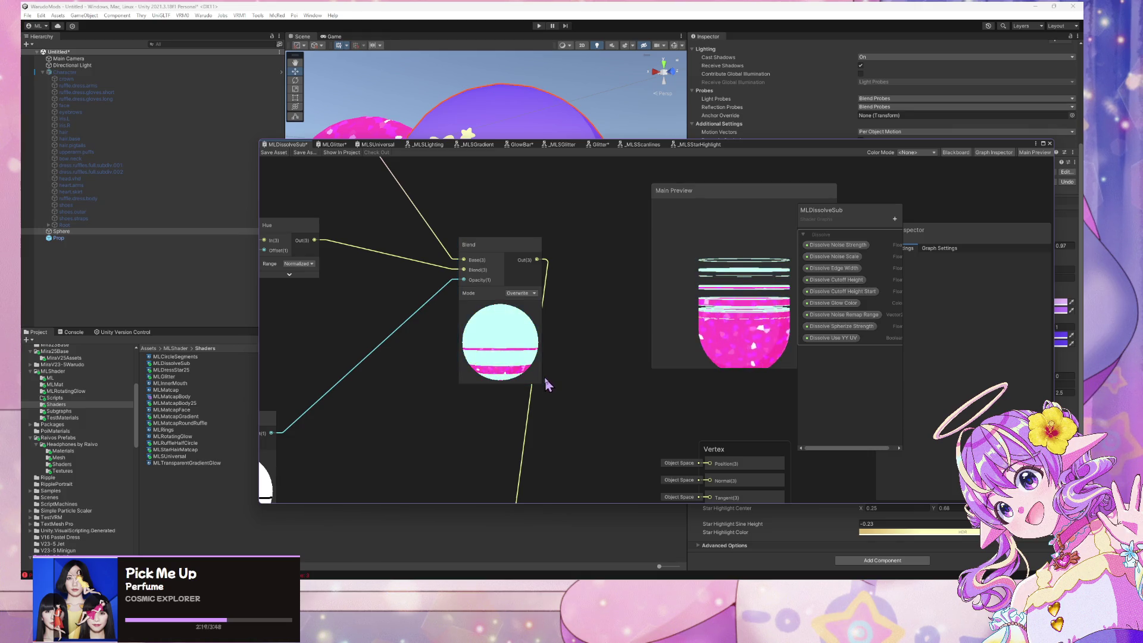
pyautogui.moveTo(484, 406); pyautogui.dragTo(540, 408)
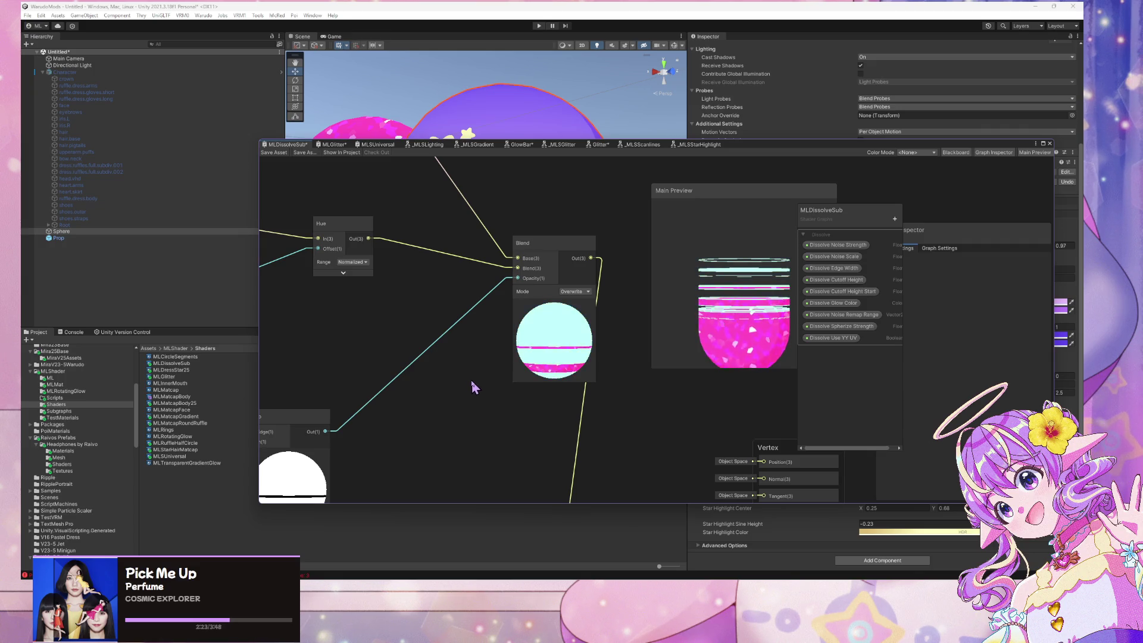
pyautogui.scroll(-3)
pyautogui.moveTo(563, 421); pyautogui.dragTo(502, 271)
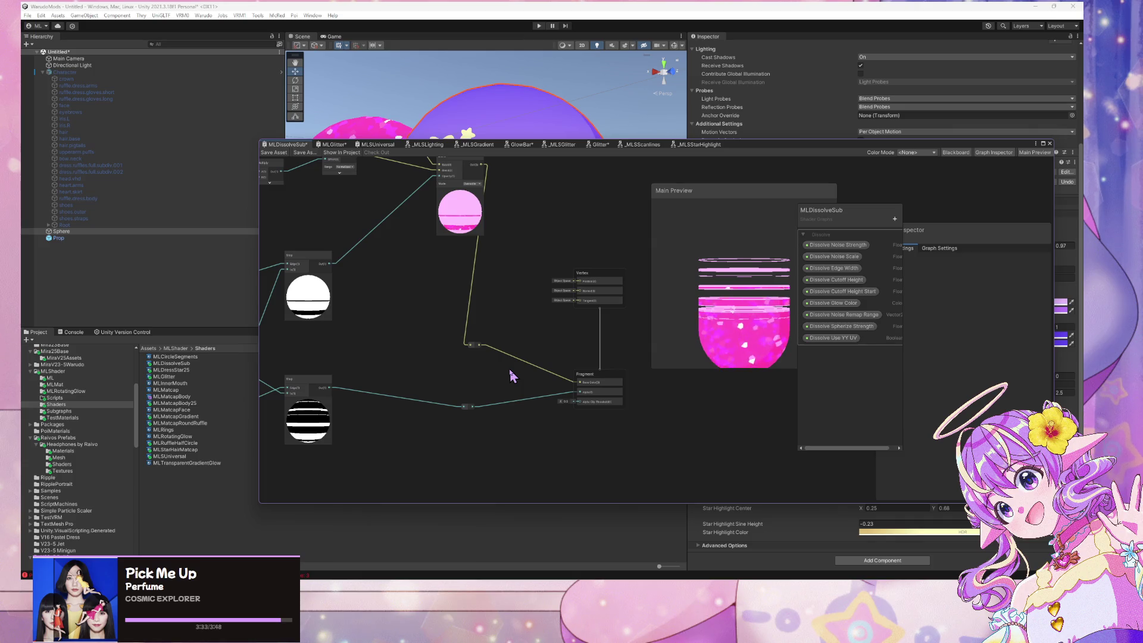
pyautogui.moveTo(369, 250); pyautogui.dragTo(563, 331)
# Move the Time node left and place Dissolve Color Cycling Speed under Dissolve Glow Color
pyautogui.scroll(3)
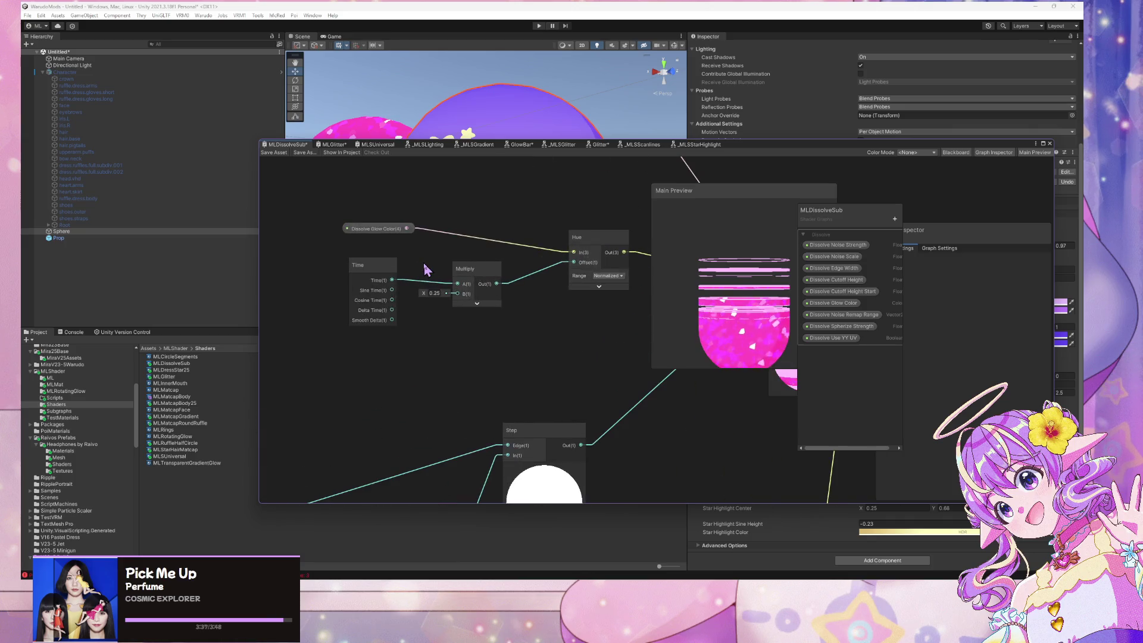
pyautogui.click(359, 277)
pyautogui.moveTo(359, 277); pyautogui.dragTo(330, 279)
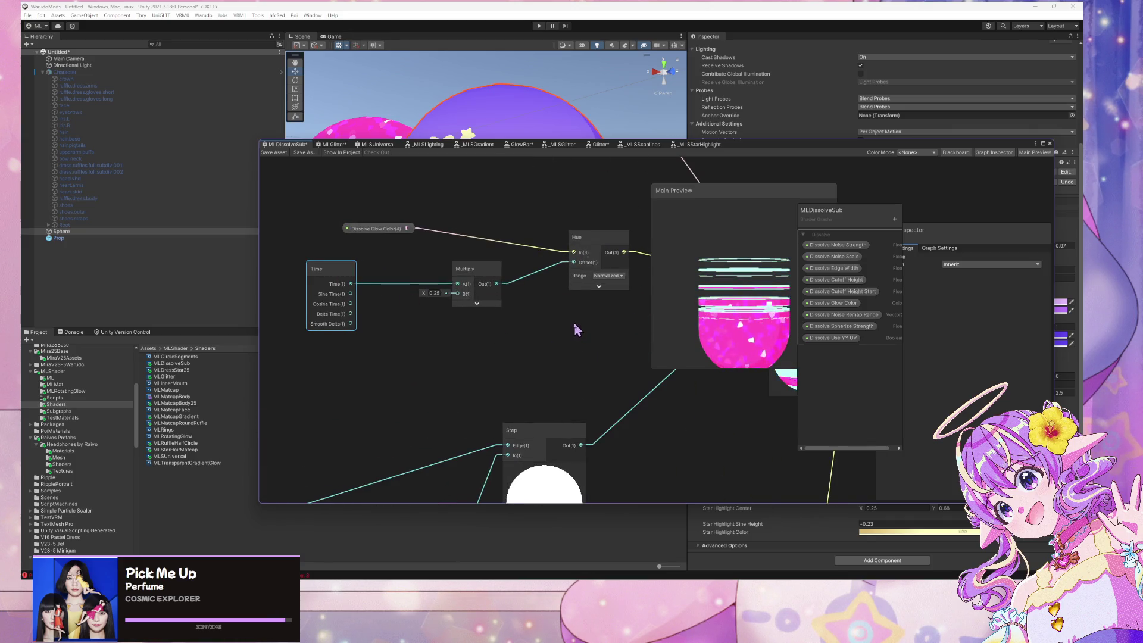
pyautogui.moveTo(573, 321); pyautogui.dragTo(551, 324)
pyautogui.moveTo(842, 236); pyautogui.dragTo(848, 311)
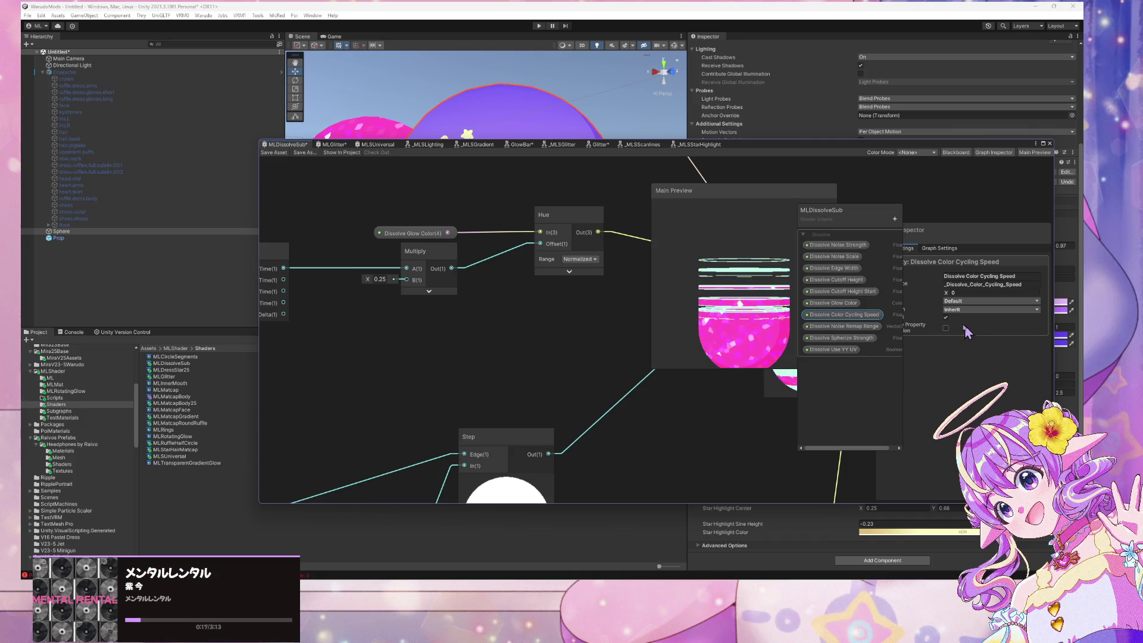
pyautogui.moveTo(546, 254); pyautogui.dragTo(437, 257)
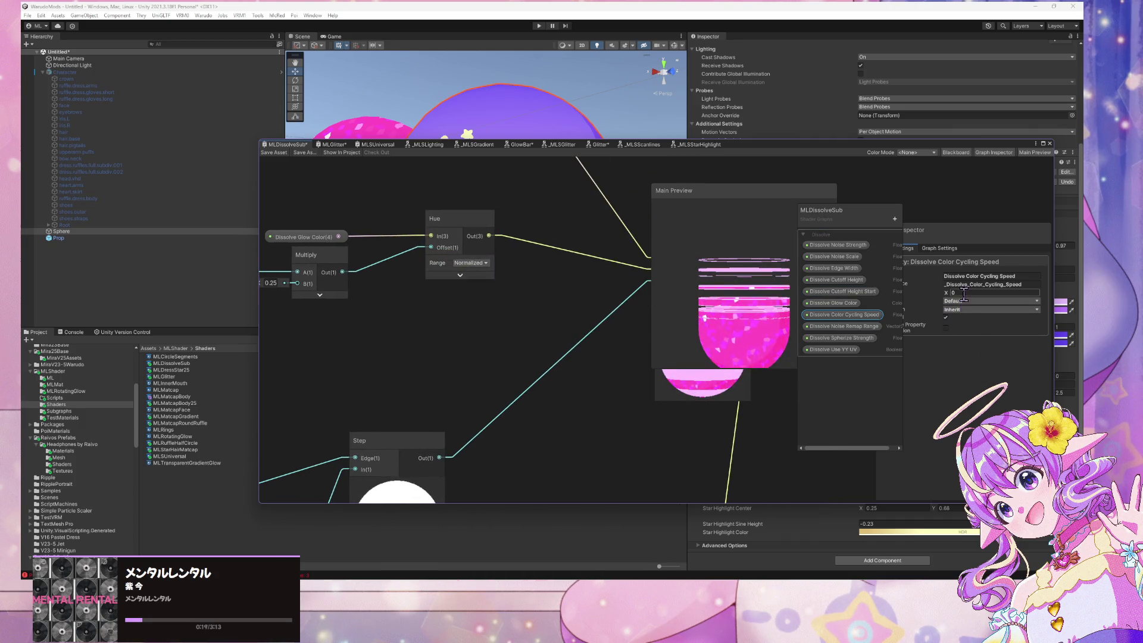
pyautogui.moveTo(759, 191); pyautogui.dragTo(655, 198)
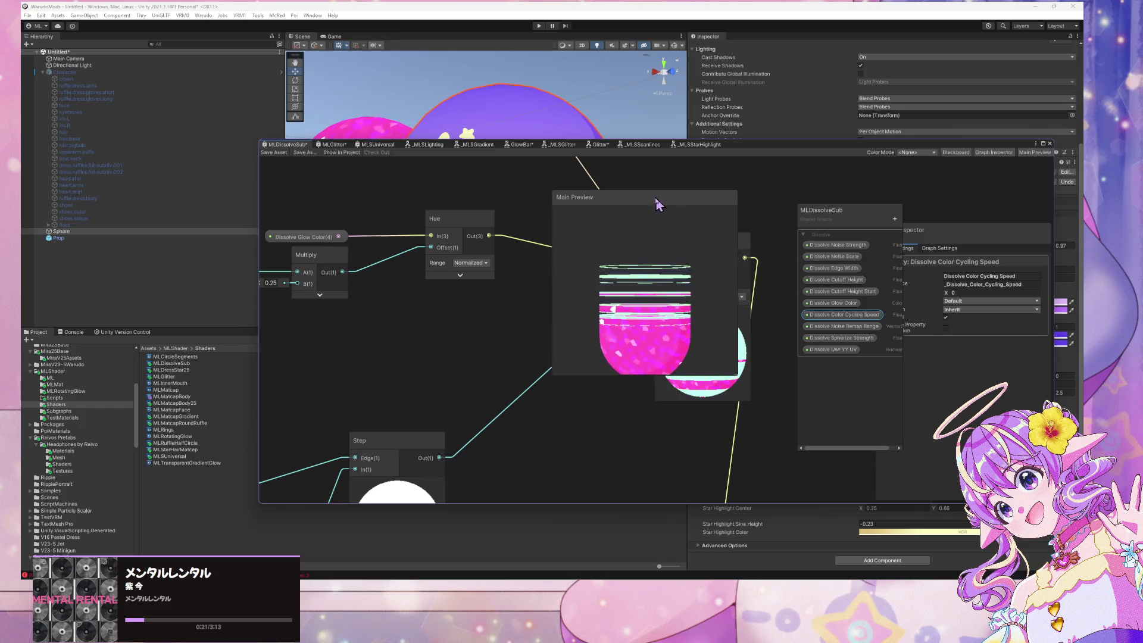
# Set the Dissolve Color Cycling Speed default value to 0.25
pyautogui.click(970, 292)
pyautogui.write('2')
pyautogui.press('BackSpace')
pyautogui.write('0.25')
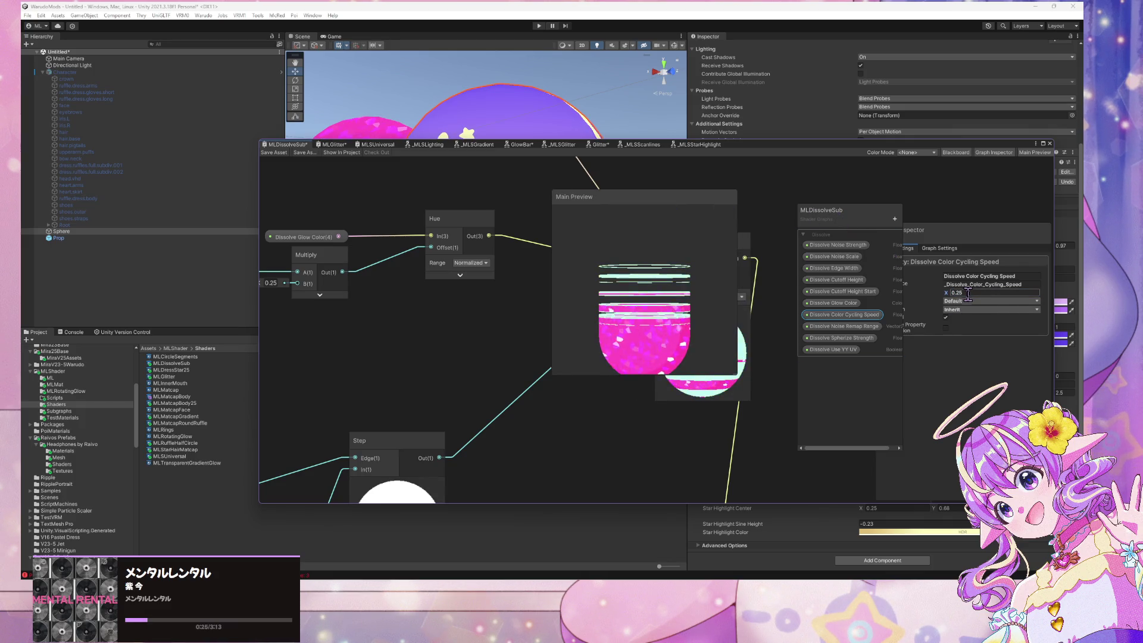
pyautogui.scroll(-3)
pyautogui.scroll(-3)
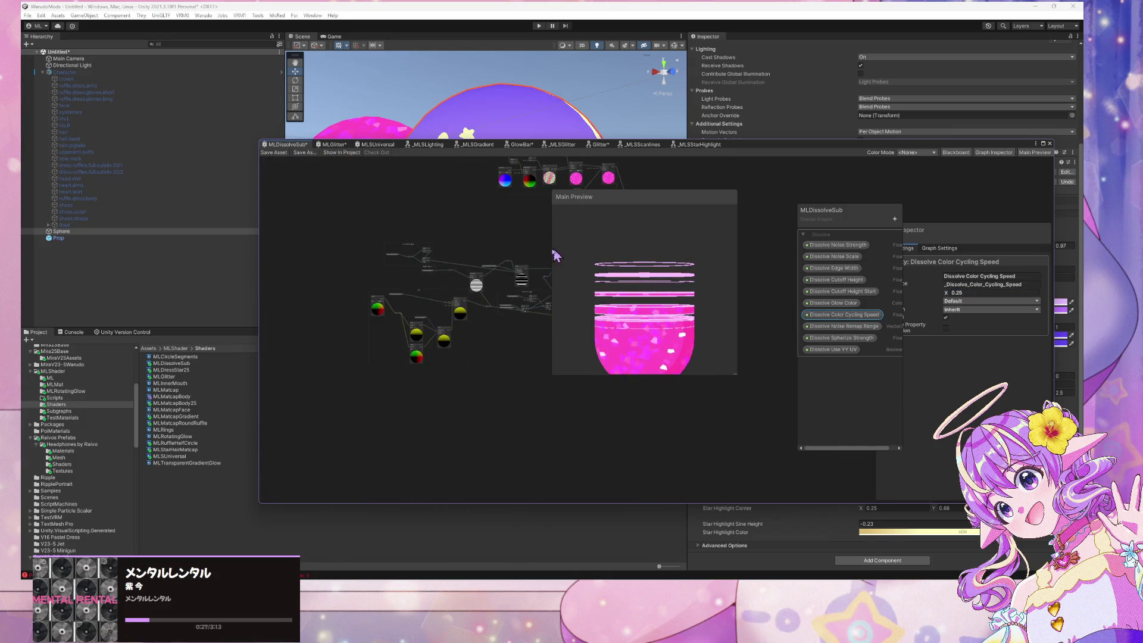
# Move the top node group up-left and the main preview to the right
pyautogui.moveTo(467, 202); pyautogui.dragTo(424, 219)
pyautogui.scroll(-3)
pyautogui.moveTo(611, 205); pyautogui.dragTo(785, 212)
pyautogui.scroll(3)
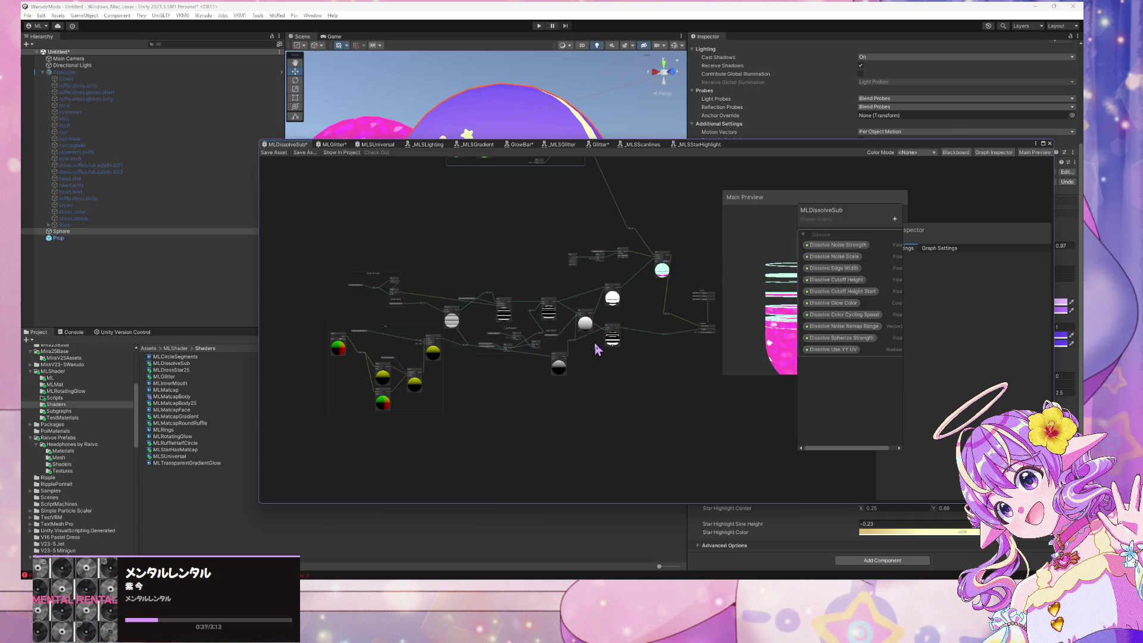
# Shift the three-node group and a neighbouring node down-left, and raise the reroute point
pyautogui.click(598, 254)
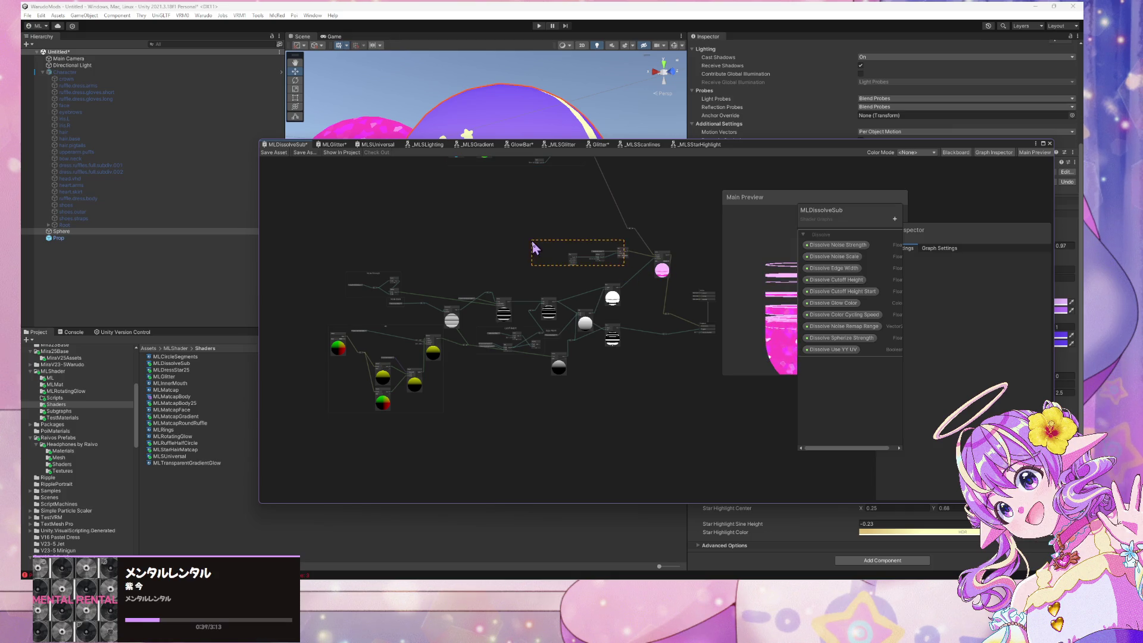
pyautogui.scroll(3)
pyautogui.moveTo(560, 252); pyautogui.dragTo(552, 278)
pyautogui.moveTo(642, 255); pyautogui.dragTo(615, 283)
pyautogui.moveTo(646, 360); pyautogui.dragTo(647, 288)
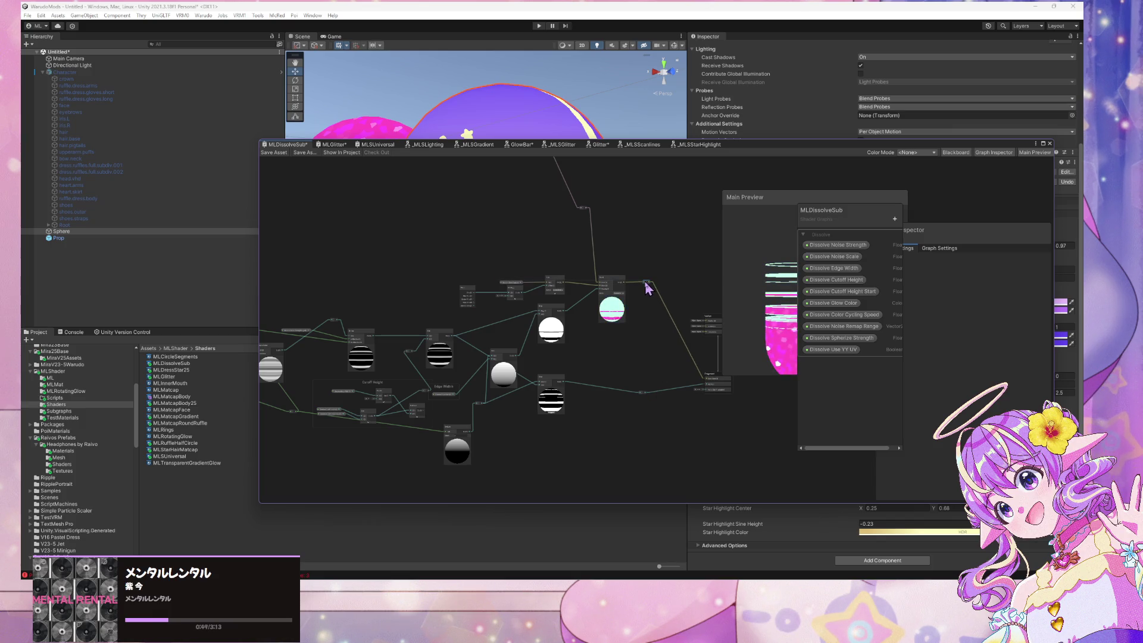
# Pan and zoom around the canvas to check the tidied dissolve node layout
pyautogui.press('space')
pyautogui.press('Escape')
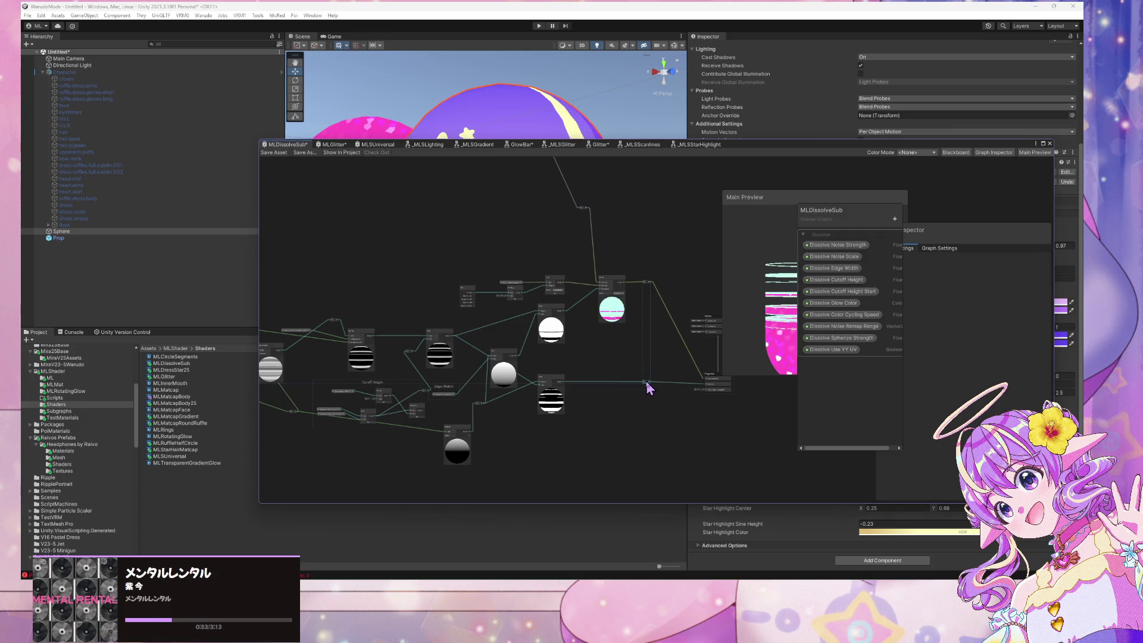
pyautogui.scroll(3)
pyautogui.scroll(-3)
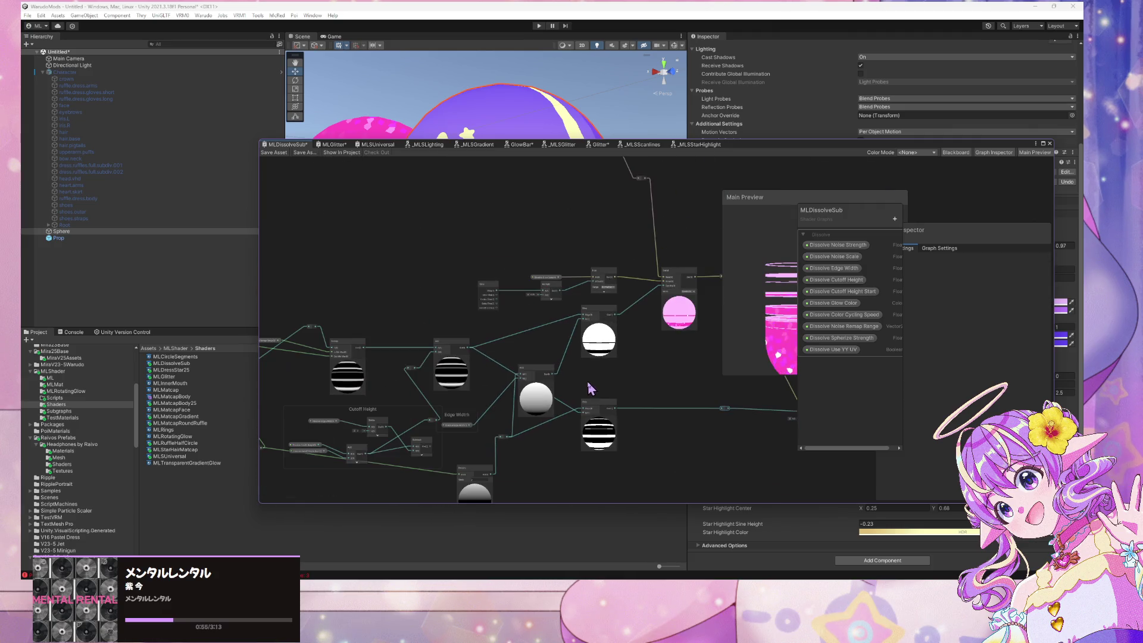
pyautogui.scroll(3)
pyautogui.scroll(-3)
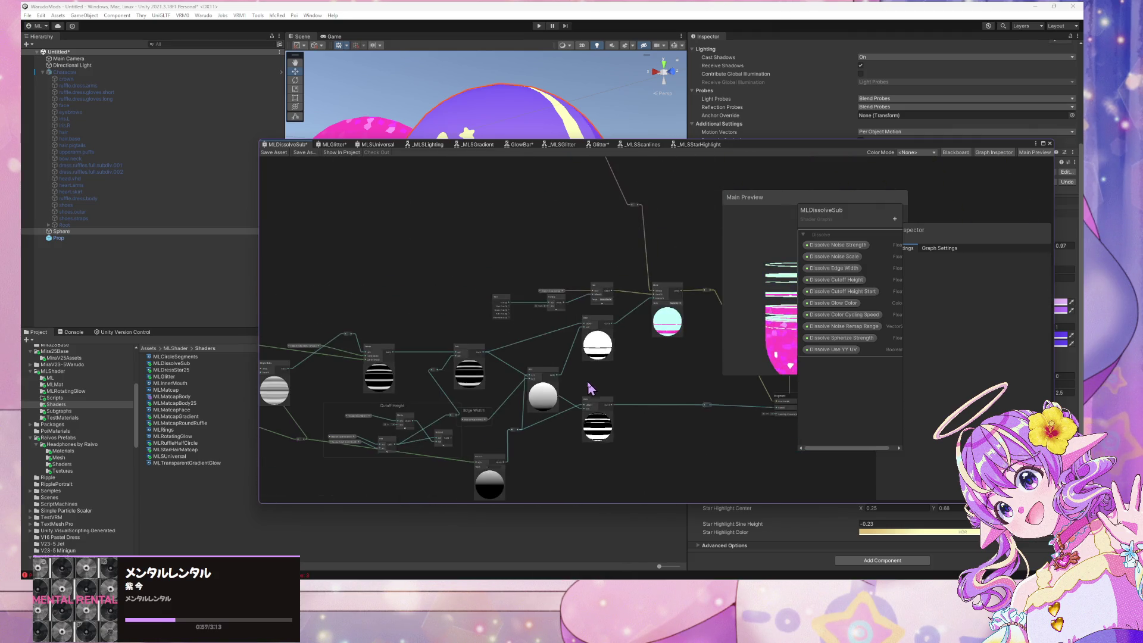
pyautogui.scroll(3)
pyautogui.scroll(-3)
pyautogui.scroll(3)
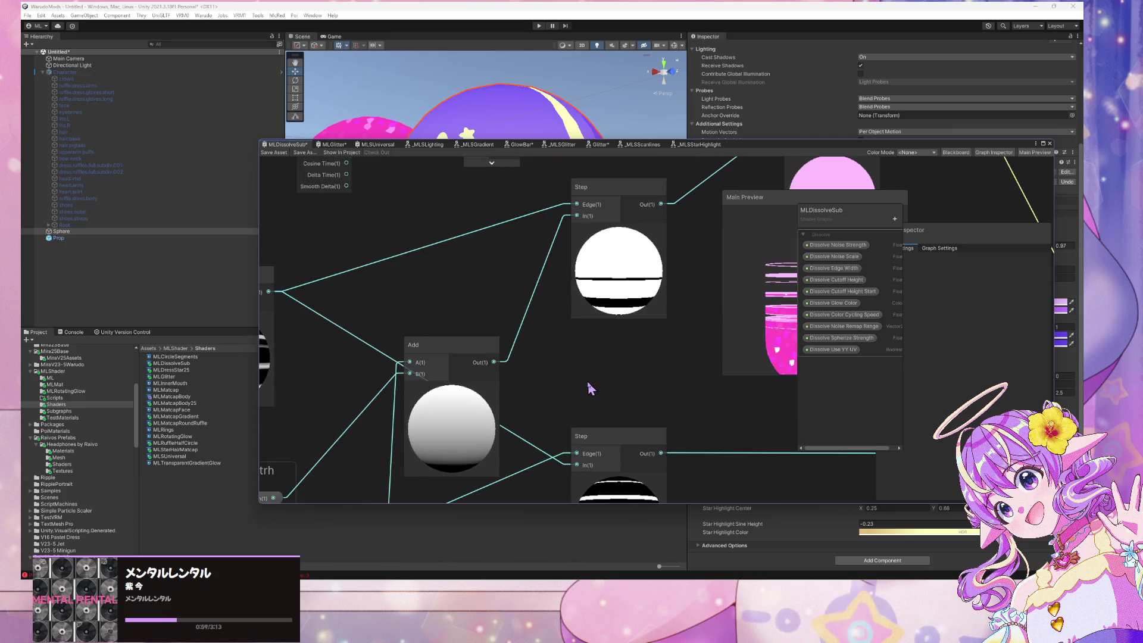
pyautogui.scroll(-3)
pyautogui.scroll(-3)
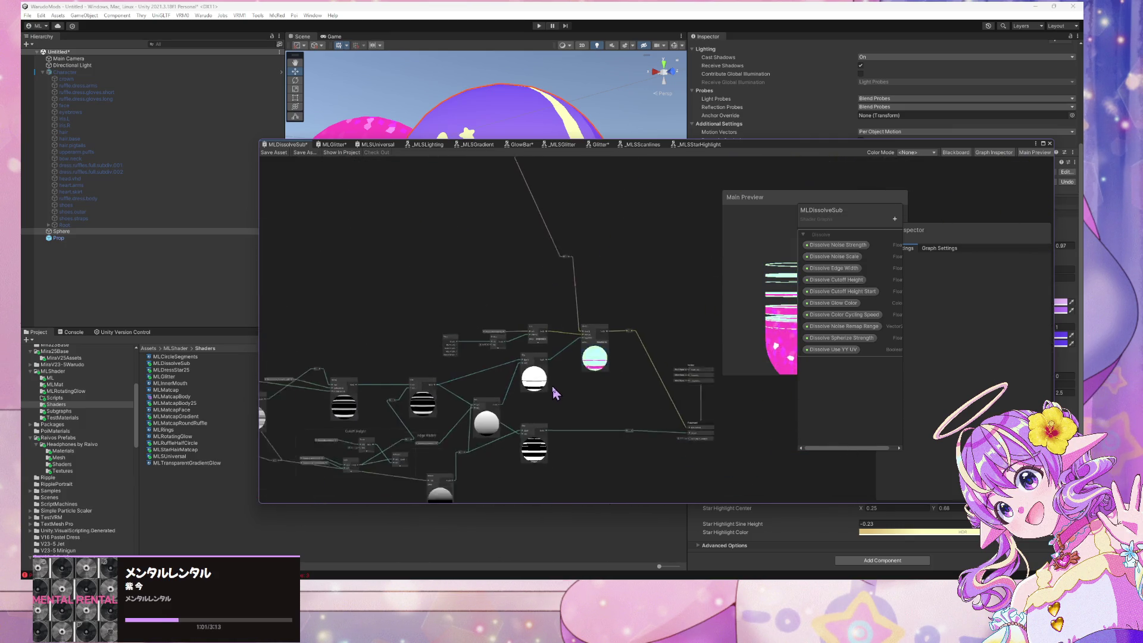
pyautogui.moveTo(586, 350); pyautogui.dragTo(640, 335)
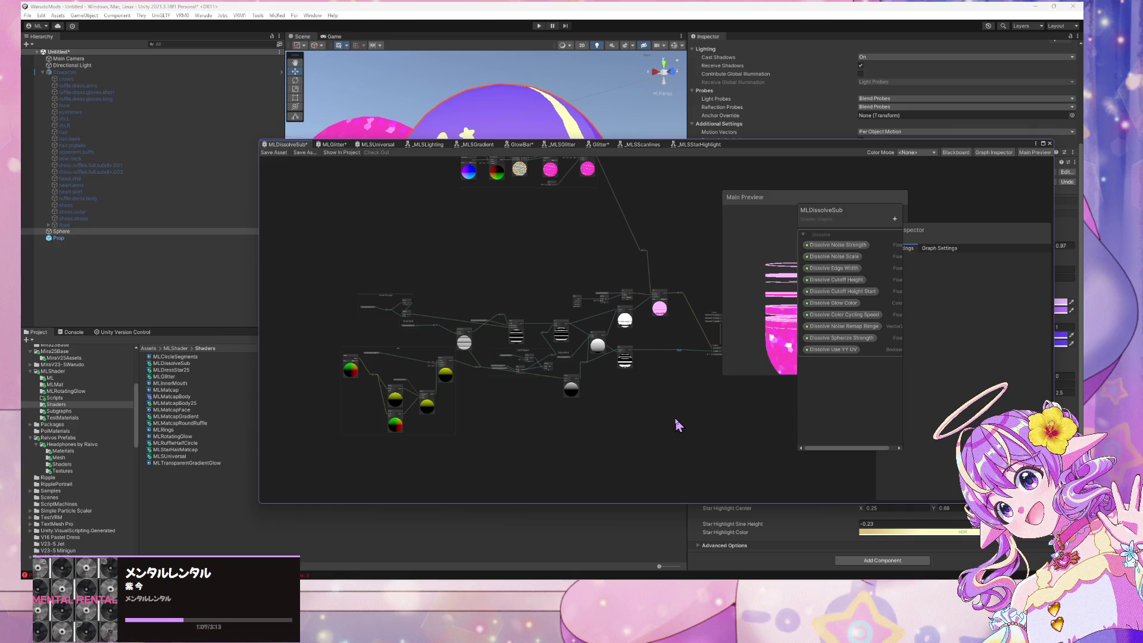
# Rename the Dissolve Glow Color property to Dissolve Edge Color
pyautogui.doubleClick(843, 304)
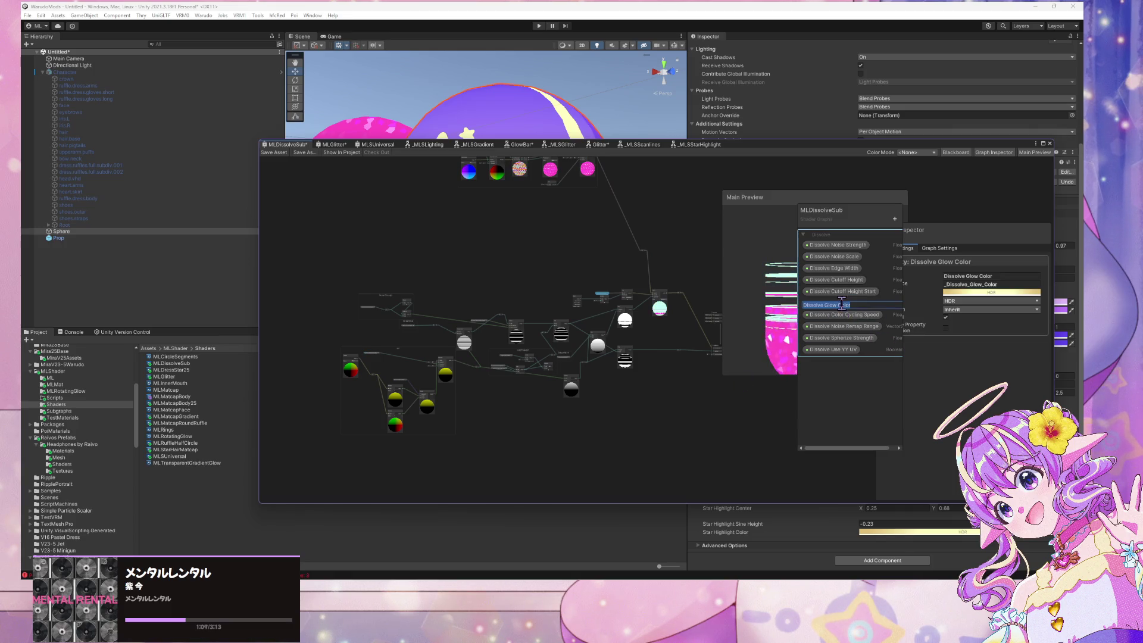
pyautogui.press('End')
pyautogui.press('Left')
pyautogui.press('Left')
pyautogui.press('Left')
pyautogui.press('BackSpace')
pyautogui.press('BackSpace')
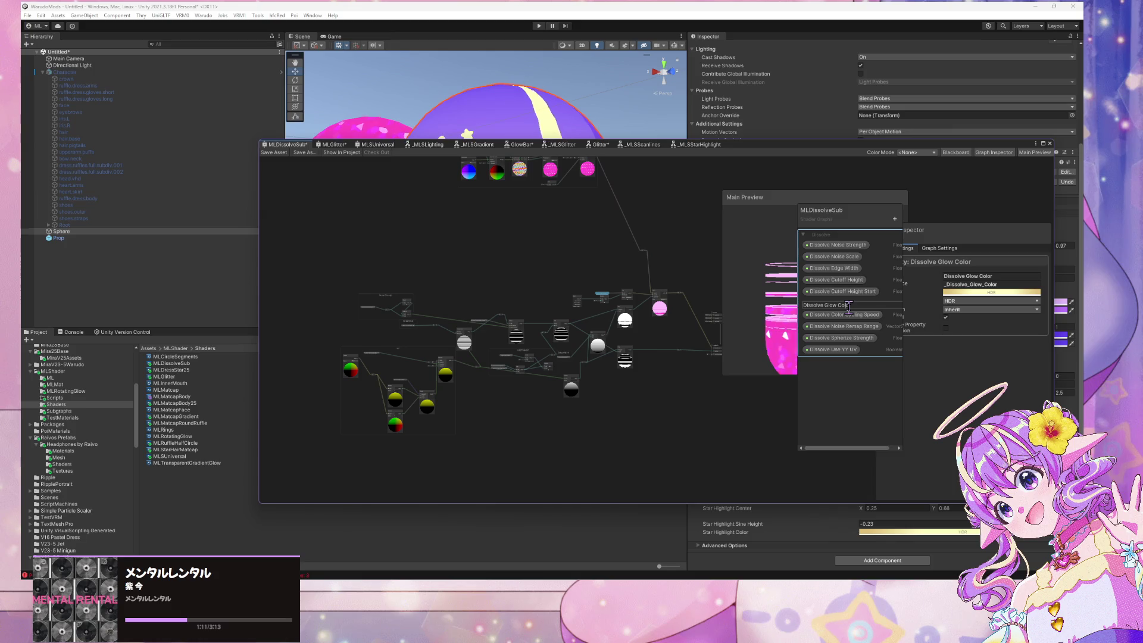
pyautogui.press('BackSpace')
pyautogui.press('BackSpace')
pyautogui.press('BackSpace')
pyautogui.press('Return')
pyautogui.doubleClick(827, 304)
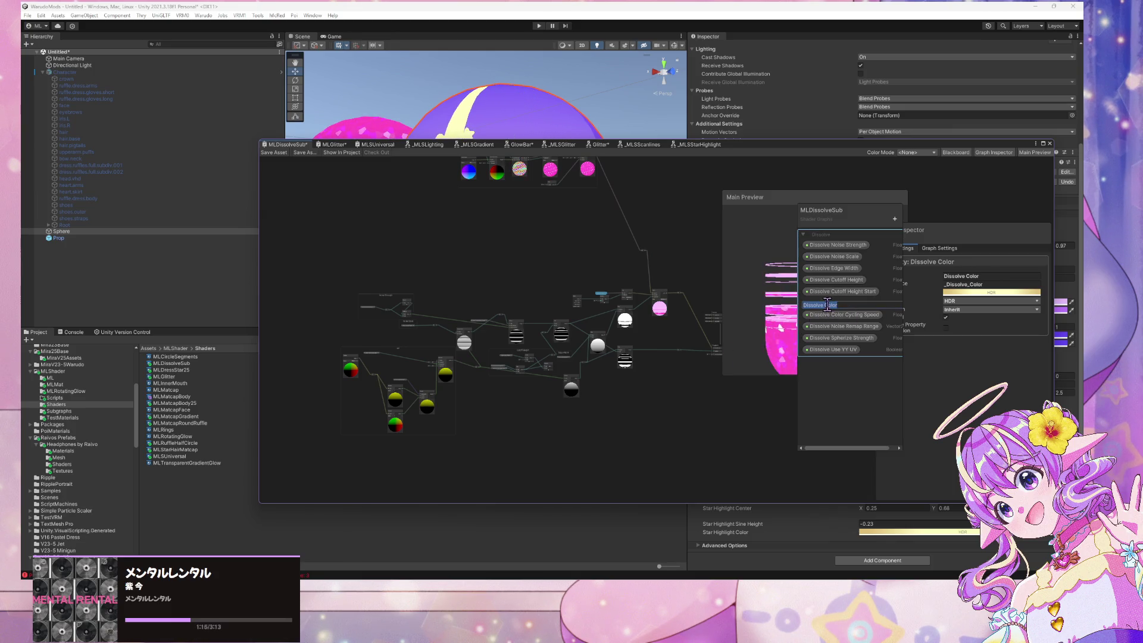
pyautogui.click(828, 306)
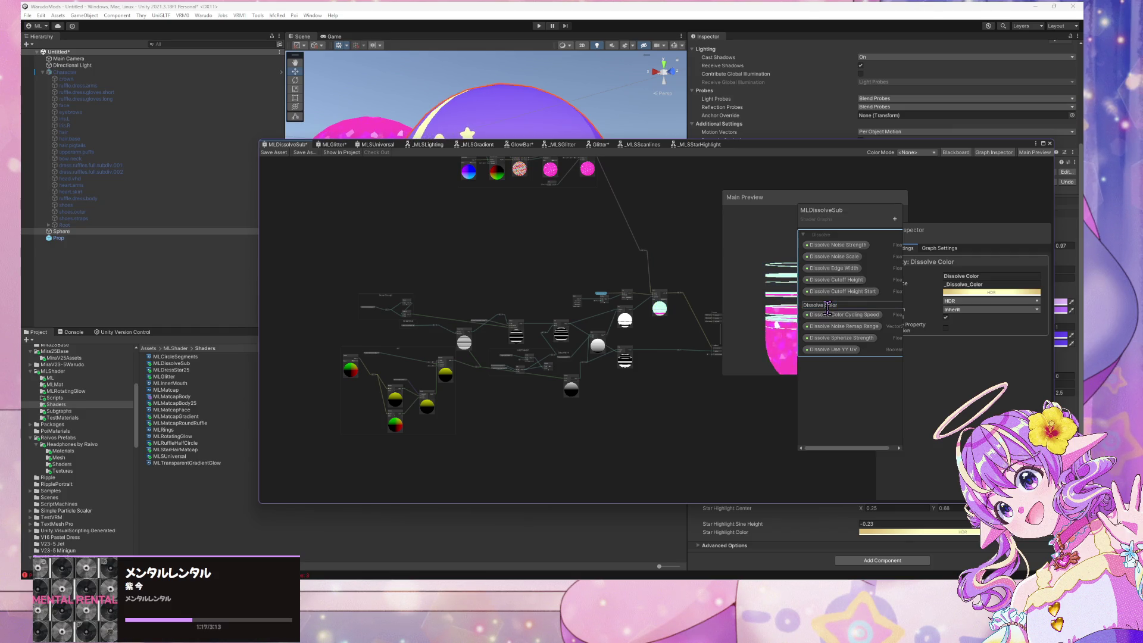
pyautogui.write('Edge')
pyautogui.press('Return')
# Rename Dissolve Color Cycling Speed to Dissolve Edge Color Cycling Speed
pyautogui.doubleClick(822, 316)
pyautogui.click(846, 316)
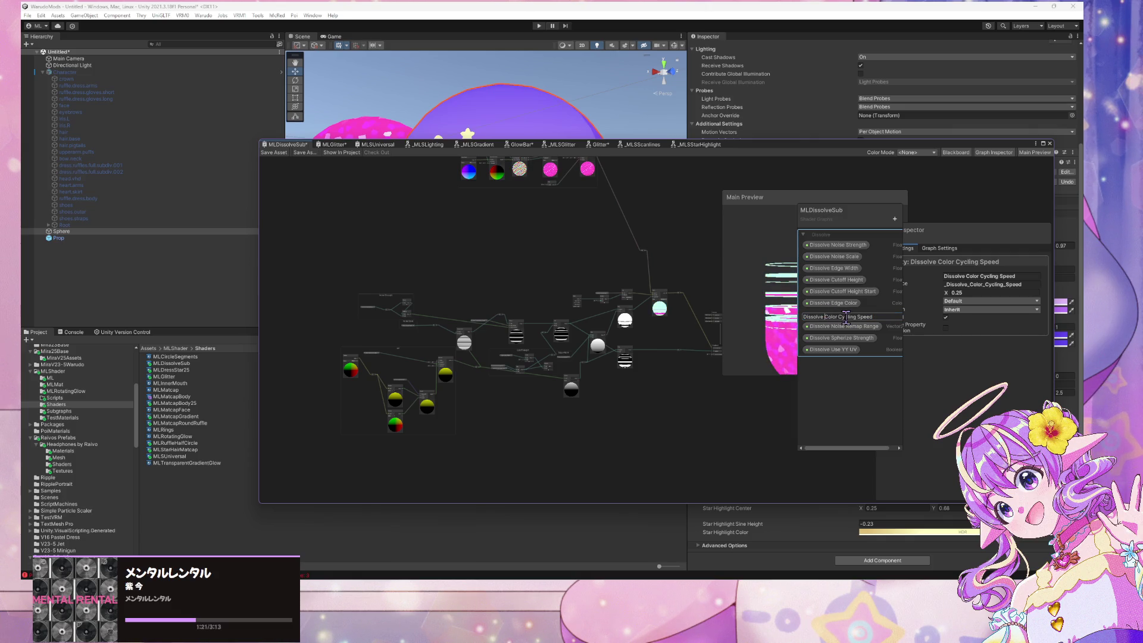
pyautogui.write('ge')
pyautogui.press('Return')
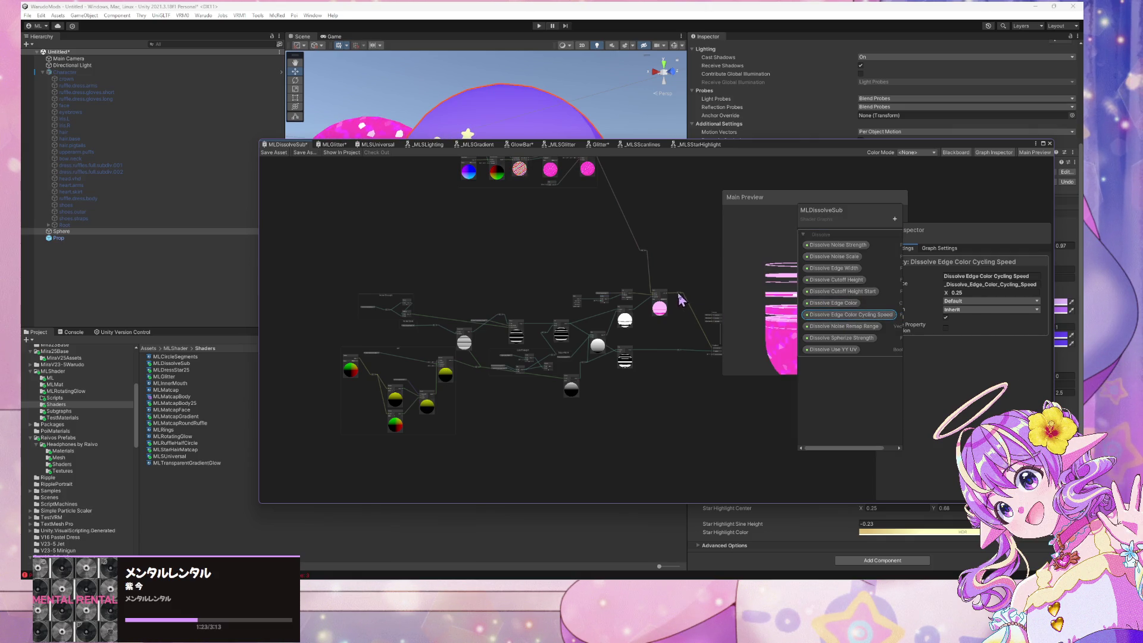
pyautogui.scroll(3)
pyautogui.scroll(-3)
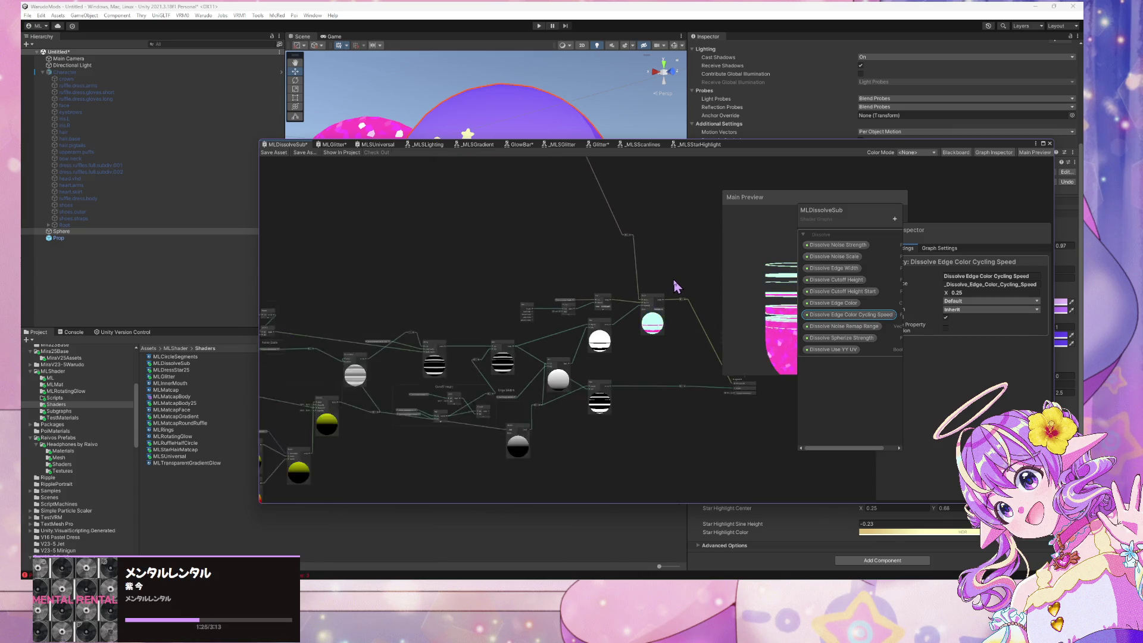
# Box-select the lower dissolve mask nodes and convert them with Convert To > Sub-graph
pyautogui.moveTo(672, 300); pyautogui.dragTo(628, 349)
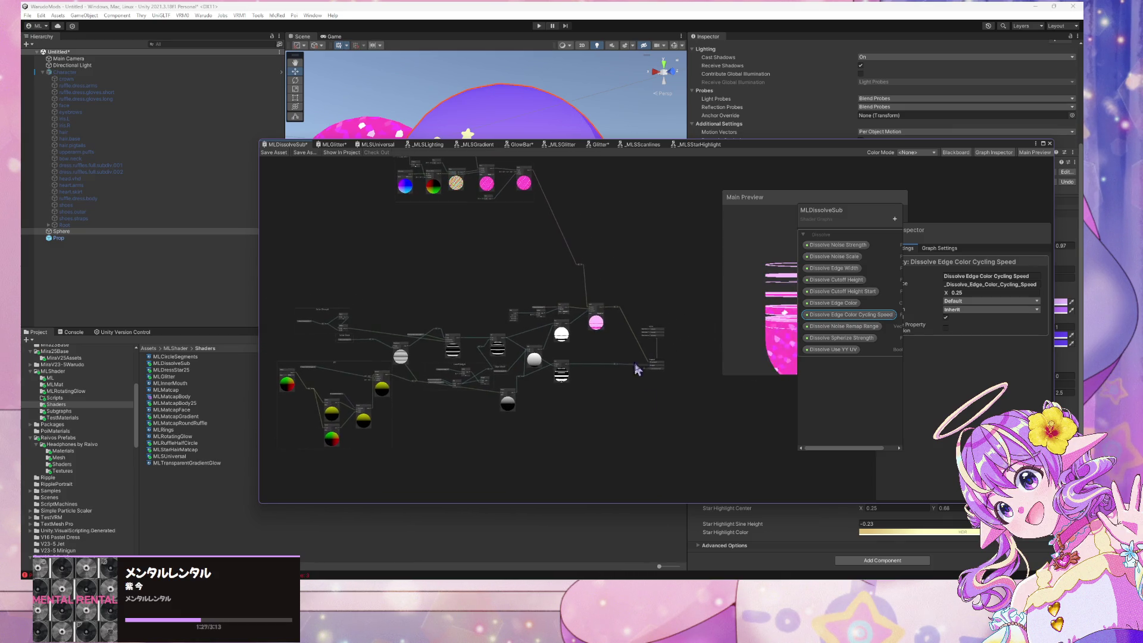
pyautogui.moveTo(631, 451); pyautogui.dragTo(281, 325)
pyautogui.moveTo(256, 281); pyautogui.dragTo(257, 280)
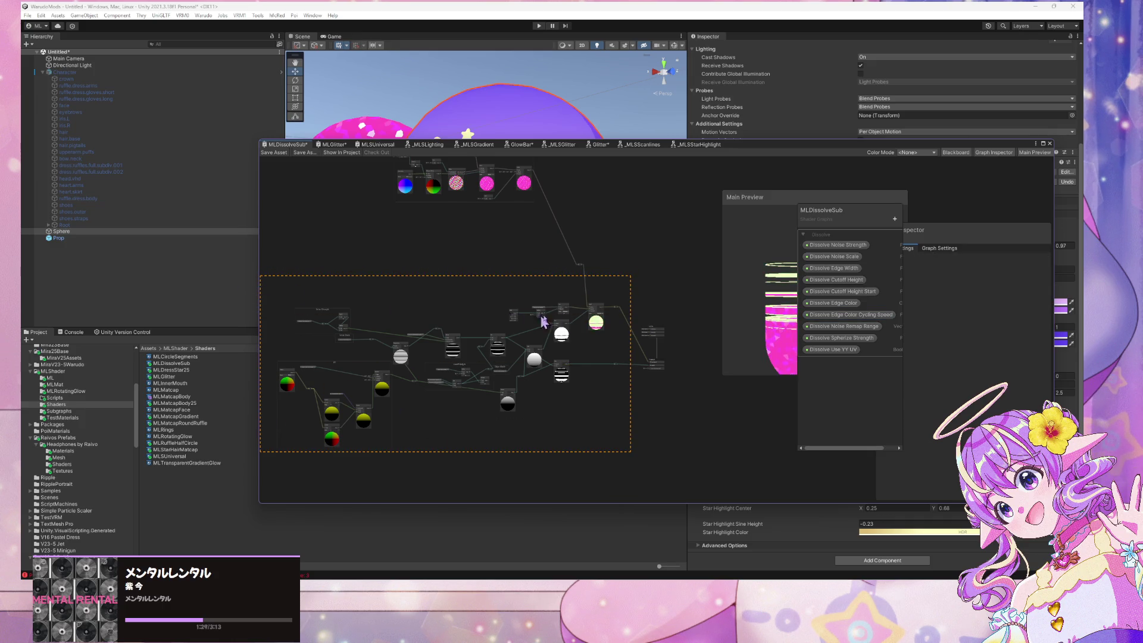
pyautogui.moveTo(632, 482); pyautogui.dragTo(256, 292)
pyautogui.rightClick(340, 316)
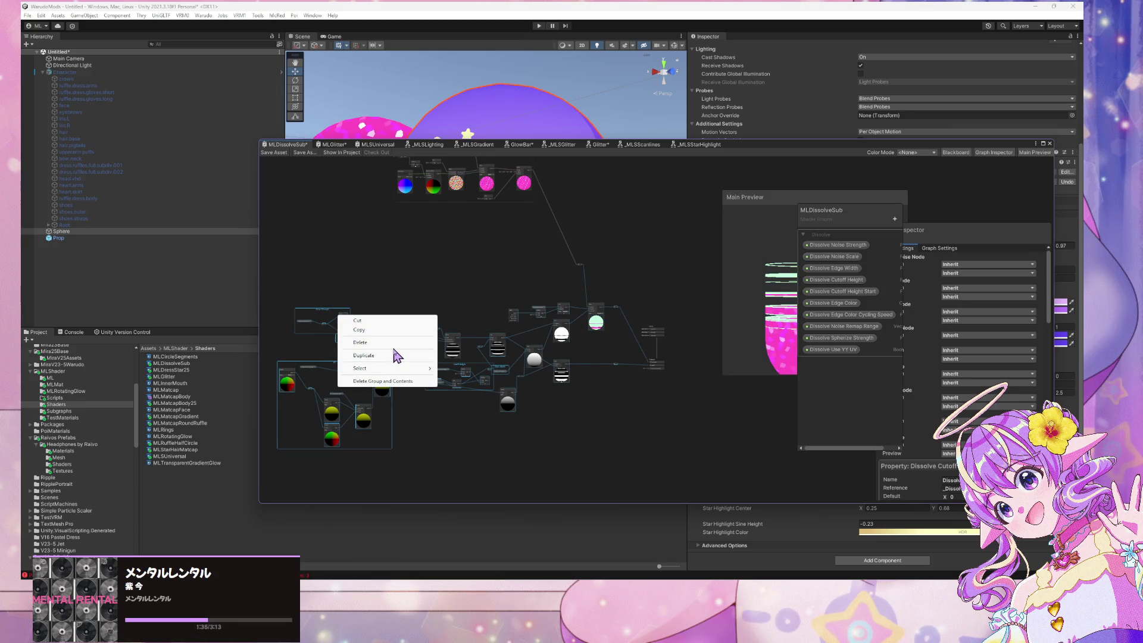
pyautogui.moveTo(396, 369)
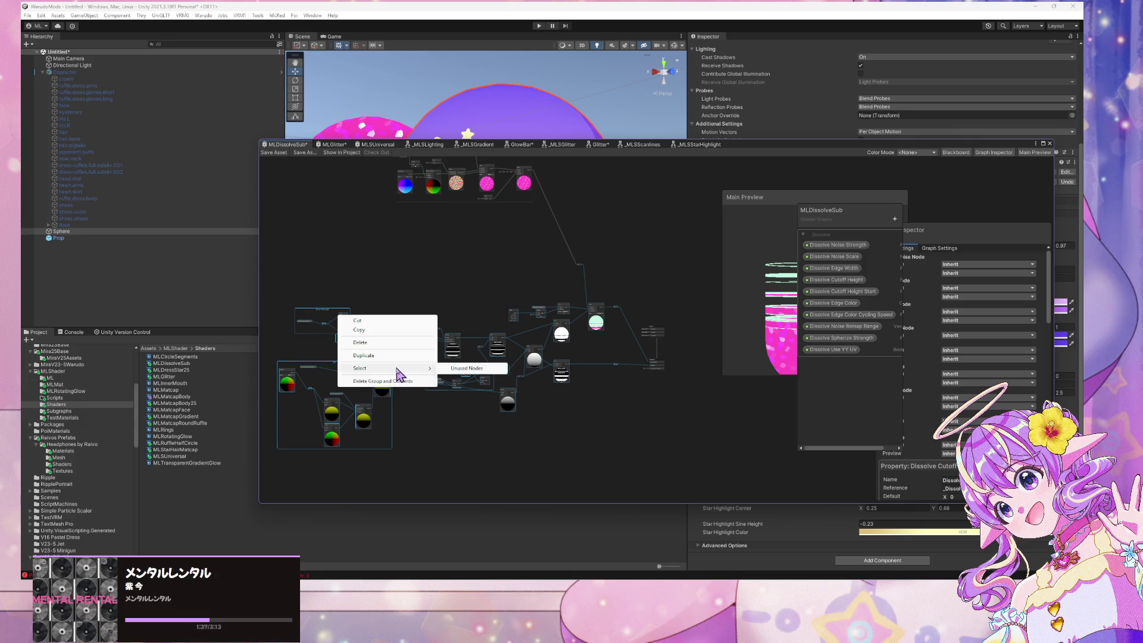
pyautogui.rightClick(362, 414)
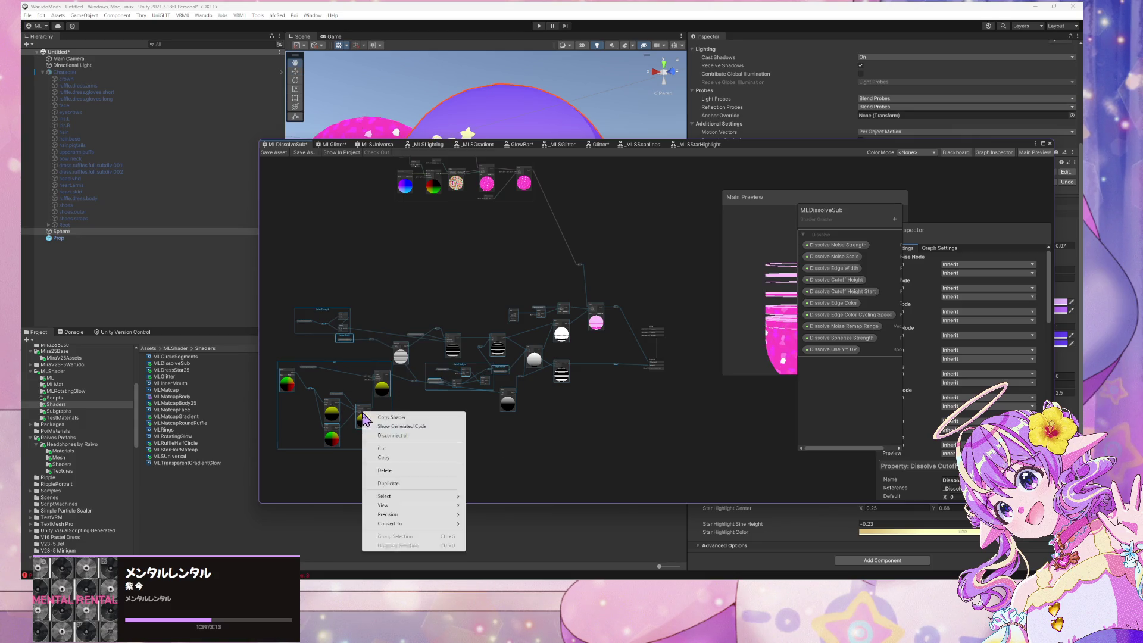
pyautogui.moveTo(399, 524)
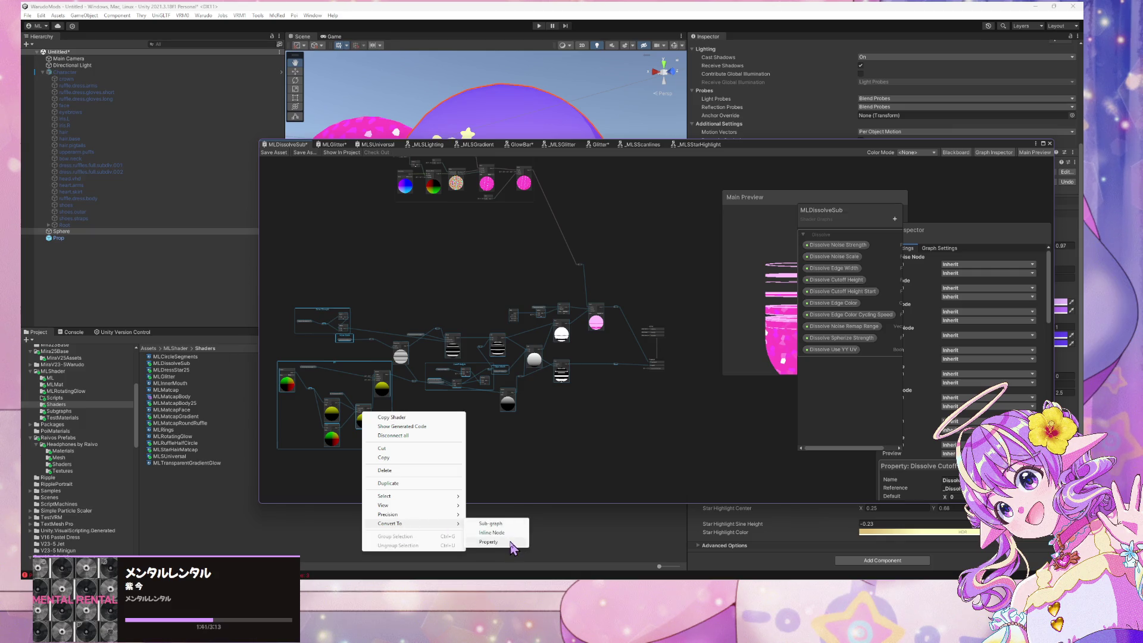
pyautogui.click(512, 523)
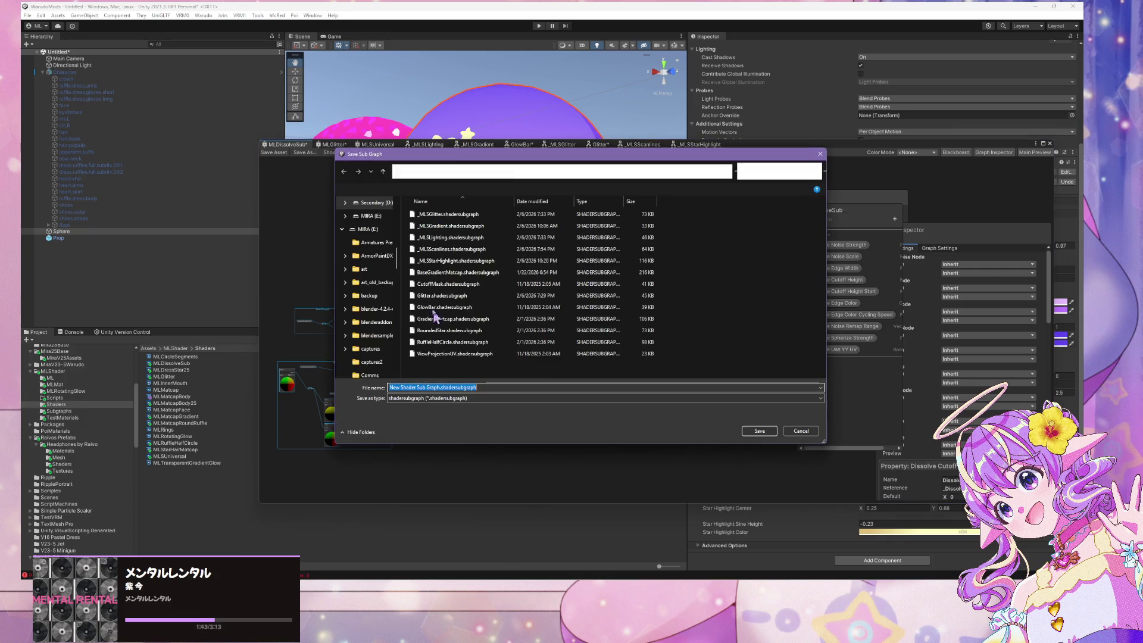
# Save the sub-graph as _MLSDissolveMask in the MLShader Subgraphs folder
pyautogui.write('_ML')
pyautogui.write('S')
pyautogui.write('DissolveMask')
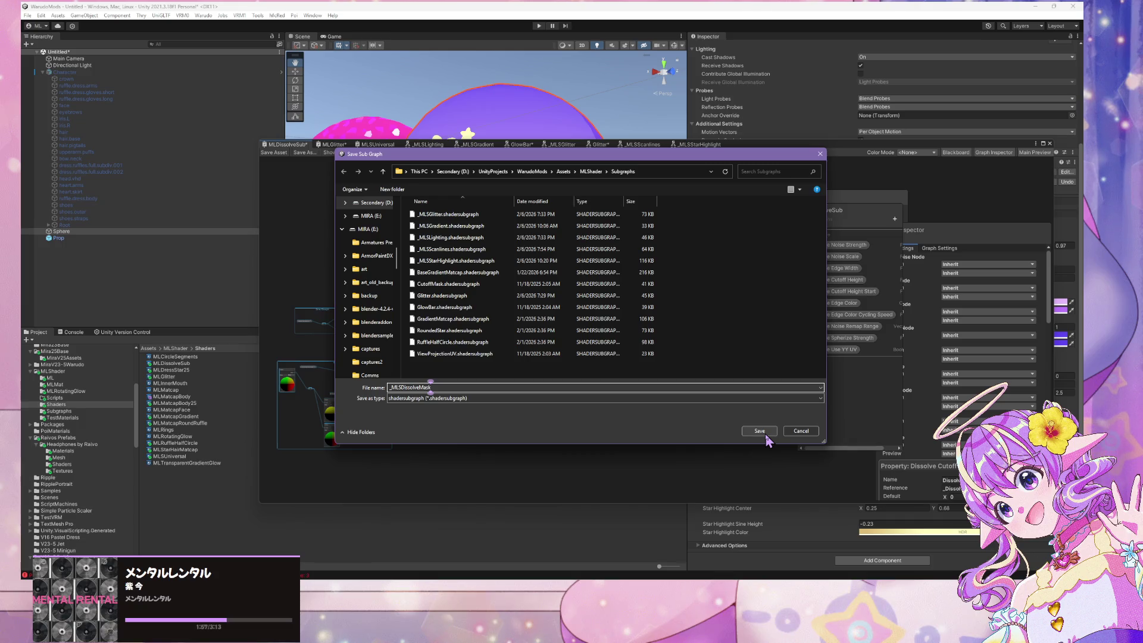
pyautogui.click(766, 434)
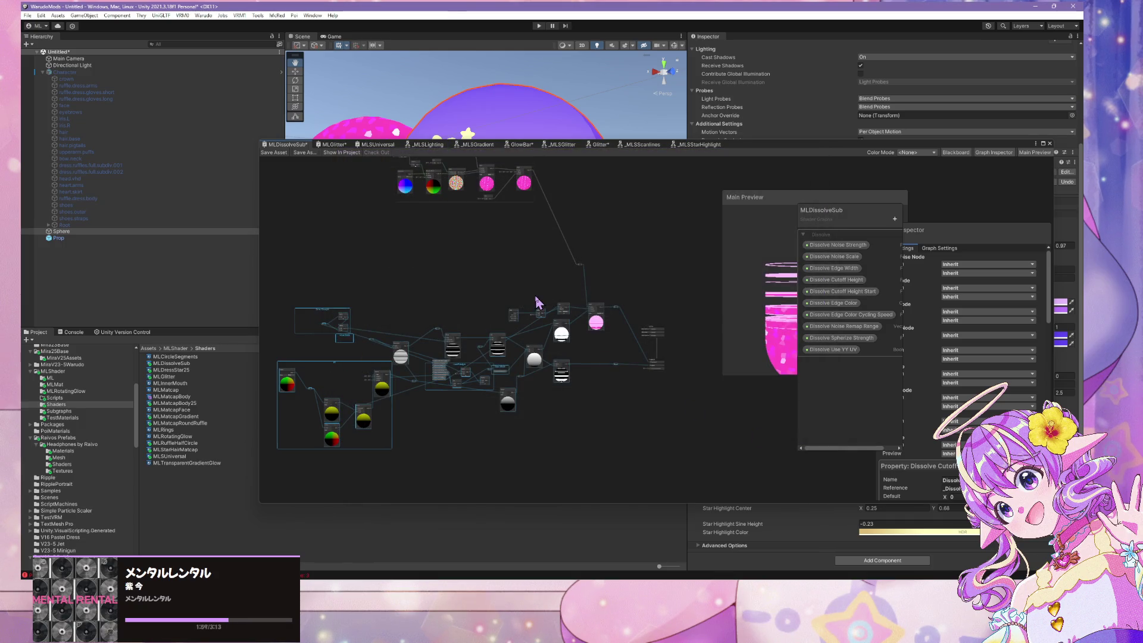
# Pull Dissolve Noise Remap Range and Noise Strength out of their groups and delete the Noise Strength frame
pyautogui.scroll(3)
pyautogui.moveTo(493, 396); pyautogui.dragTo(714, 296)
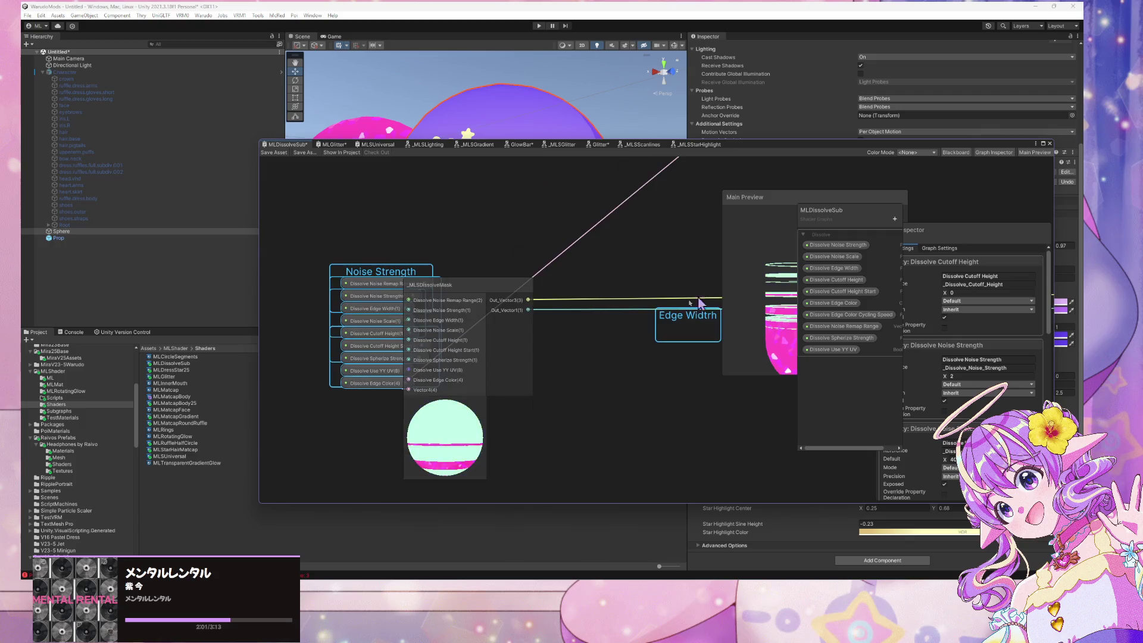
pyautogui.moveTo(470, 296); pyautogui.dragTo(588, 283)
pyautogui.moveTo(405, 266); pyautogui.dragTo(343, 243)
pyautogui.click(357, 230)
pyautogui.click(429, 244)
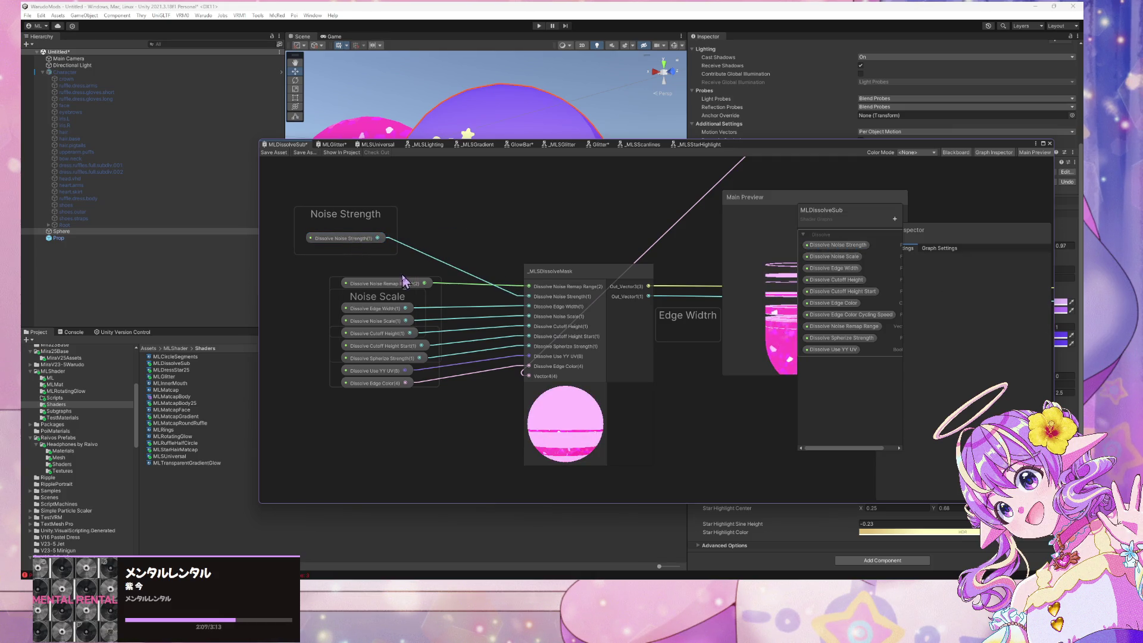
pyautogui.moveTo(389, 288); pyautogui.dragTo(478, 225)
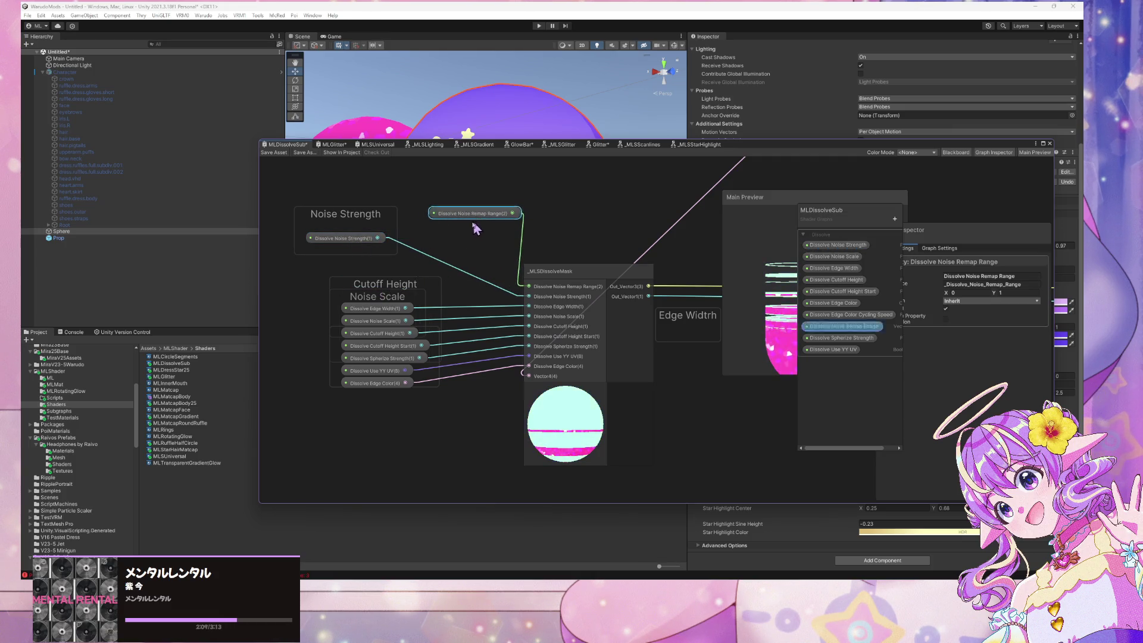
pyautogui.moveTo(348, 238); pyautogui.dragTo(333, 188)
pyautogui.click(364, 215)
pyautogui.press('Delete')
pyautogui.moveTo(416, 250); pyautogui.dragTo(347, 213)
# Stack Edge Width and Noise Scale under the noise nodes and delete the Cutoff Height and Noise Scale frames
pyautogui.click(410, 323)
pyautogui.moveTo(411, 324); pyautogui.dragTo(351, 284)
pyautogui.click(378, 271)
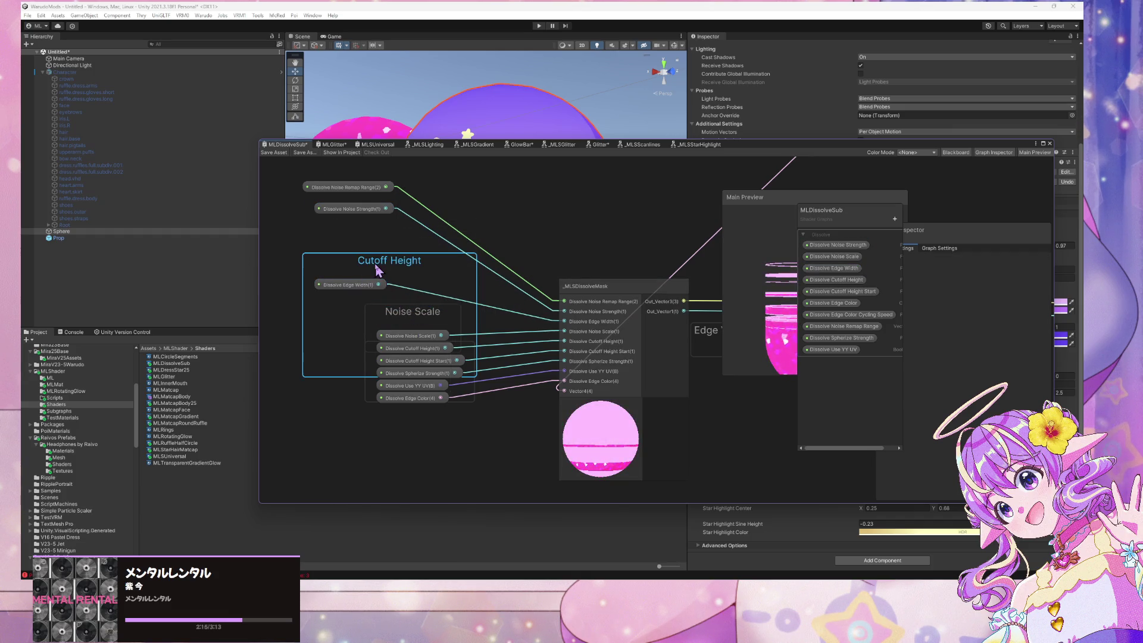
pyautogui.press('Delete')
pyautogui.click(413, 311)
pyautogui.press('Delete')
pyautogui.click(400, 349)
pyautogui.moveTo(398, 337); pyautogui.dragTo(344, 305)
# Move the five property nodes up and left and delete the misspelled Edge Width note
pyautogui.scroll(-3)
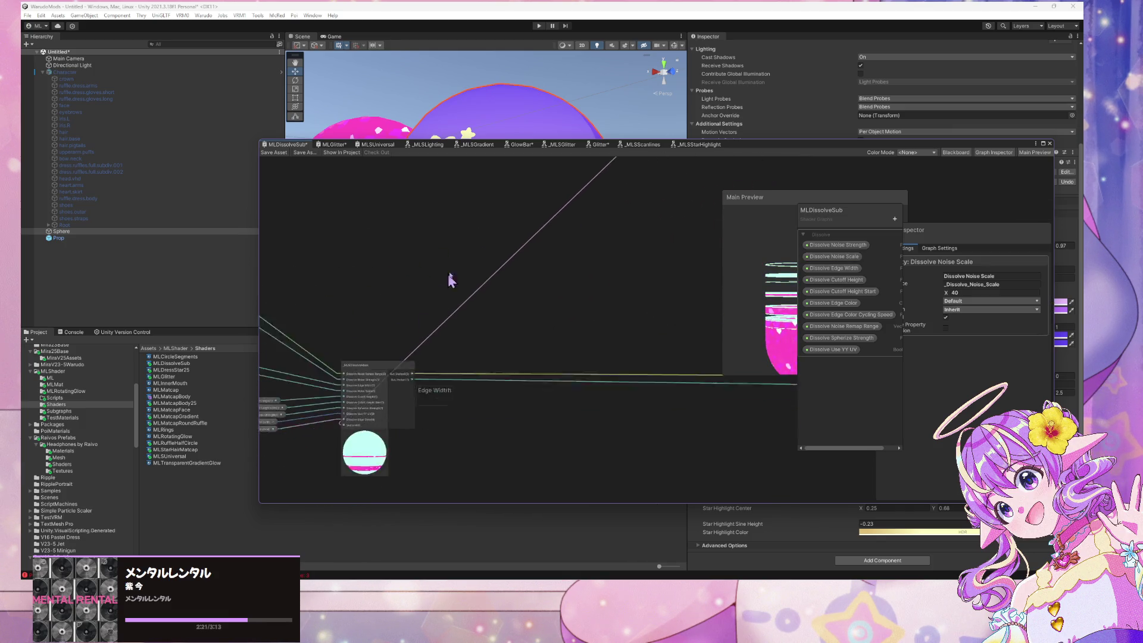
pyautogui.moveTo(545, 271); pyautogui.dragTo(506, 357)
pyautogui.moveTo(396, 408); pyautogui.dragTo(325, 353)
pyautogui.moveTo(372, 301); pyautogui.dragTo(305, 297)
pyautogui.click(491, 346)
pyautogui.press('Delete')
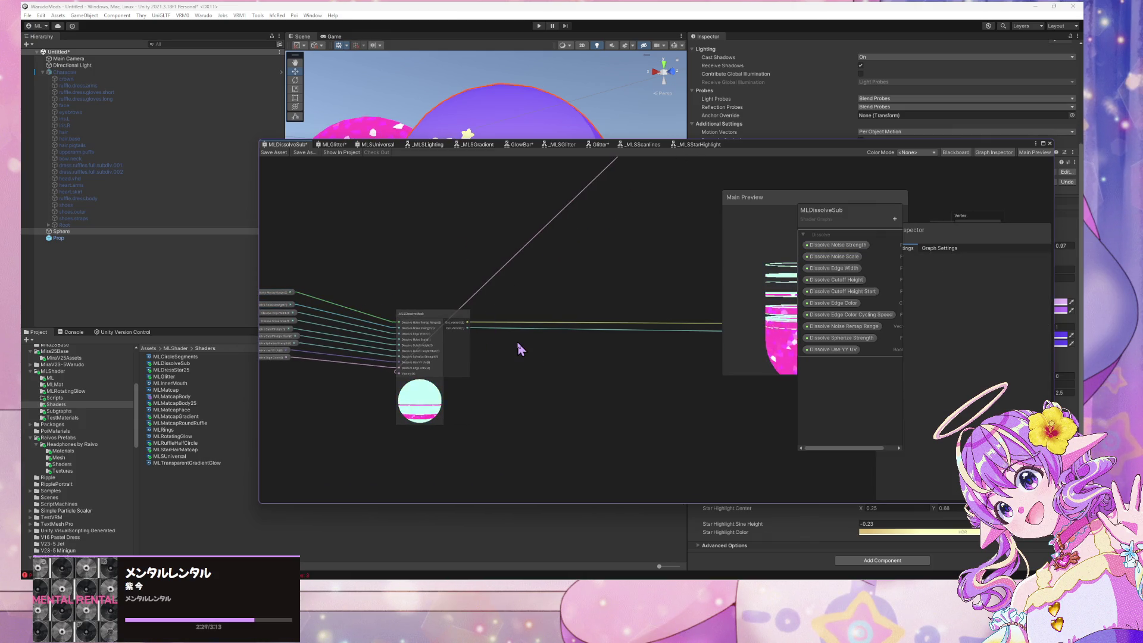
# Add a reroute point on the output connection and move _MLSDissolveMask up and right
pyautogui.scroll(3)
pyautogui.moveTo(536, 286); pyautogui.dragTo(637, 357)
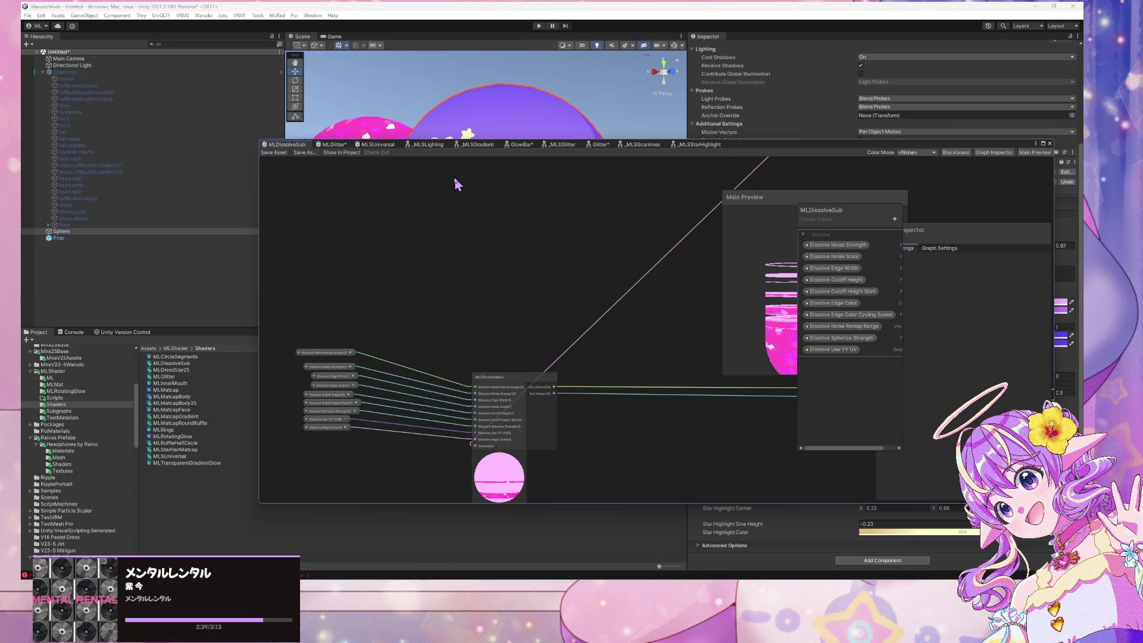
pyautogui.doubleClick(594, 326)
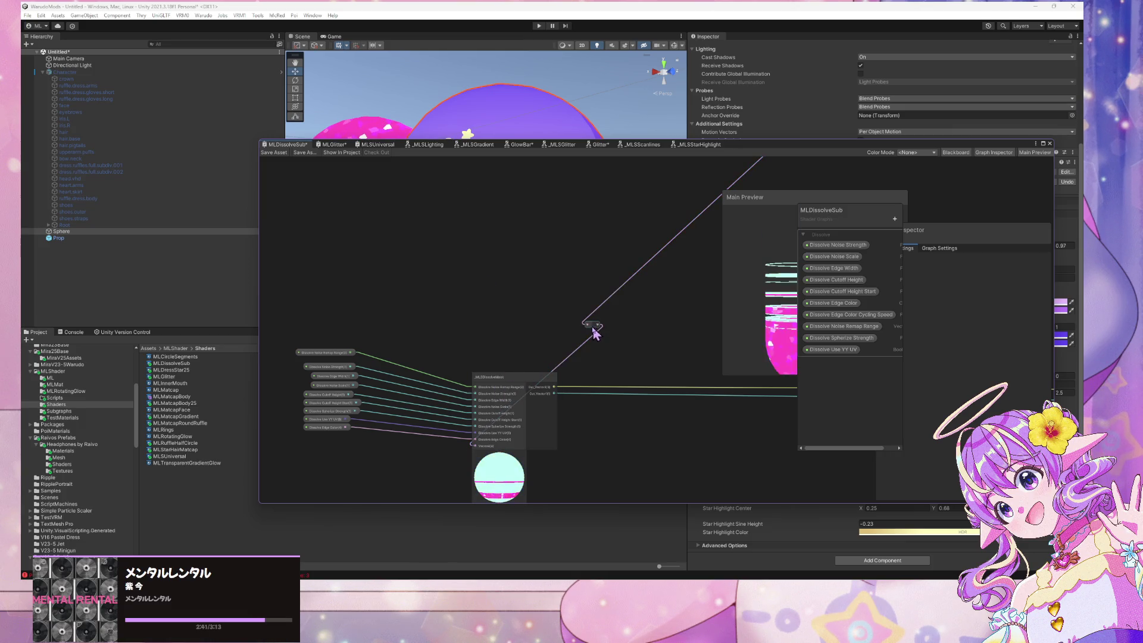
pyautogui.moveTo(593, 327); pyautogui.dragTo(410, 306)
pyautogui.scroll(3)
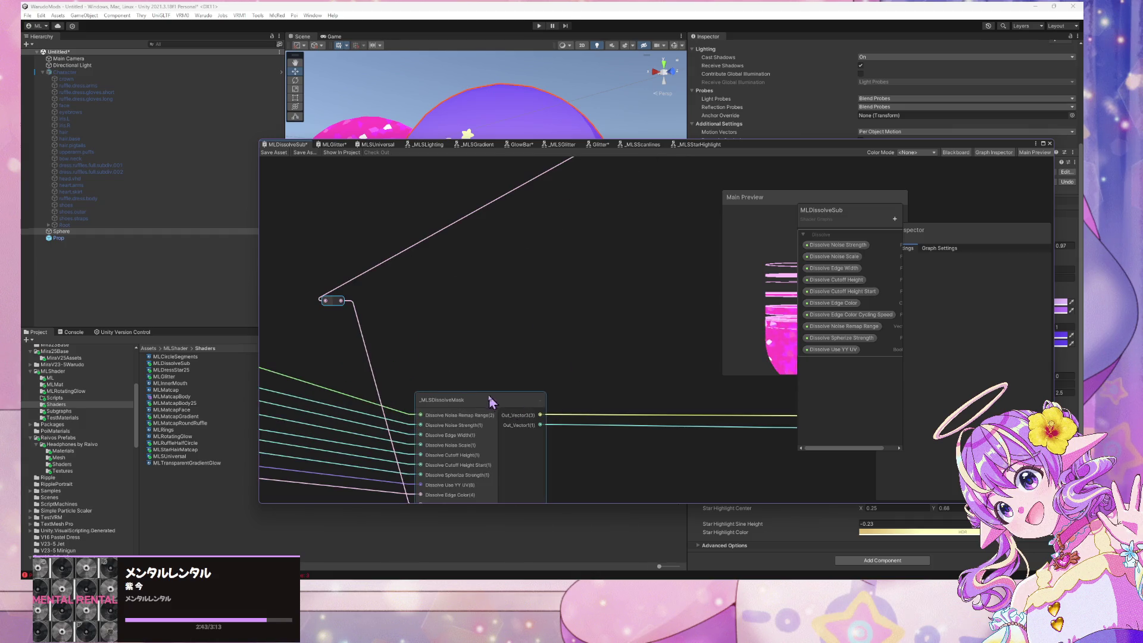
pyautogui.click(472, 400)
pyautogui.moveTo(472, 400); pyautogui.dragTo(549, 346)
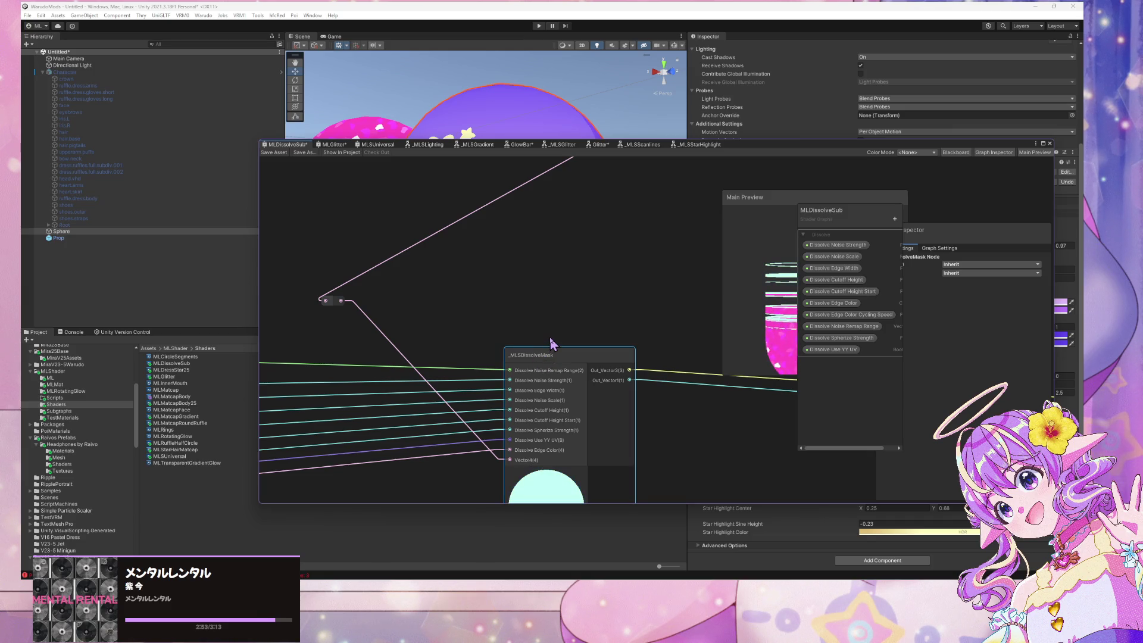
# Open _MLSDissolveMask and move Noise Remap Range, Noise Strength and Noise Scale beside their target inputs
pyautogui.doubleClick(543, 356)
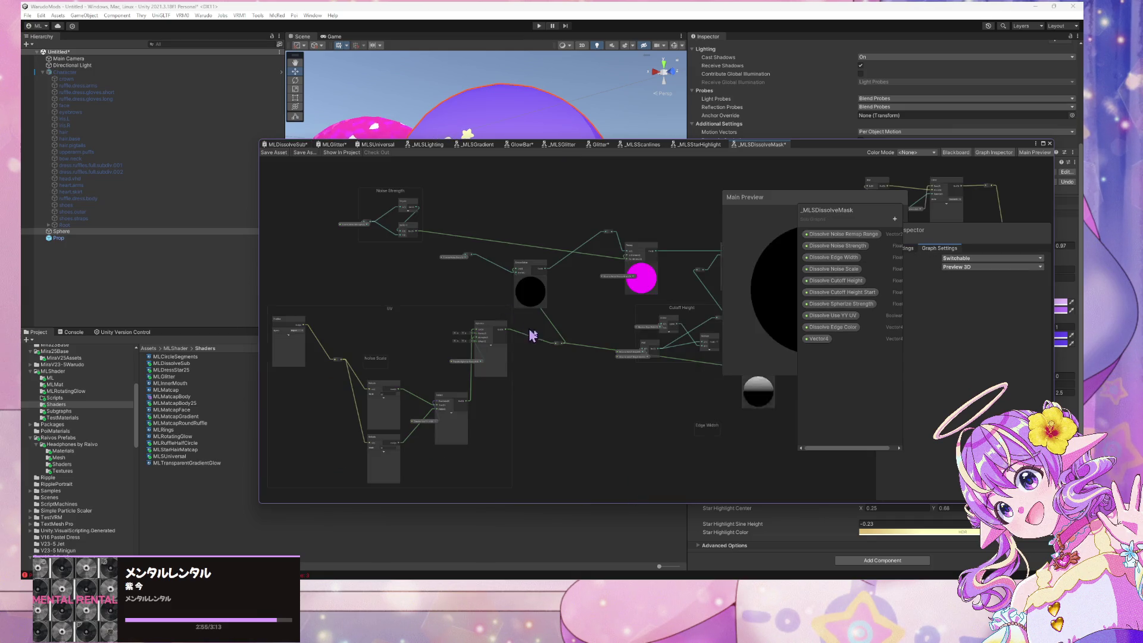
pyautogui.scroll(3)
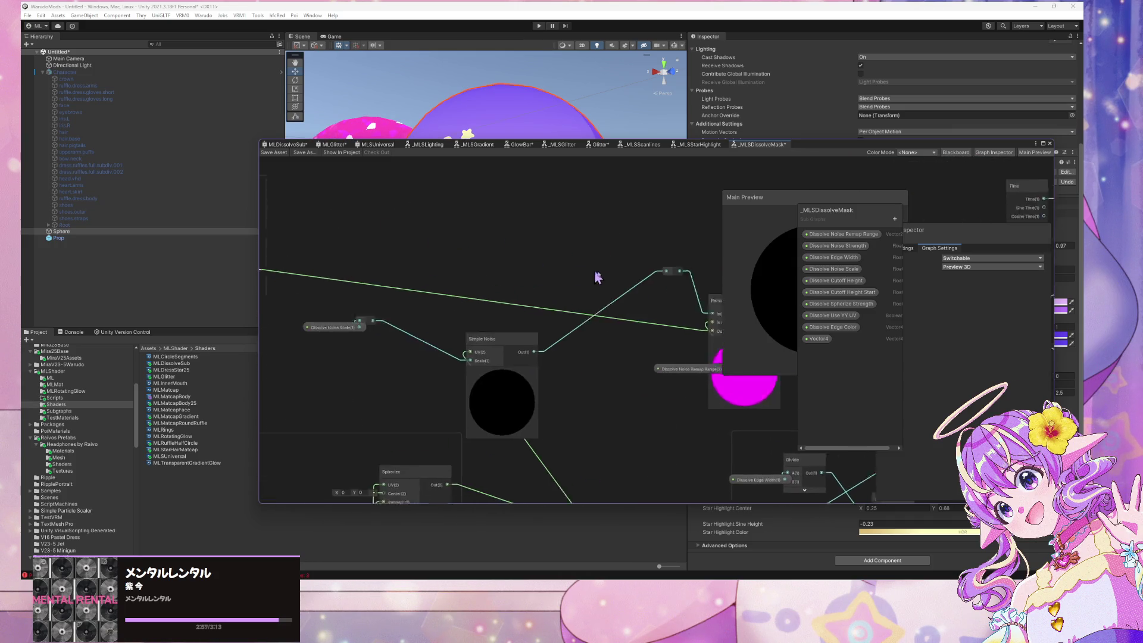
pyautogui.moveTo(512, 335); pyautogui.dragTo(370, 281)
pyautogui.moveTo(476, 269); pyautogui.dragTo(866, 339)
pyautogui.click(357, 288)
pyautogui.moveTo(357, 289); pyautogui.dragTo(266, 287)
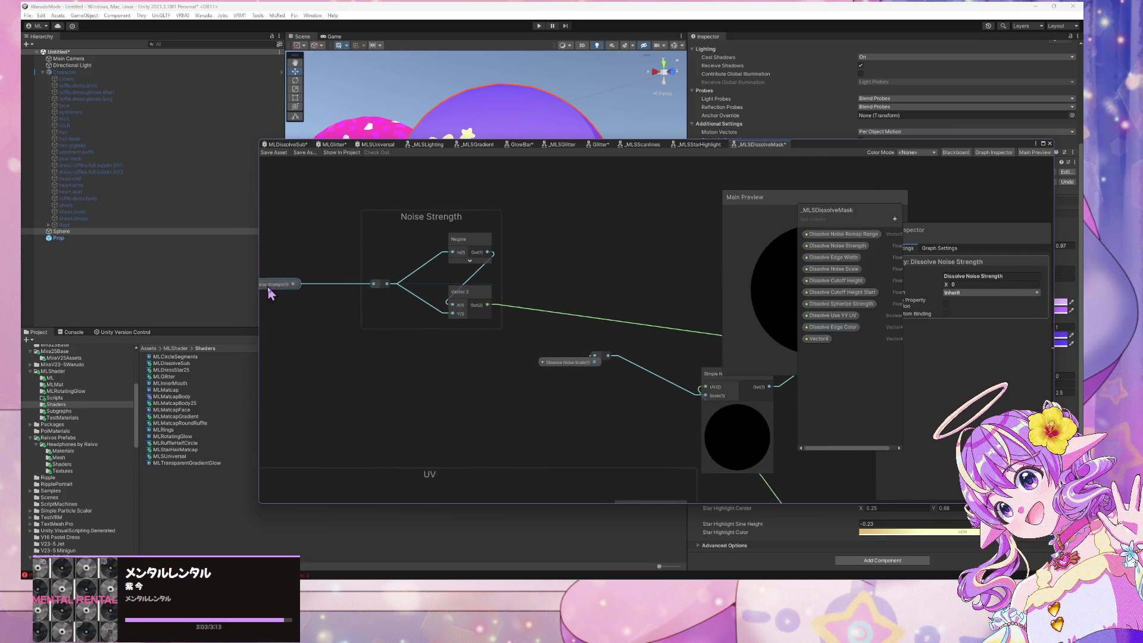
pyautogui.moveTo(538, 295); pyautogui.dragTo(289, 258)
pyautogui.moveTo(305, 326); pyautogui.dragTo(266, 327)
pyautogui.moveTo(553, 315); pyautogui.dragTo(494, 261)
# Show the Dissolve Noise Remap Range settings and move the panels to uncover the main preview
pyautogui.moveTo(669, 294); pyautogui.dragTo(441, 250)
pyautogui.click(471, 275)
pyautogui.click(833, 234)
pyautogui.moveTo(834, 210); pyautogui.dragTo(630, 238)
pyautogui.moveTo(924, 244); pyautogui.dragTo(902, 244)
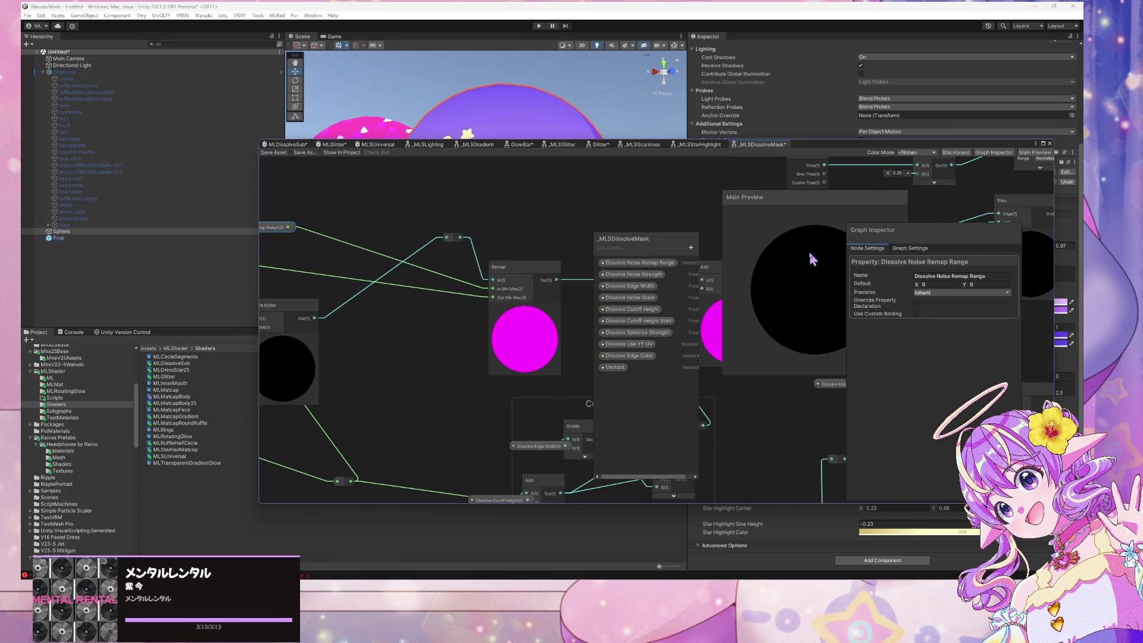
# Set Dissolve Noise Remap Range's default X to -1 and Y to 1
pyautogui.press('Tab')
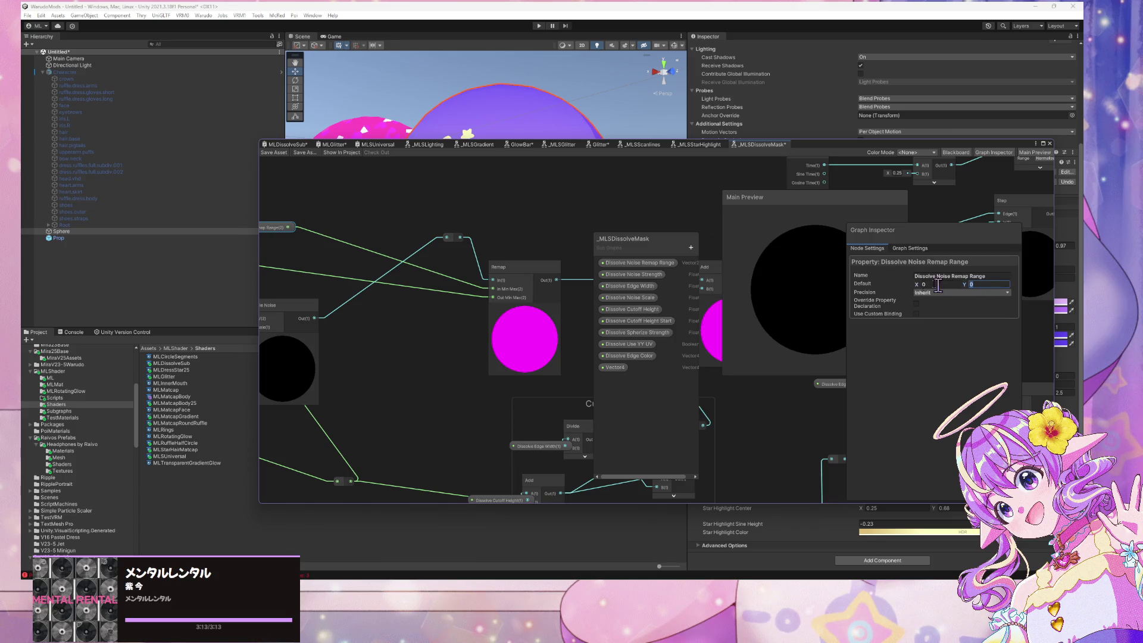
pyautogui.write('1')
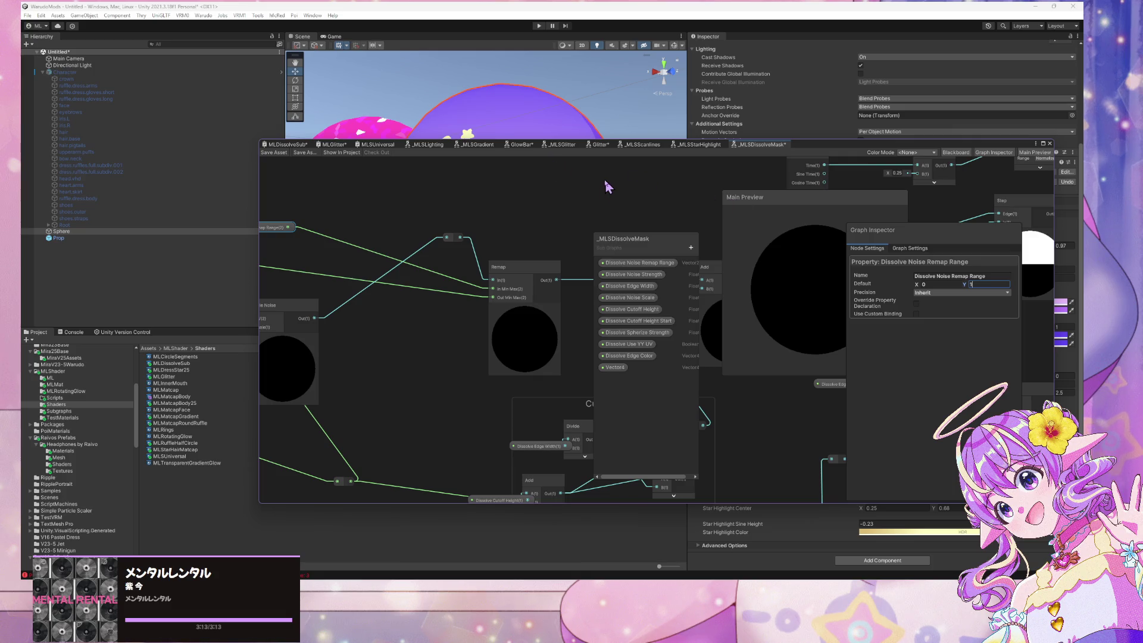
pyautogui.click(914, 285)
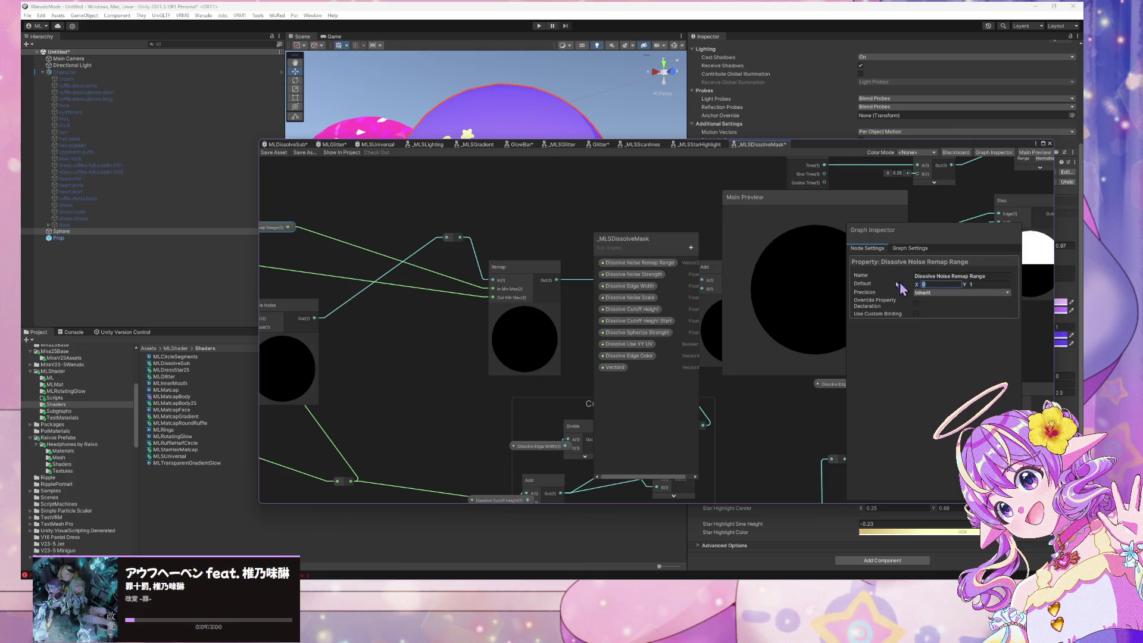
pyautogui.write('1')
pyautogui.click(974, 285)
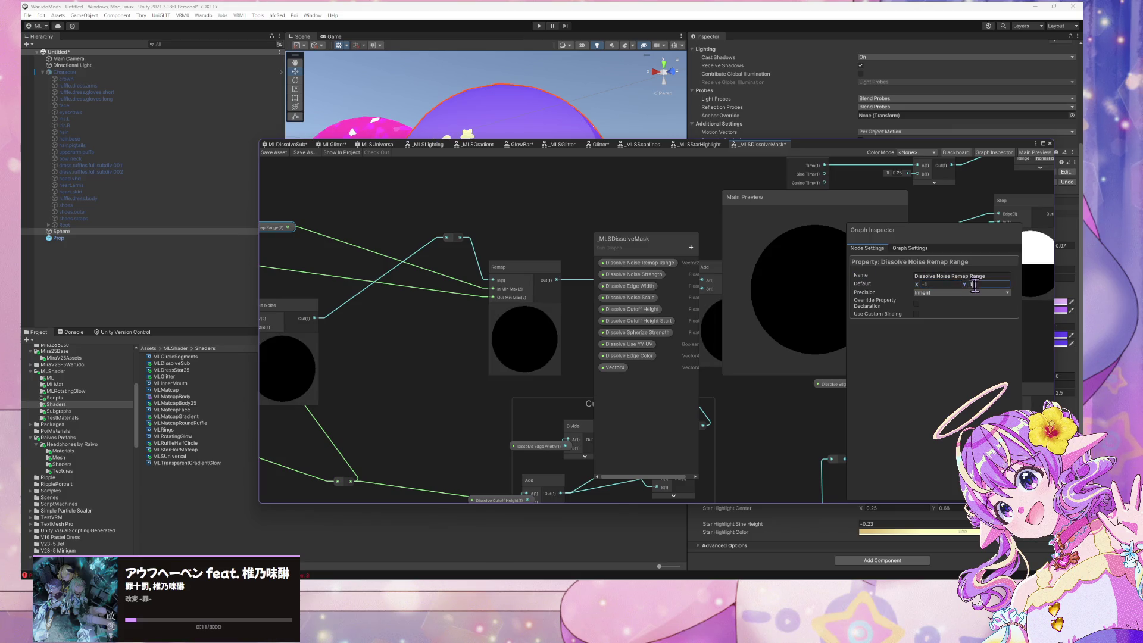
pyautogui.click(495, 207)
# Move the Output node higher in the graph
pyautogui.scroll(-3)
pyautogui.scroll(3)
pyautogui.moveTo(518, 372); pyautogui.dragTo(453, 253)
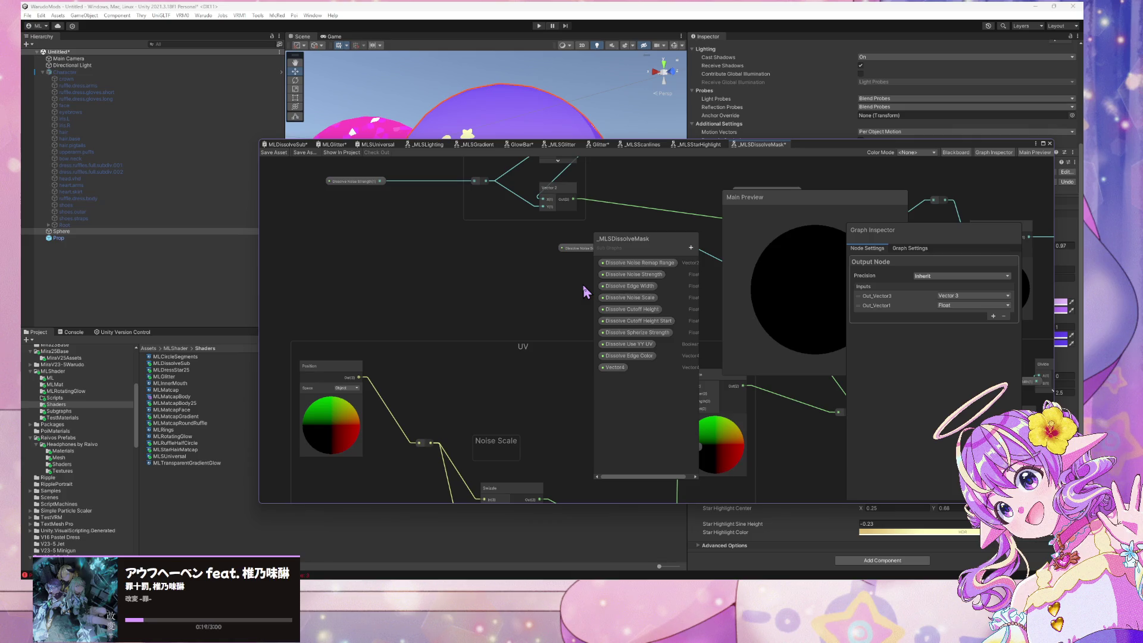
# Create a Vector3 property called Dissolve Base Color, then switch to the _MLSGradient tab
pyautogui.rightClick(619, 367)
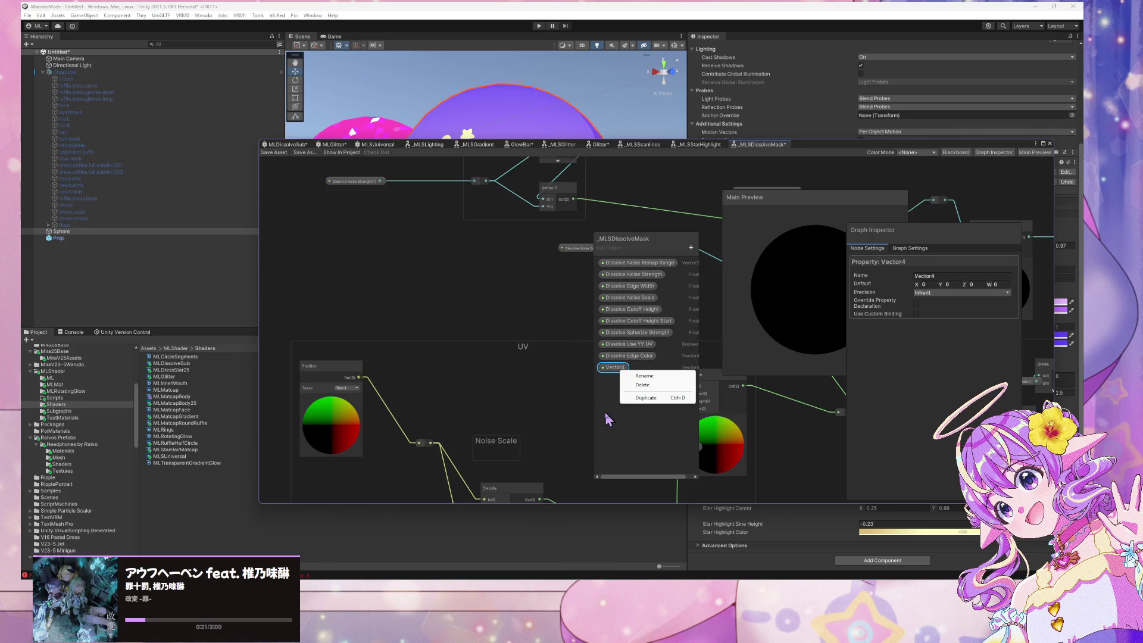
pyautogui.press('Escape')
pyautogui.moveTo(489, 286); pyautogui.dragTo(397, 301)
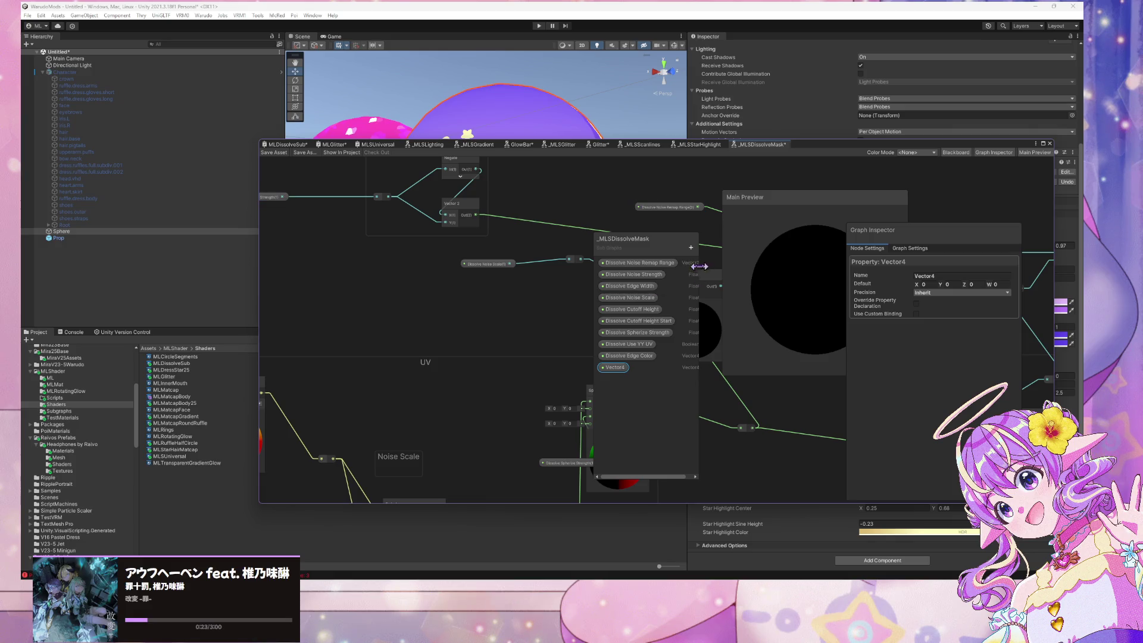
pyautogui.click(691, 248)
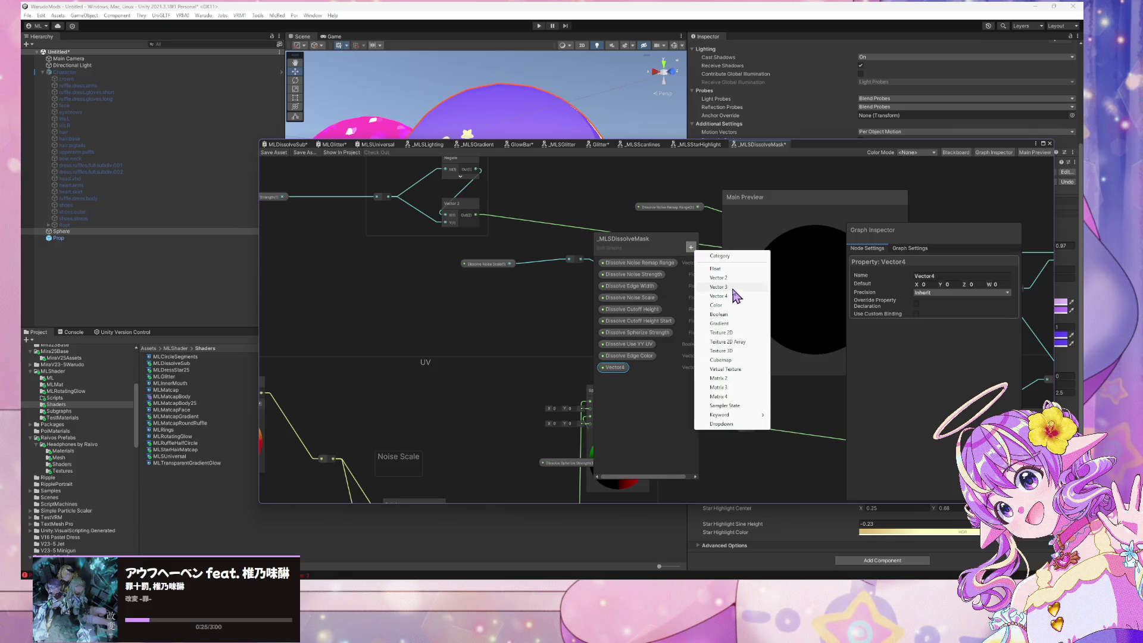
pyautogui.click(731, 287)
pyautogui.write('Dissolve')
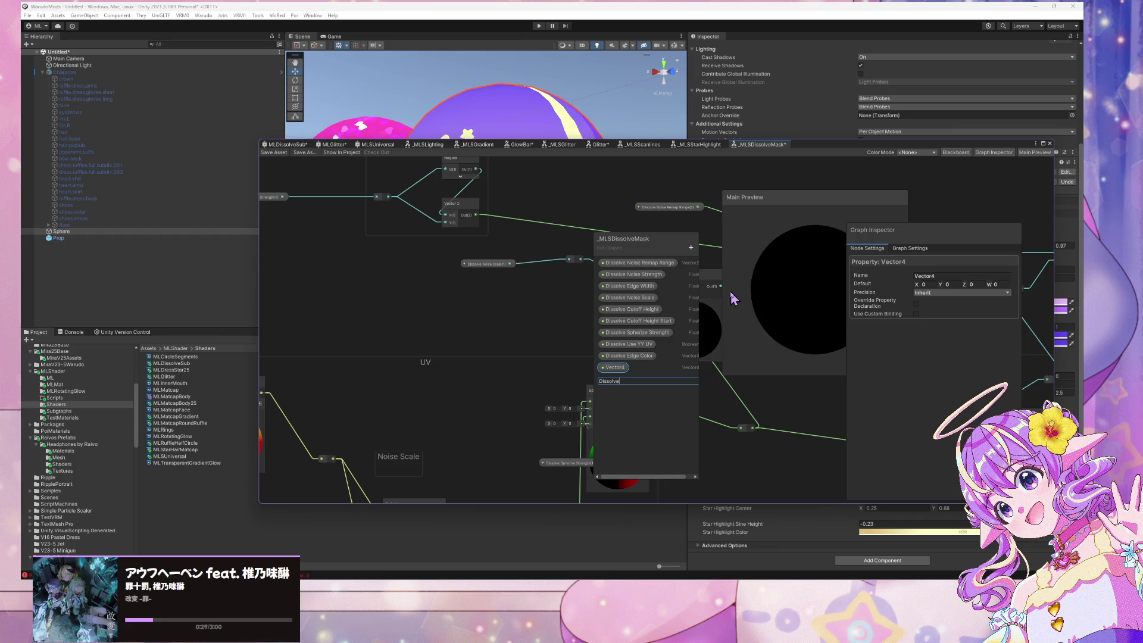
pyautogui.write(' Base Col')
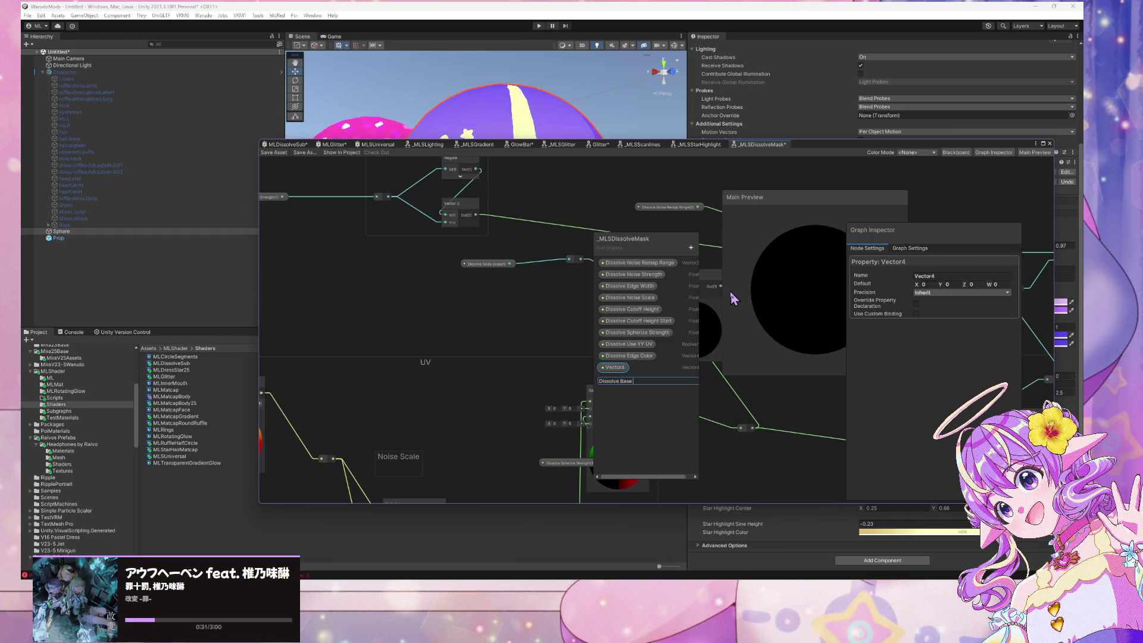
pyautogui.write('or')
pyautogui.press('Return')
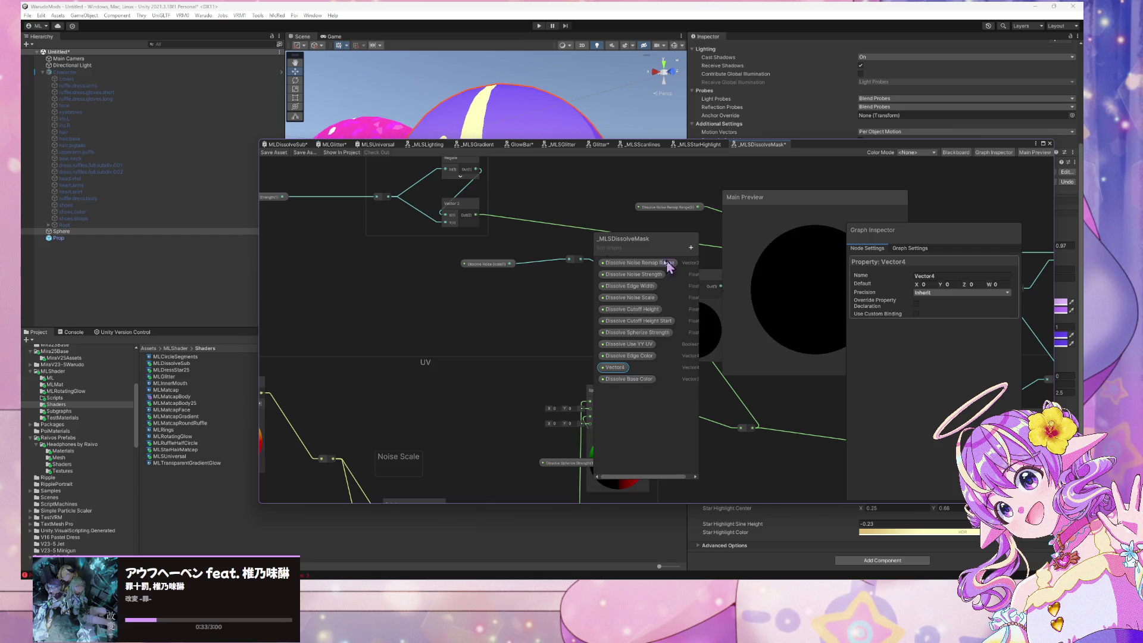
pyautogui.moveTo(529, 281); pyautogui.dragTo(300, 265)
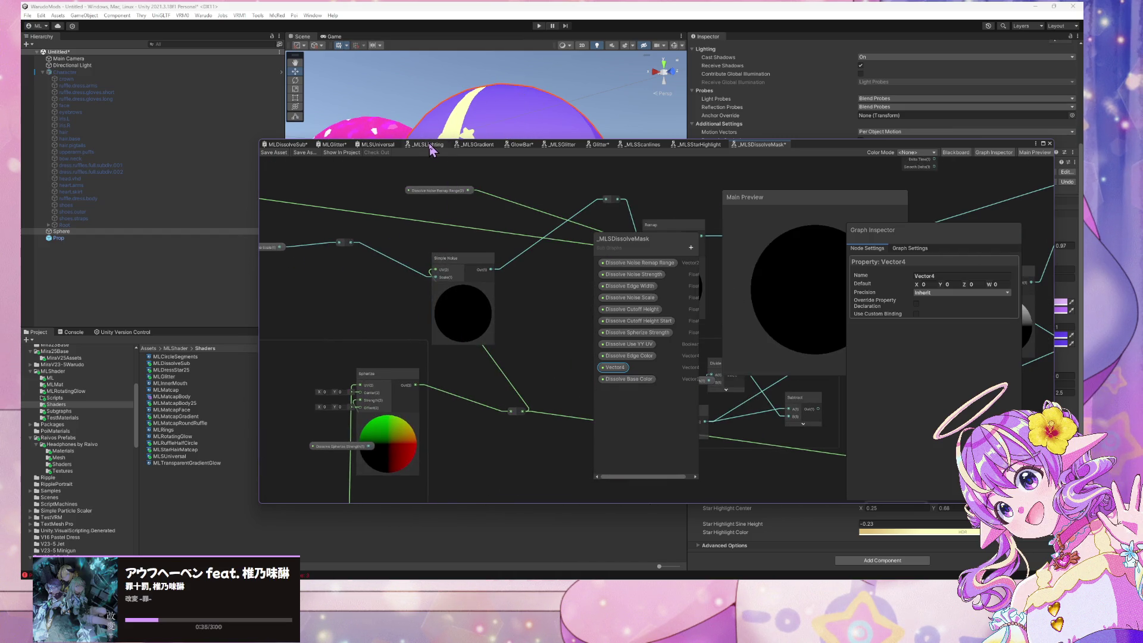
pyautogui.click(482, 148)
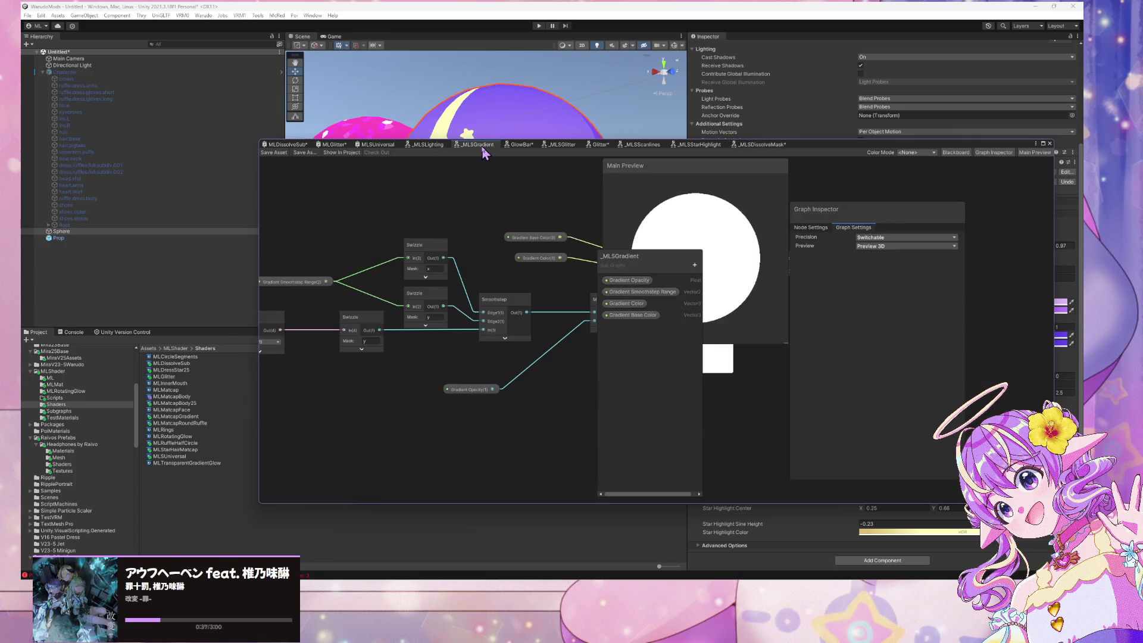
# Rename Base Color, Edge Color and Use YY UV to the 'Dissolve Mask' prefix
pyautogui.click(755, 145)
pyautogui.click(620, 381)
pyautogui.doubleClick(620, 381)
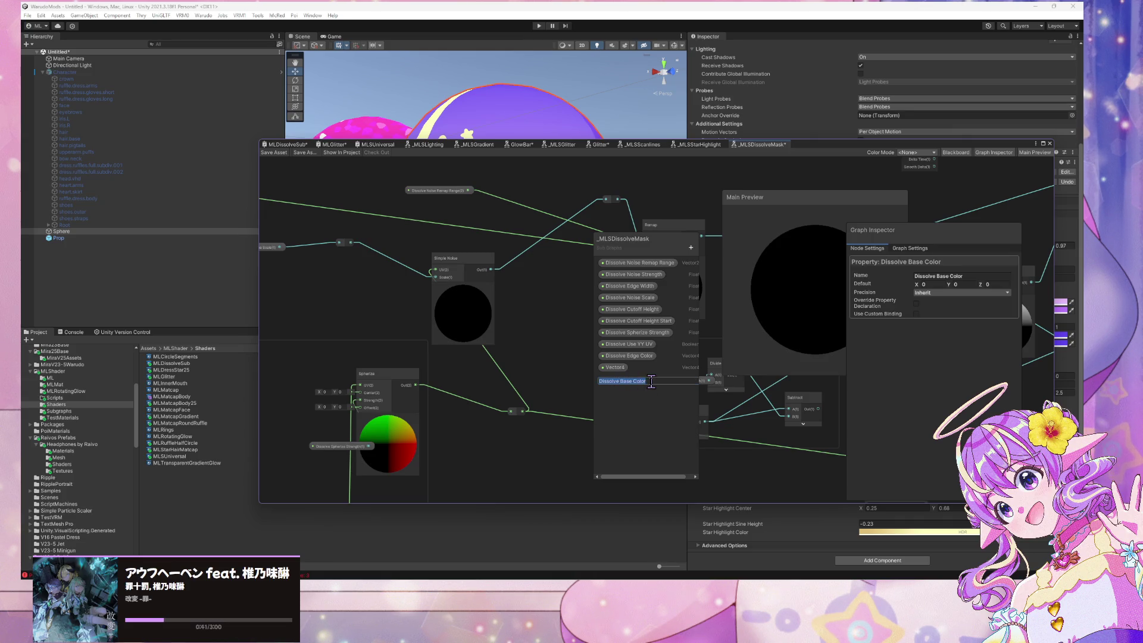
pyautogui.click(651, 381)
pyautogui.hotkey('ctrl', 'Left')
pyautogui.hotkey('ctrl', 'Left')
pyautogui.write('Mask')
pyautogui.press('Return')
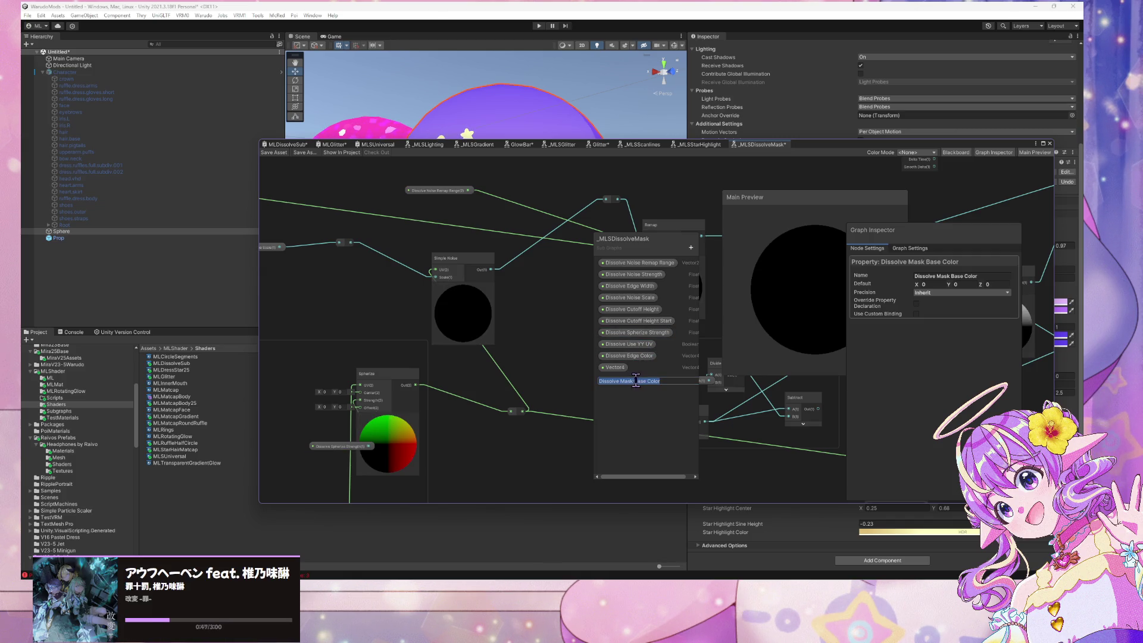
pyautogui.doubleClick(626, 356)
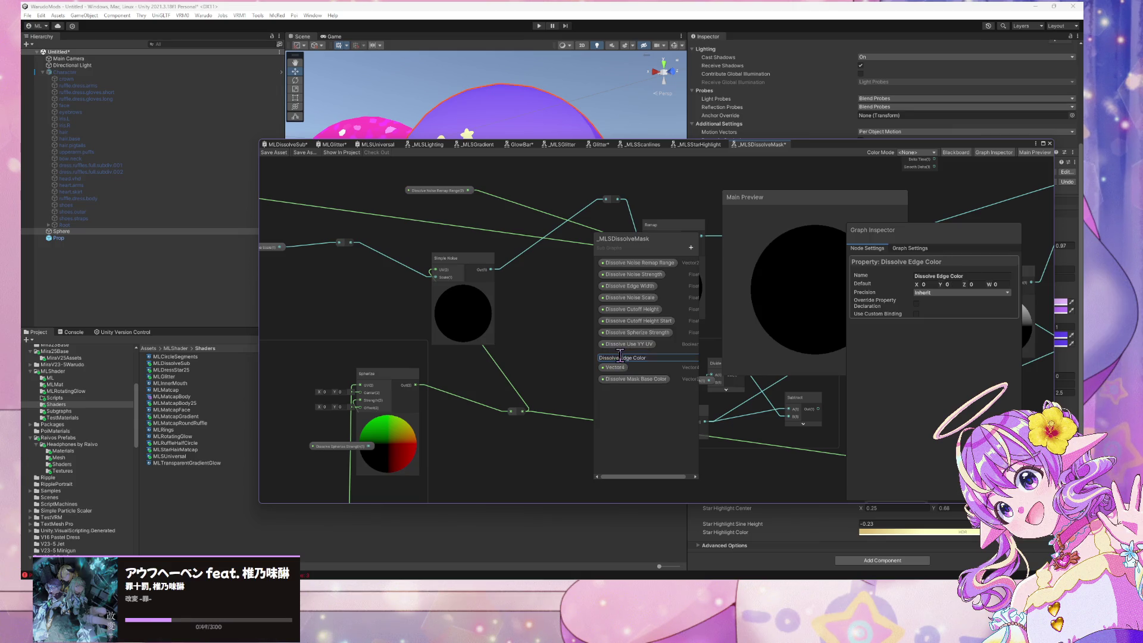
pyautogui.press('Right')
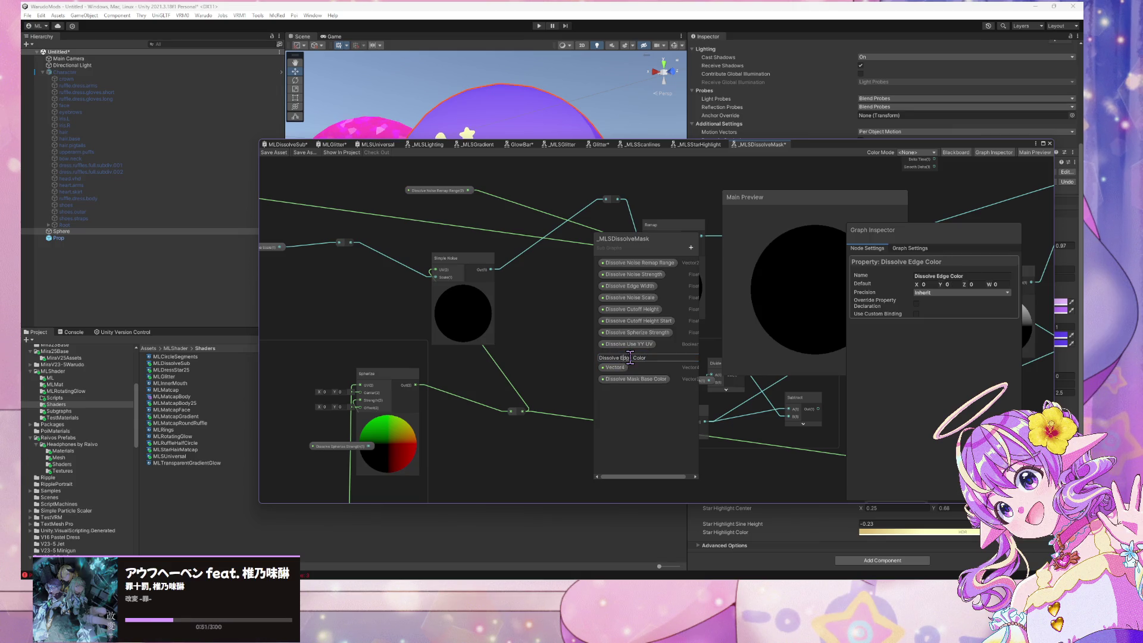
pyautogui.press('Return')
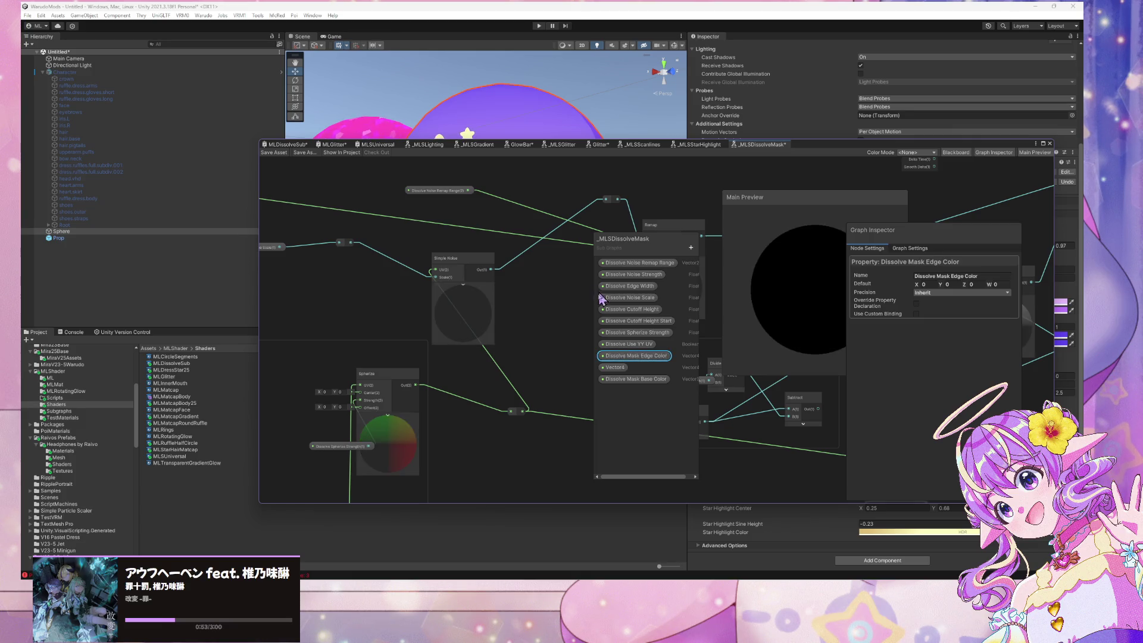
pyautogui.doubleClick(623, 345)
pyautogui.press('Right')
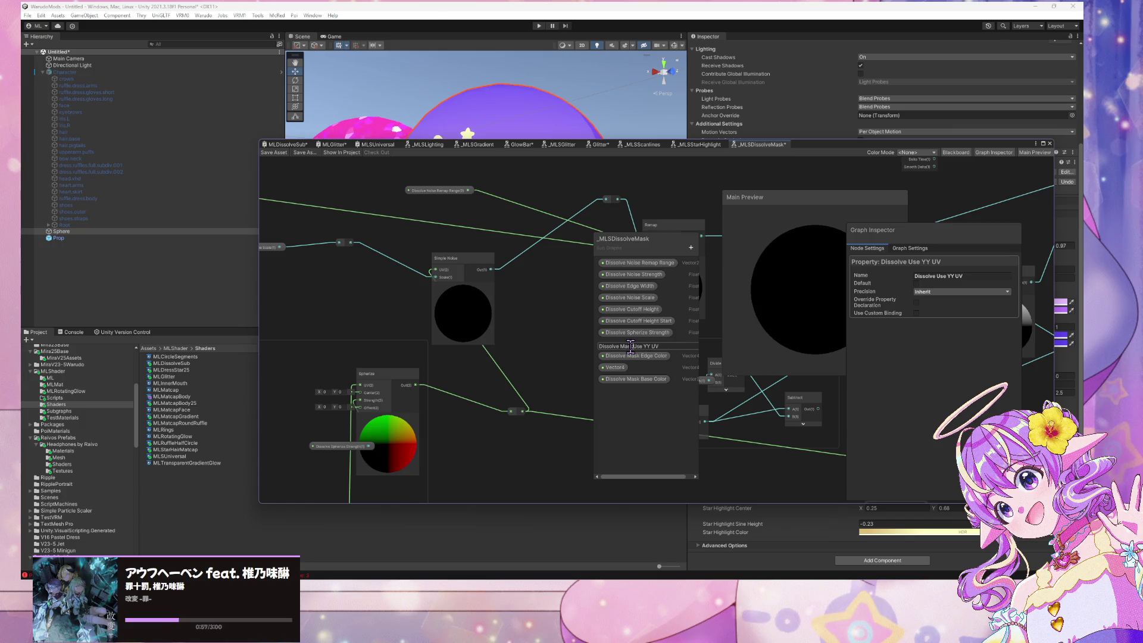
# Rename Spherize Strength, Cutoff Height Start and Cutoff Height with the 'Dissolve Mask' prefix
pyautogui.click(626, 333)
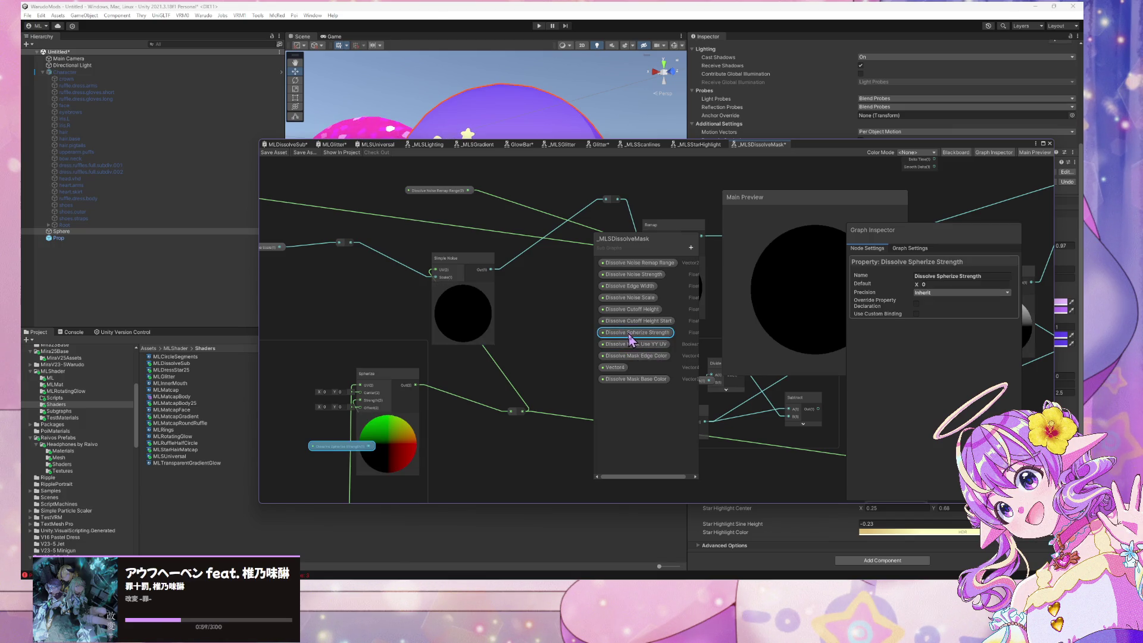
pyautogui.doubleClick(630, 334)
pyautogui.click(619, 334)
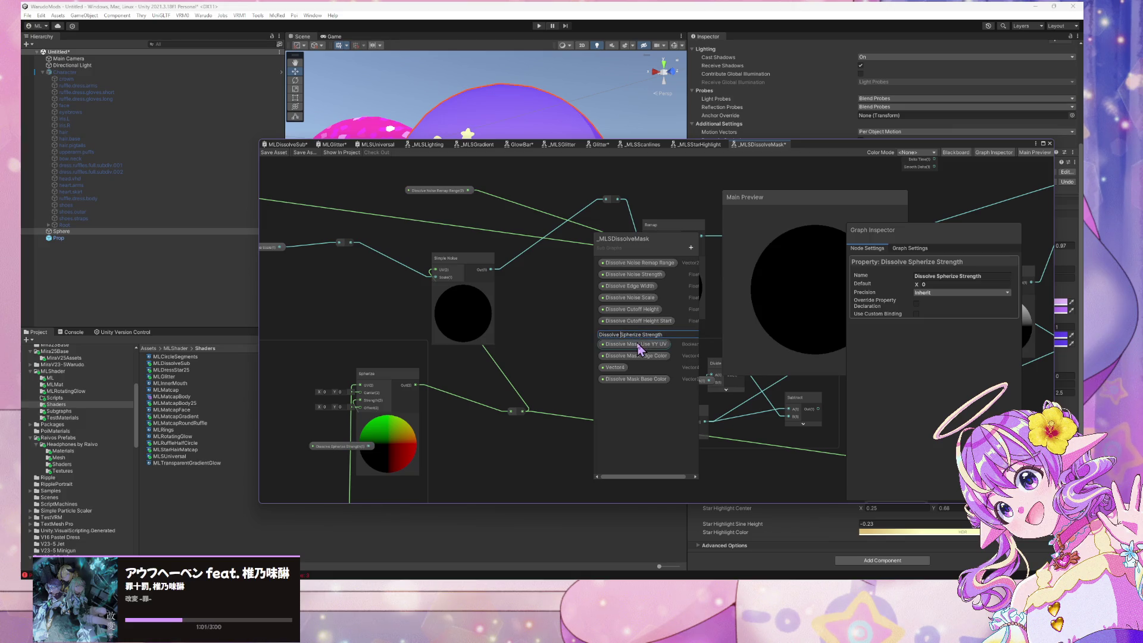
pyautogui.press('Return')
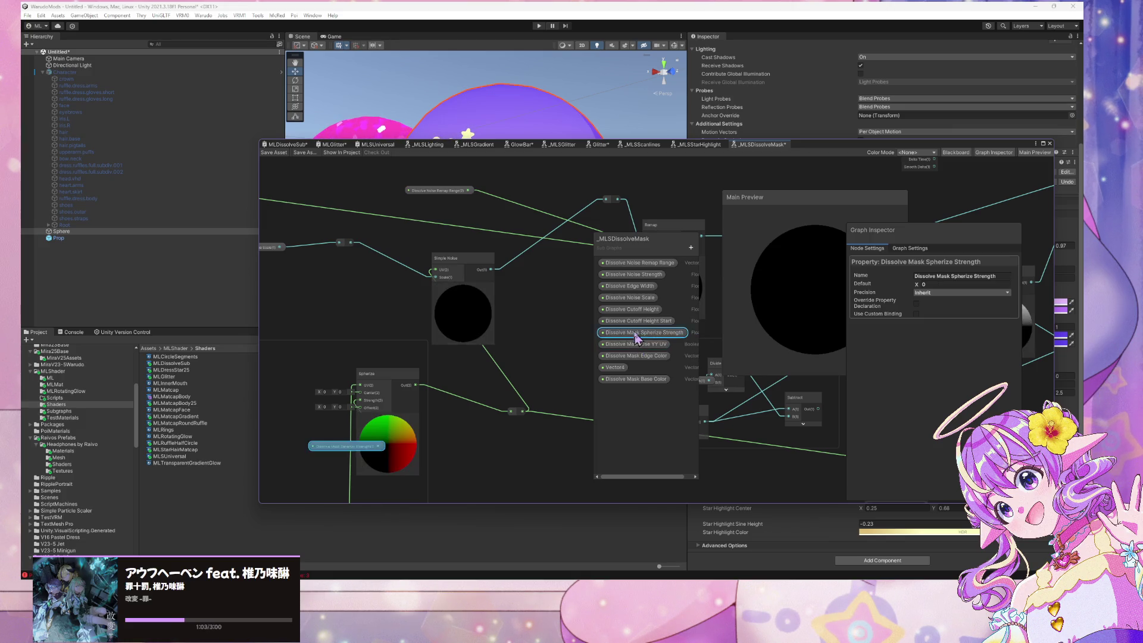
pyautogui.doubleClick(632, 322)
pyautogui.click(623, 322)
pyautogui.write('Ma')
pyautogui.press('Return')
pyautogui.doubleClick(617, 310)
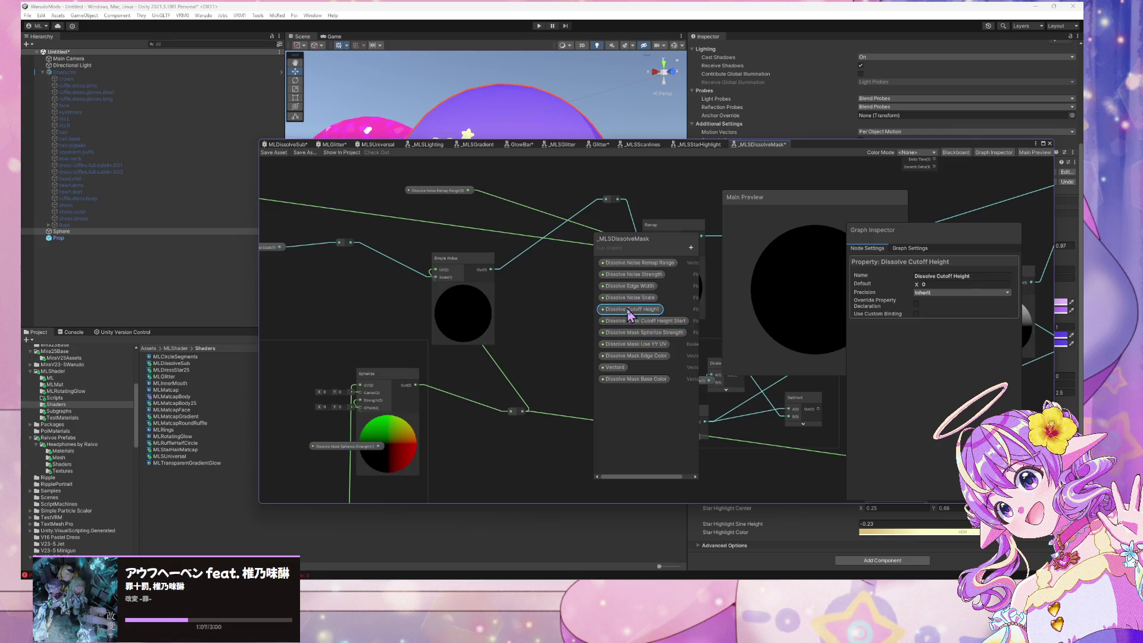
pyautogui.click(620, 310)
pyautogui.write('Mask')
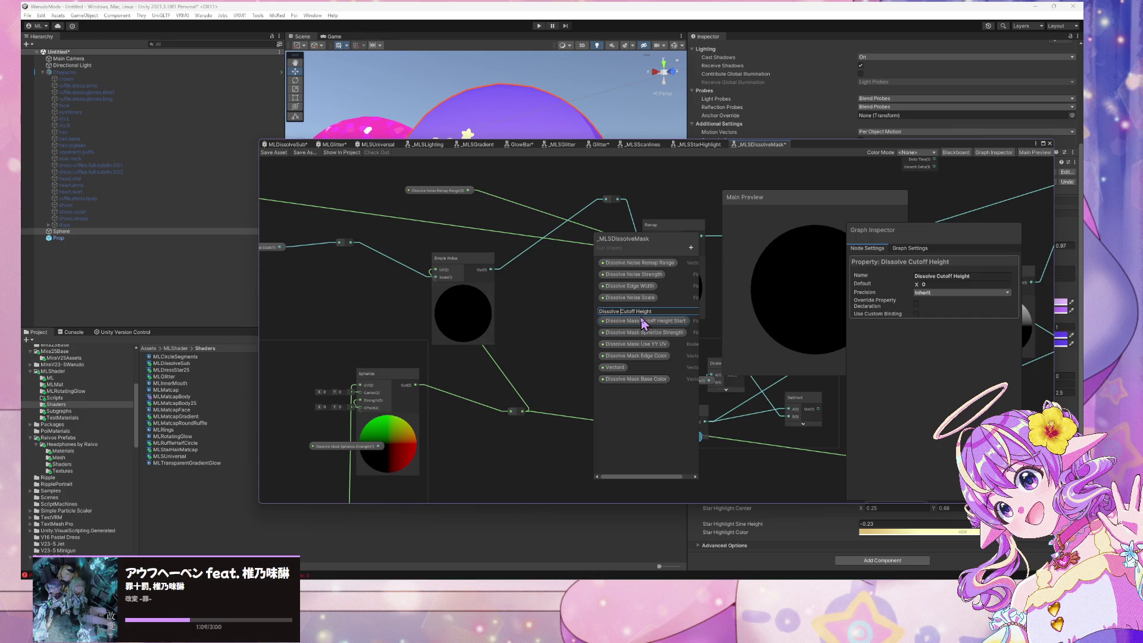
pyautogui.click(624, 298)
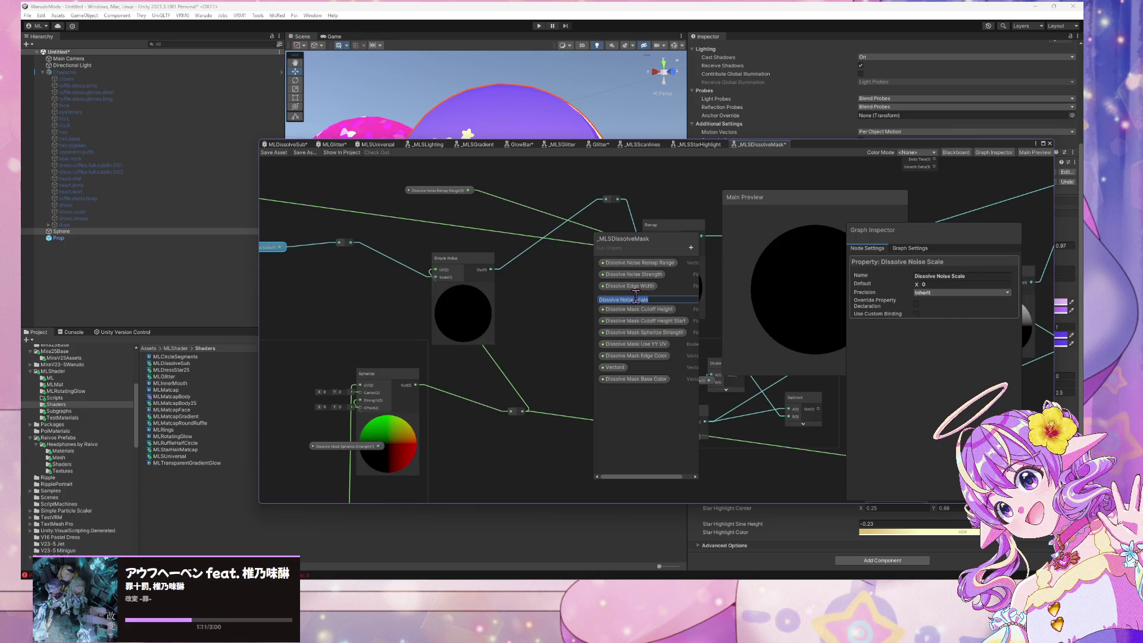
# Rename Noise Scale, Edge Width, Noise Strength and Noise Remap Range with the 'Dissolve Mask' prefix
pyautogui.doubleClick(624, 299)
pyautogui.click(621, 299)
pyautogui.write('Mask')
pyautogui.doubleClick(633, 286)
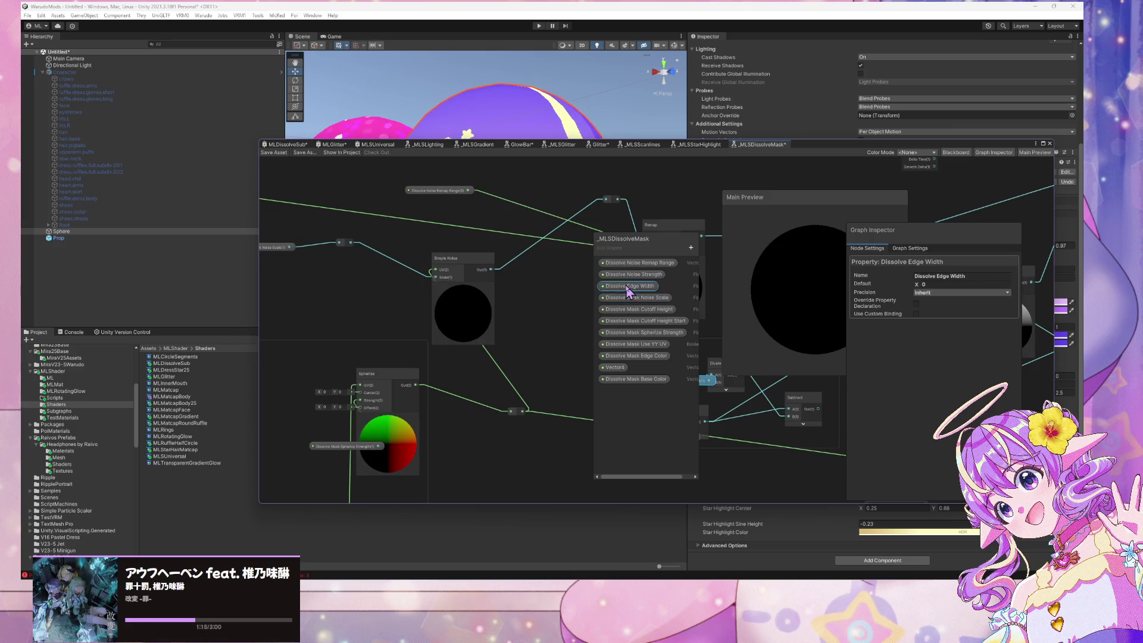
pyautogui.write('Mask')
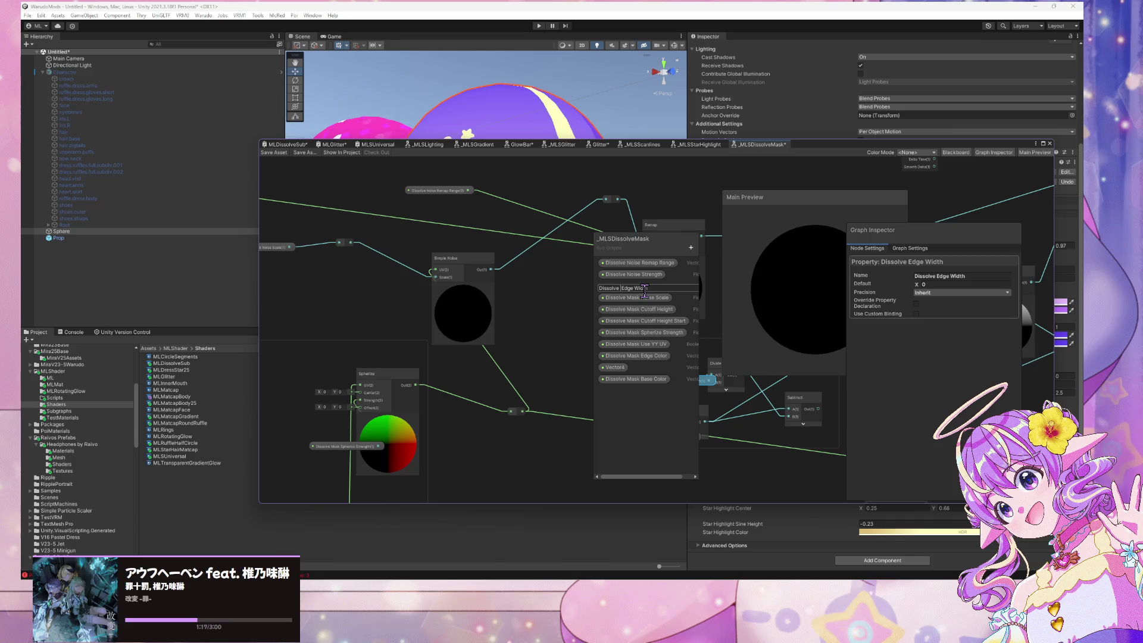
pyautogui.press('Return')
pyautogui.doubleClick(634, 275)
pyautogui.click(620, 276)
pyautogui.write('Mask')
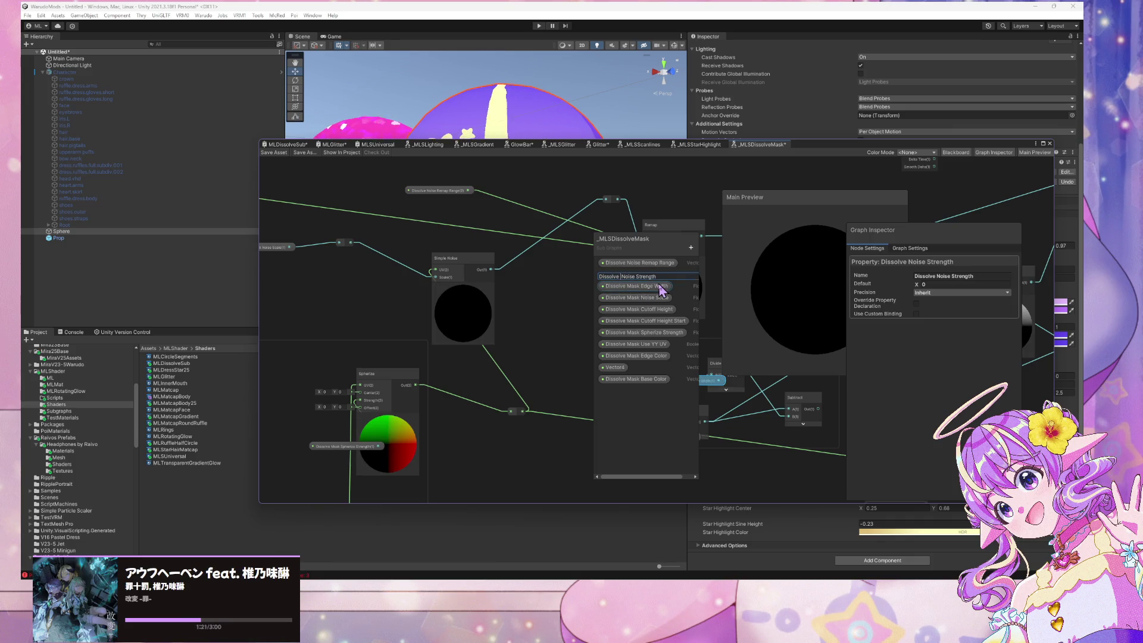
pyautogui.press('Return')
pyautogui.doubleClick(638, 265)
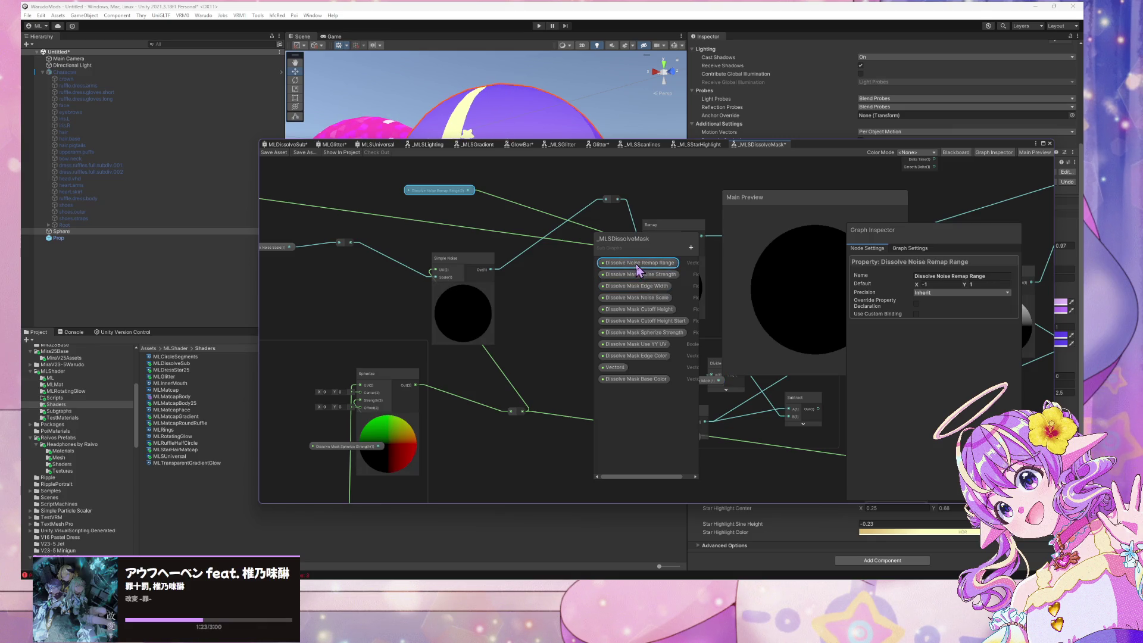
pyautogui.click(639, 265)
pyautogui.hotkey('ctrl', 'Left')
pyautogui.hotkey('ctrl', 'Left')
pyautogui.write('Mask')
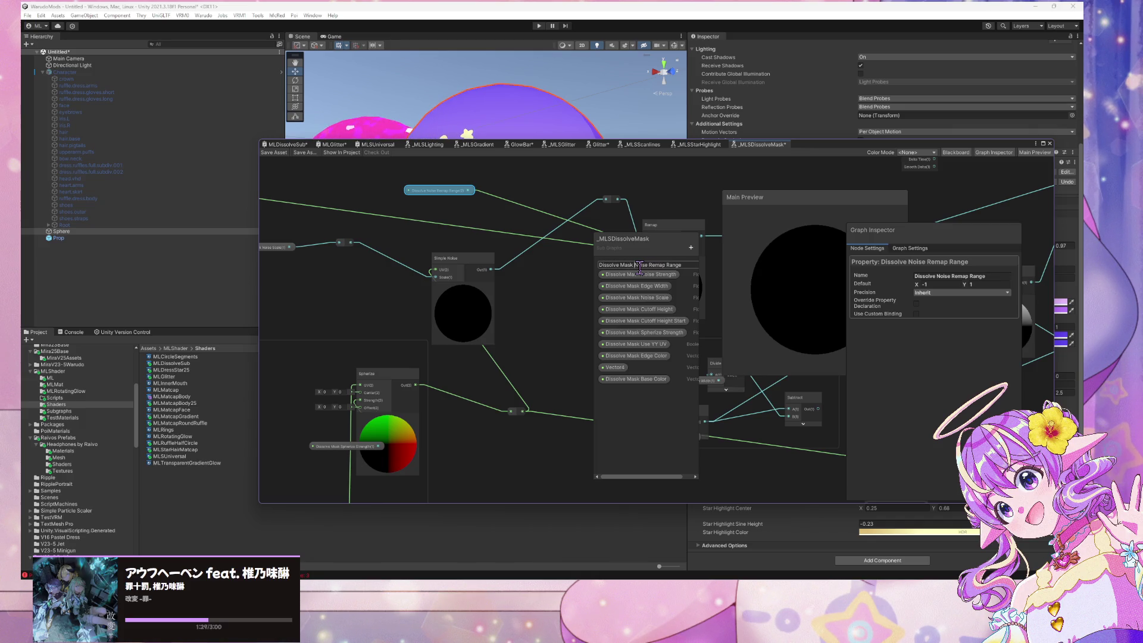
pyautogui.press('Return')
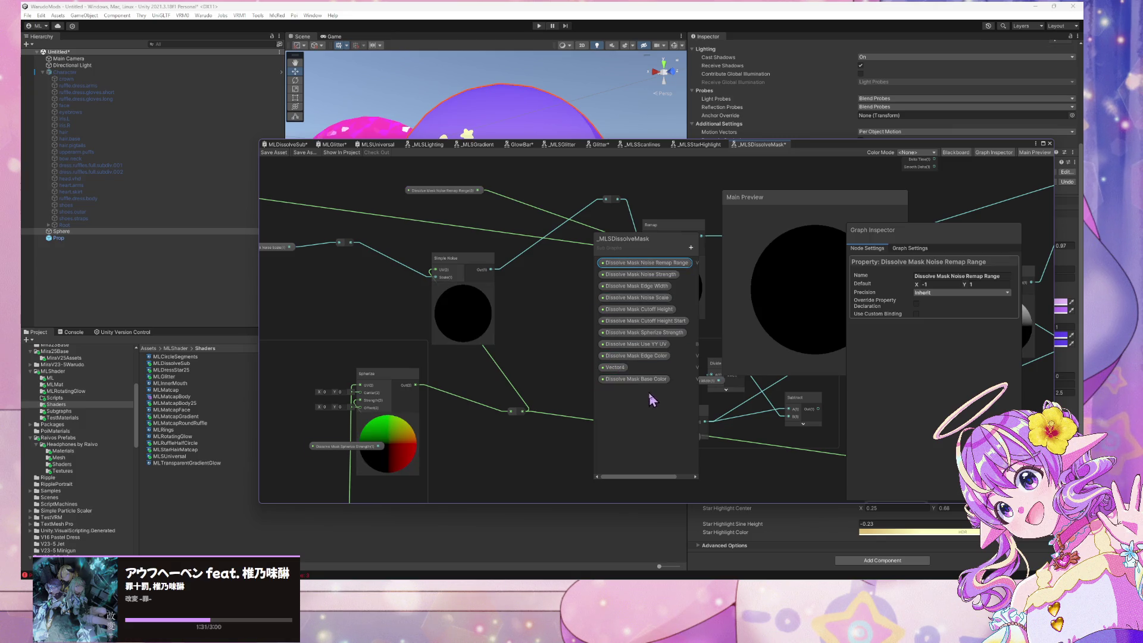
# Tidy a property node in the Cutoff Height group and delete the empty edge-width group
pyautogui.scroll(-3)
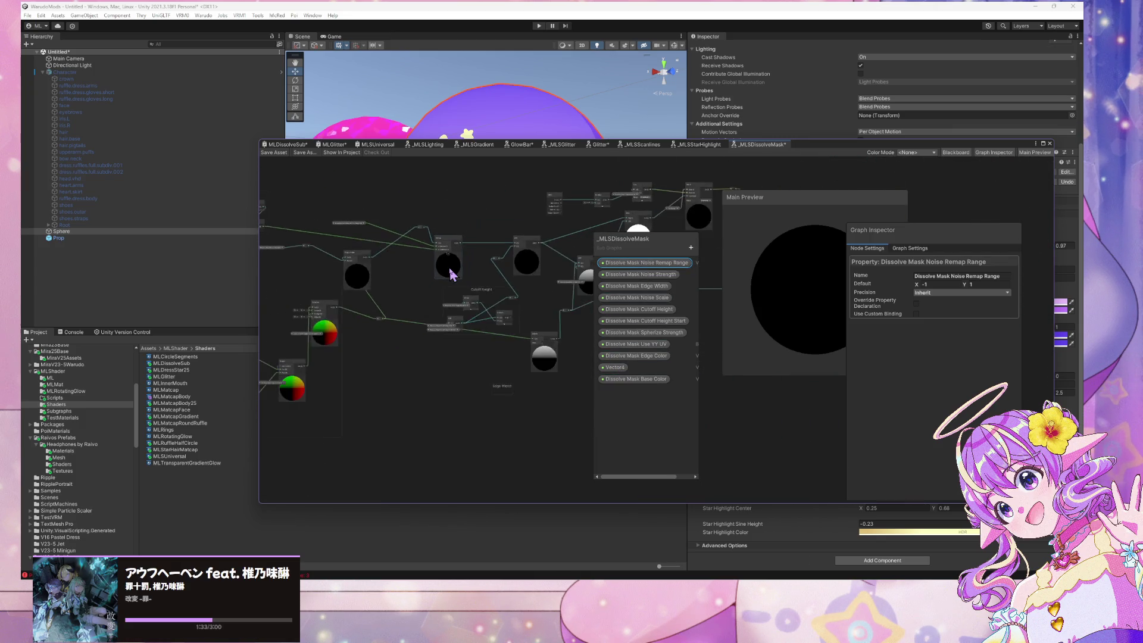
pyautogui.scroll(3)
pyautogui.scroll(-3)
pyautogui.scroll(3)
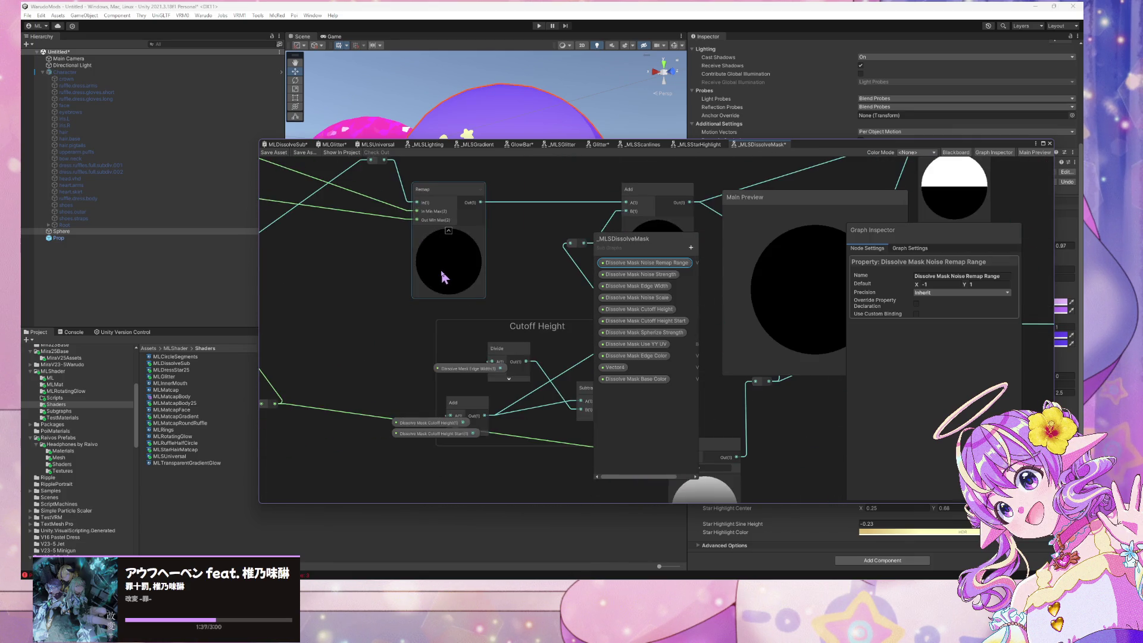
pyautogui.scroll(-3)
pyautogui.click(428, 302)
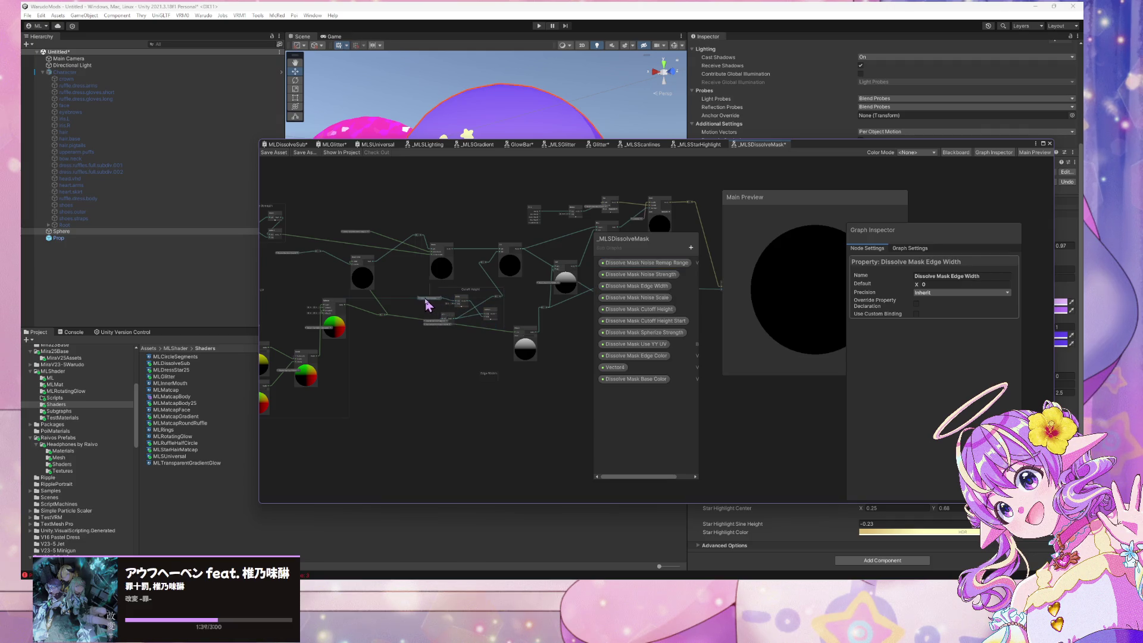
pyautogui.click(430, 303)
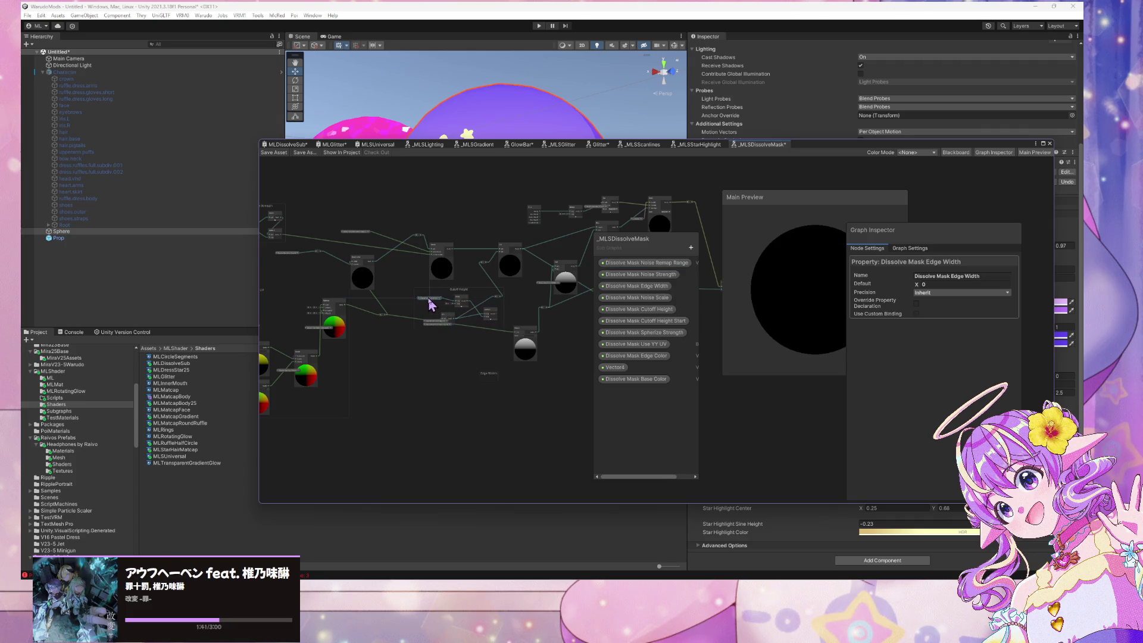
pyautogui.moveTo(432, 322); pyautogui.dragTo(425, 329)
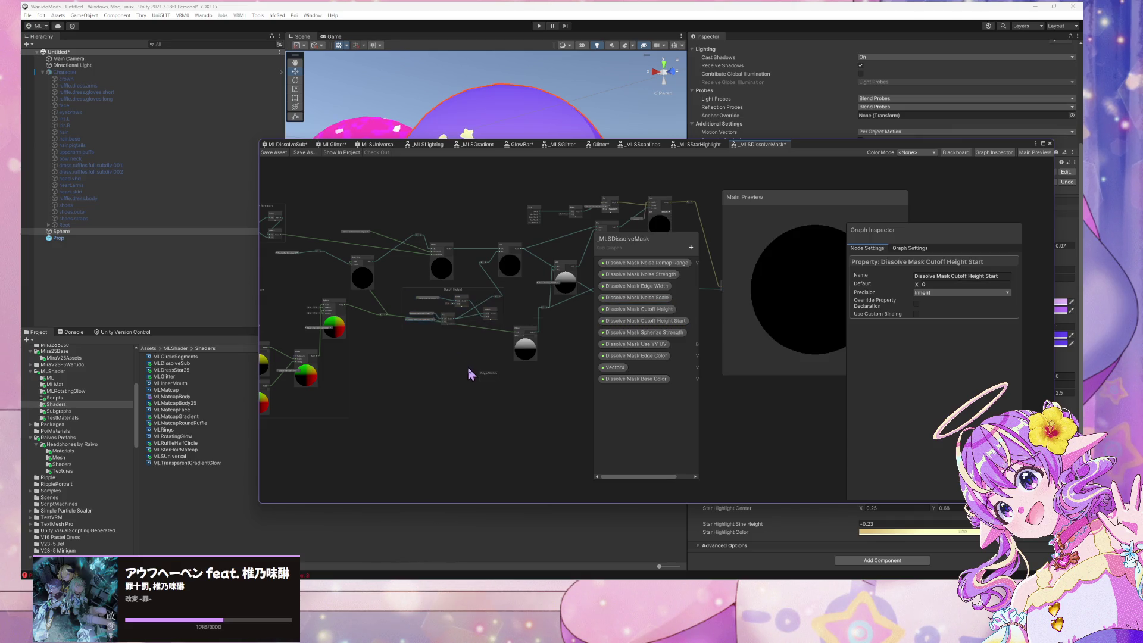
pyautogui.click(468, 367)
pyautogui.scroll(3)
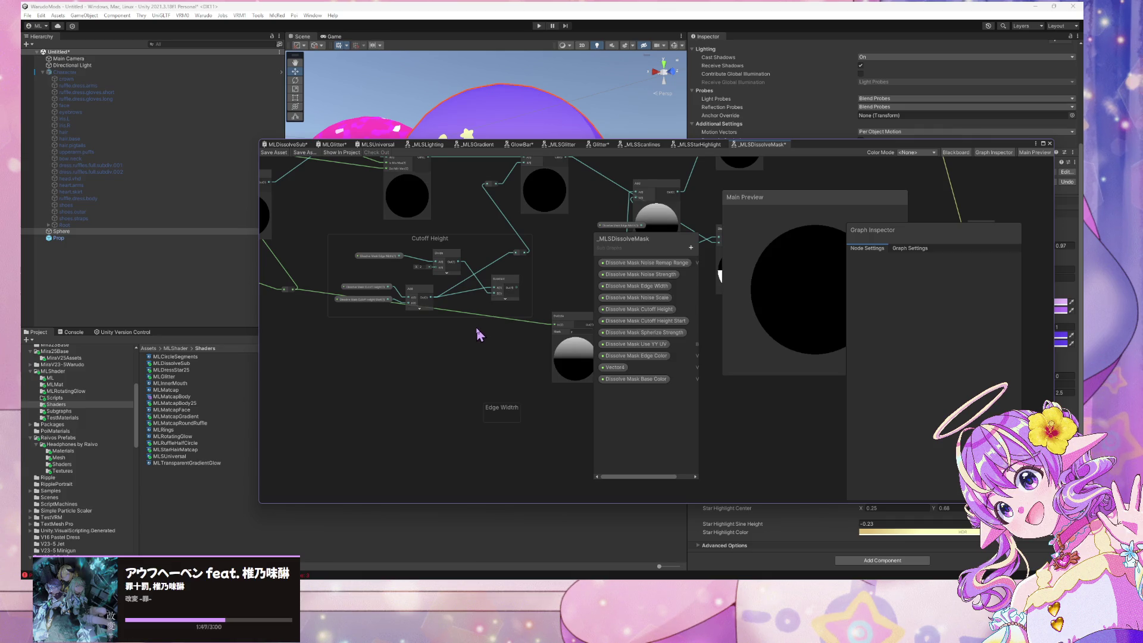
pyautogui.moveTo(505, 429); pyautogui.dragTo(480, 403)
pyautogui.press('Delete')
# Delete the unused Vector4 node and remove the Vector4 property from the Blackboard
pyautogui.scroll(-3)
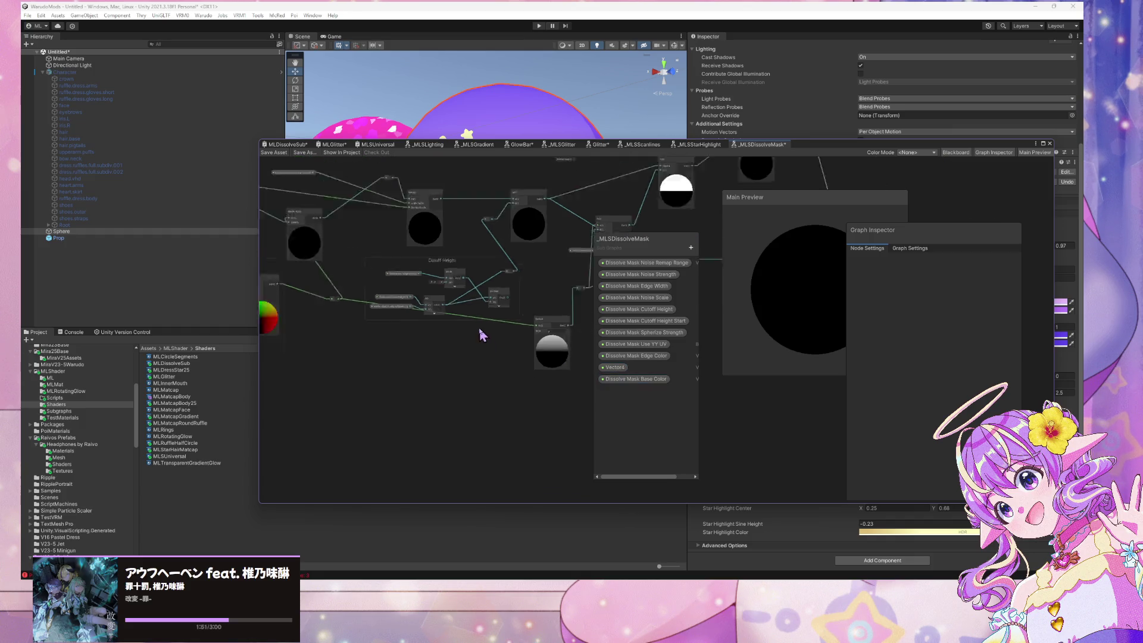
pyautogui.scroll(3)
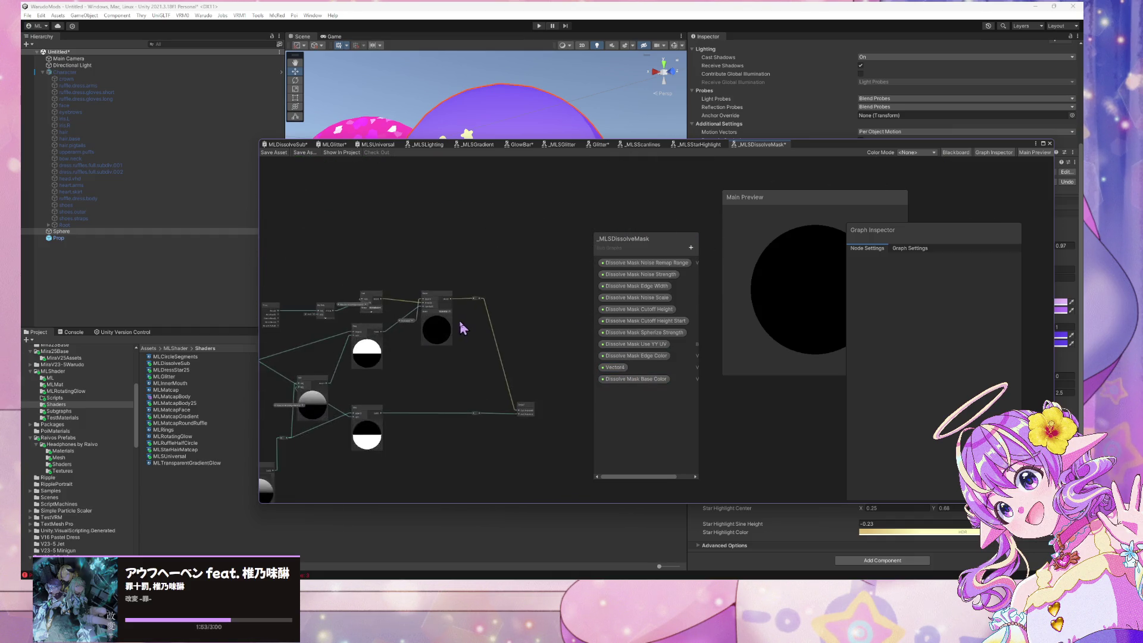
pyautogui.moveTo(420, 333); pyautogui.dragTo(459, 284)
pyautogui.click(413, 270)
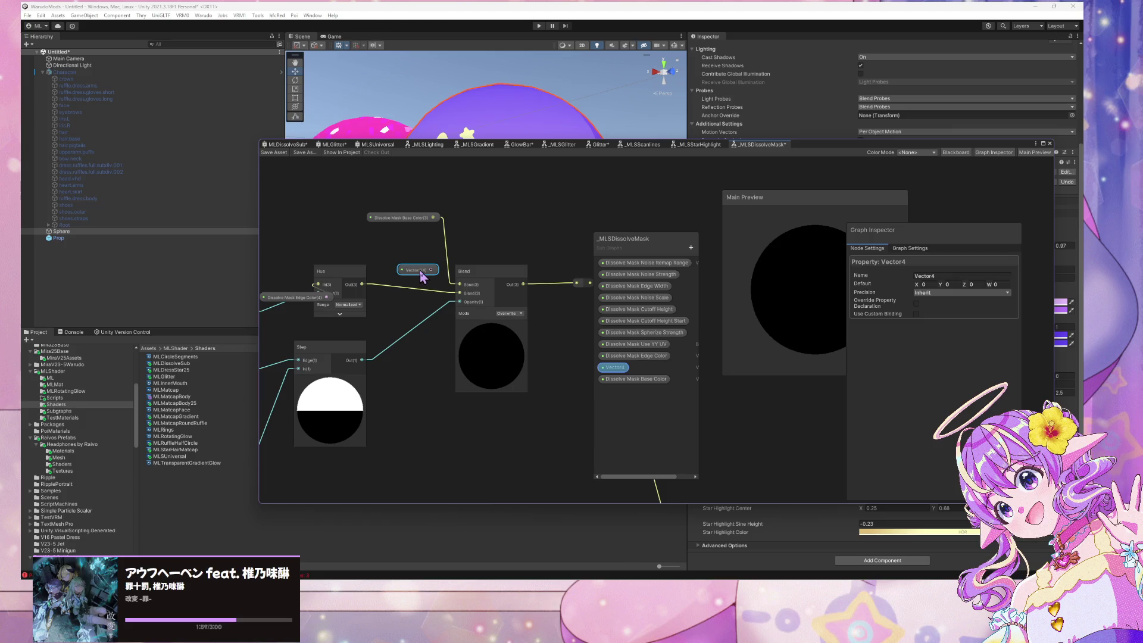
pyautogui.press('Delete')
pyautogui.click(467, 244)
pyautogui.scroll(-3)
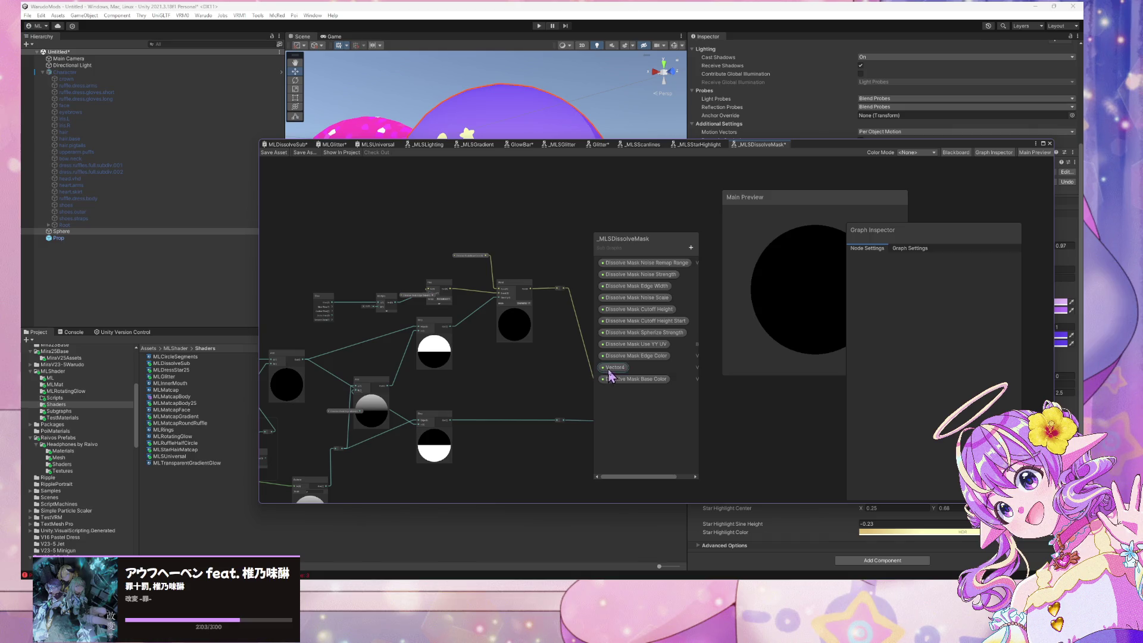
pyautogui.rightClick(608, 373)
pyautogui.click(622, 386)
pyautogui.click(580, 313)
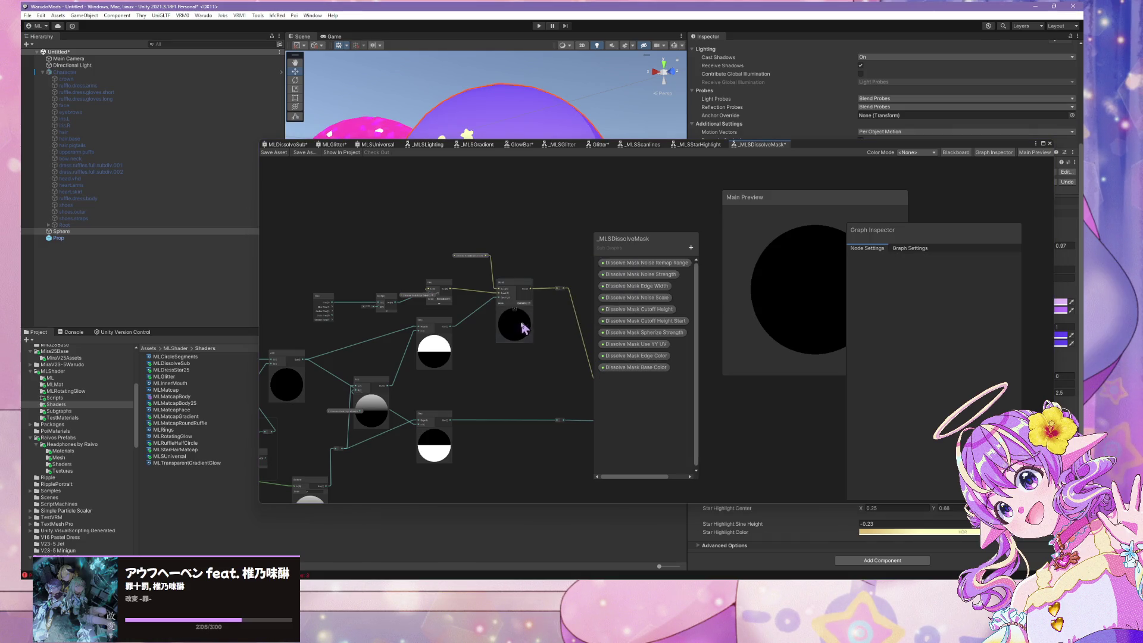
# Save the subgraph asset and check the logged errors
pyautogui.scroll(3)
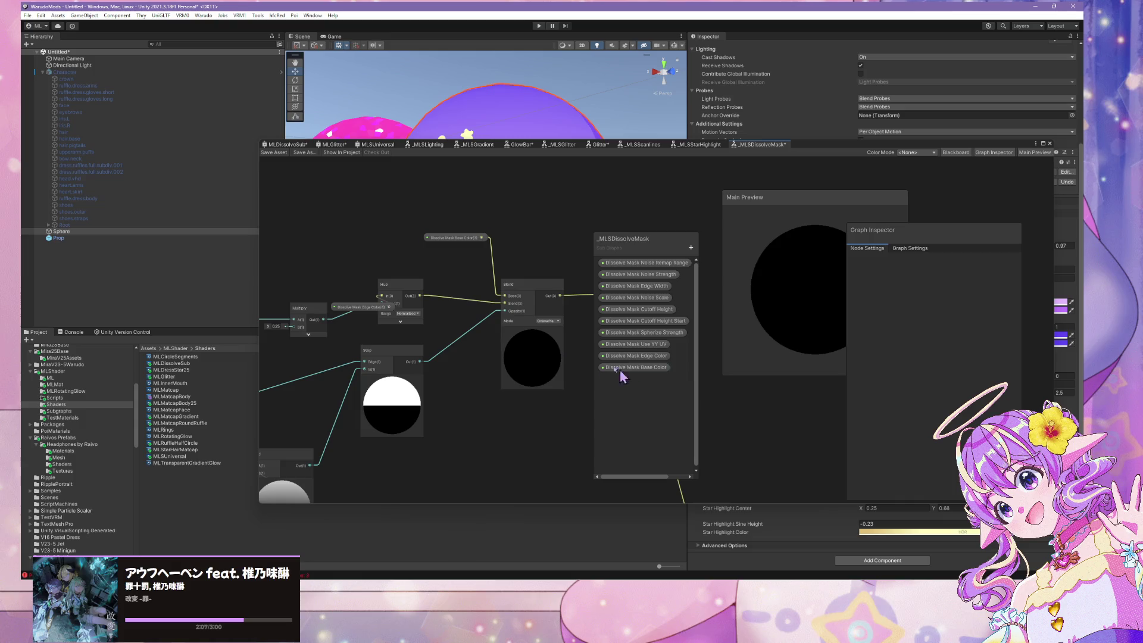
pyautogui.click(266, 153)
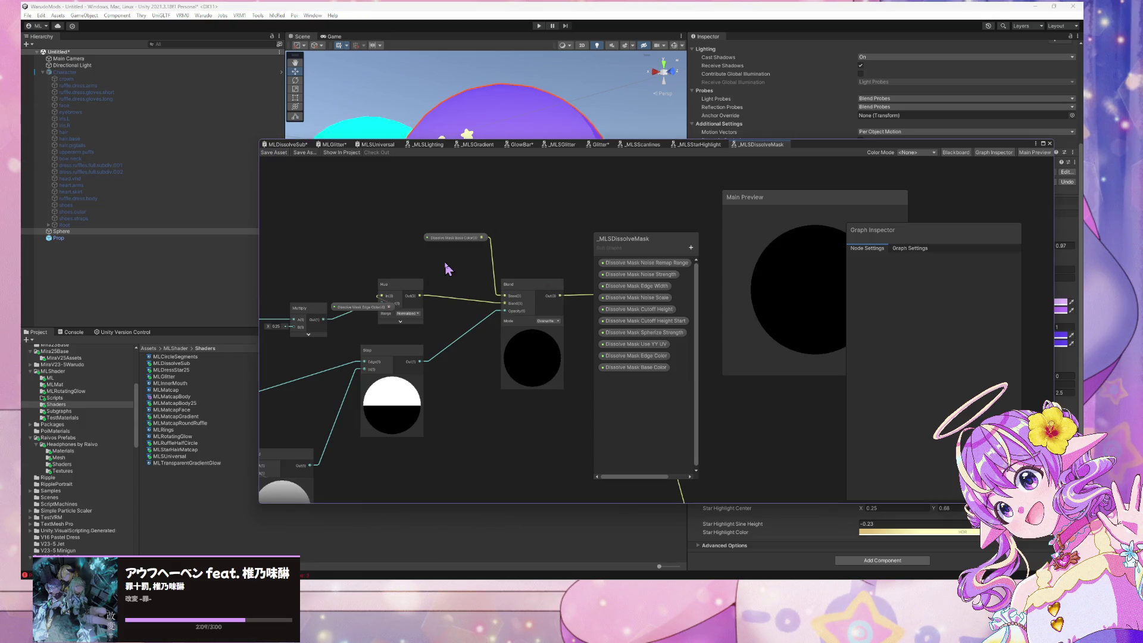
pyautogui.scroll(-3)
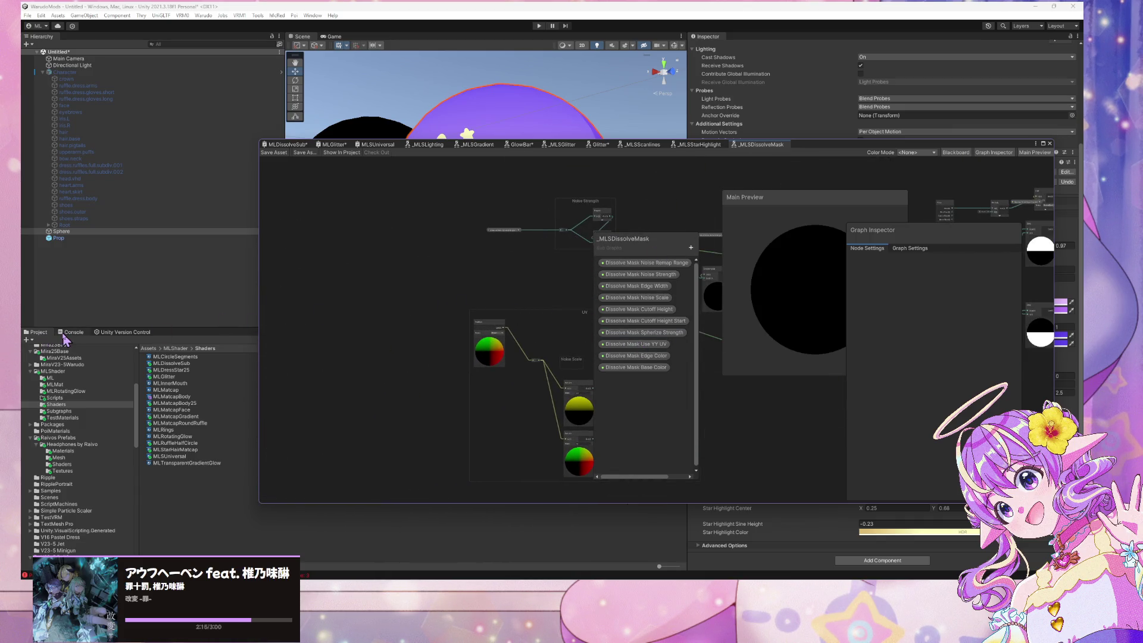
pyautogui.click(67, 334)
# Clear the logged console errors and glance at MLGlitter before returning to MLDissolveSub
pyautogui.click(29, 340)
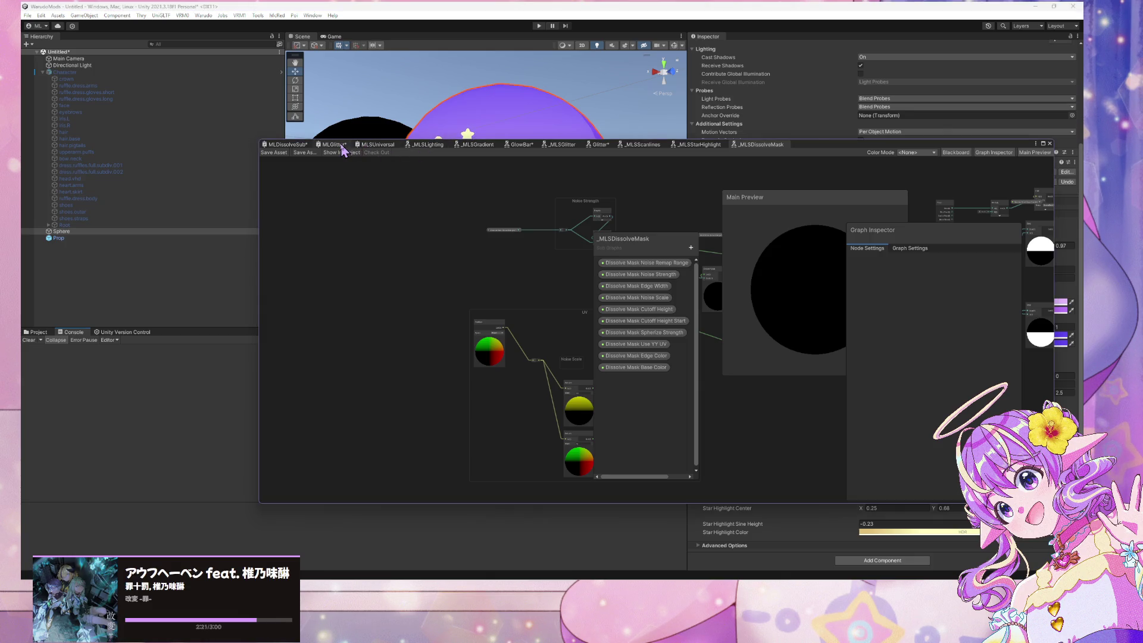
pyautogui.click(342, 146)
pyautogui.moveTo(444, 225); pyautogui.dragTo(395, 212)
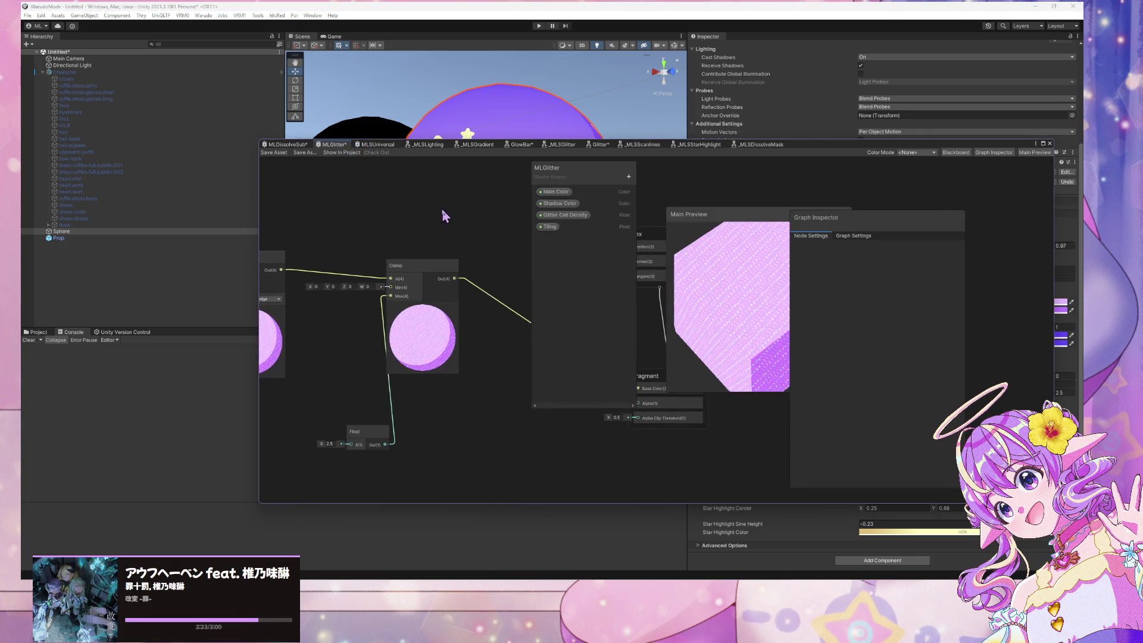
pyautogui.click(288, 145)
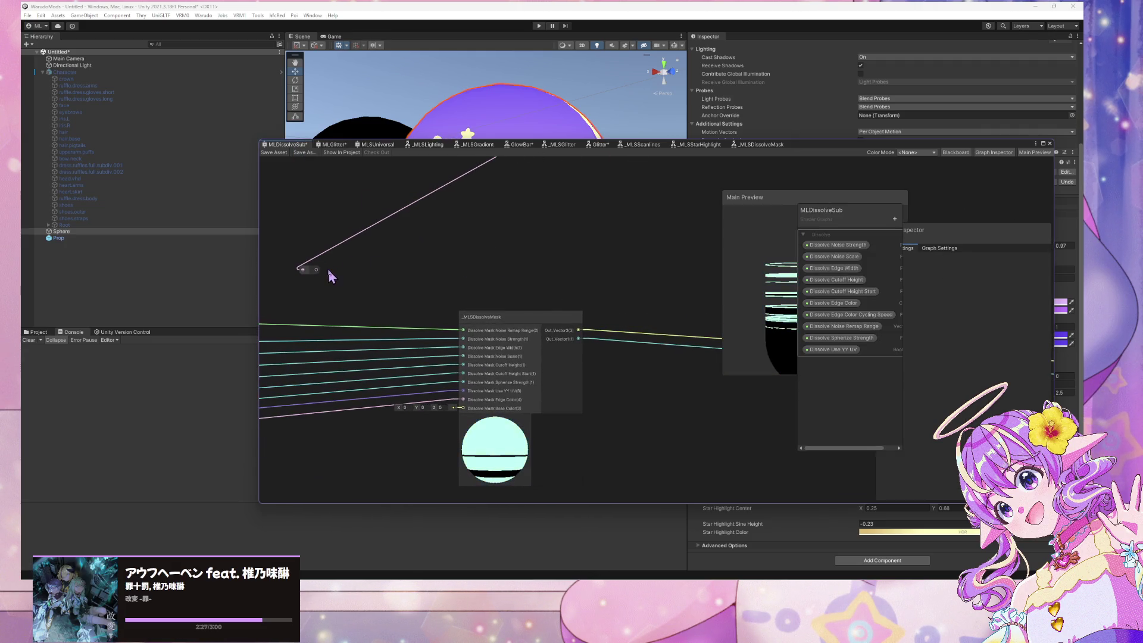
# Wire the reroute into the mask node's Dissolve Mask Base Color input and frame the graph
pyautogui.moveTo(316, 269); pyautogui.dragTo(462, 407)
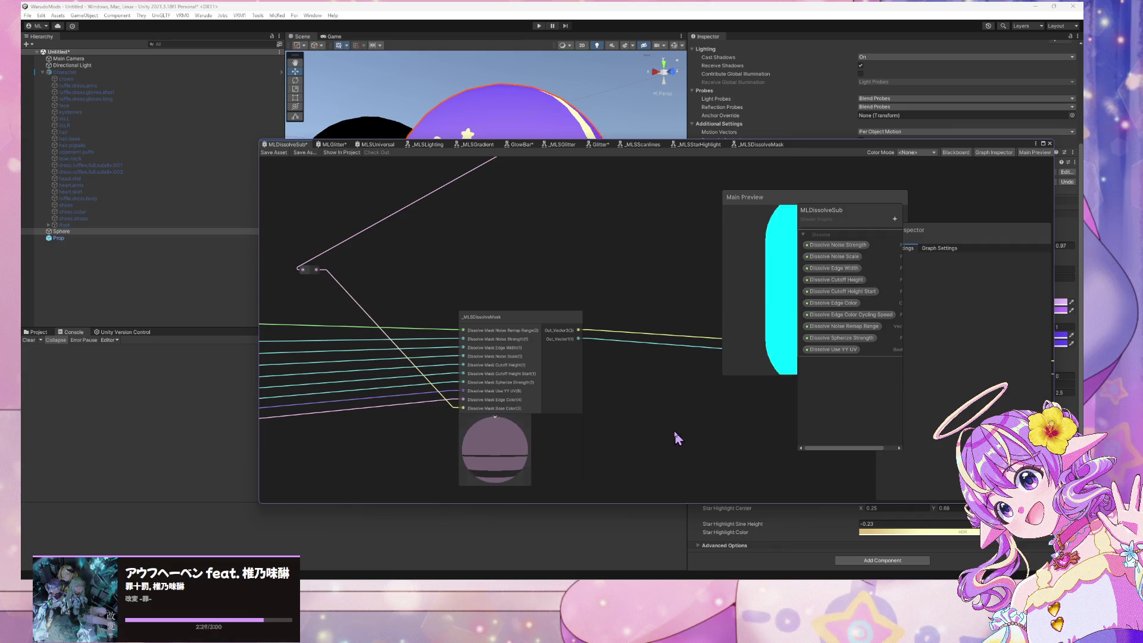
pyautogui.moveTo(652, 407); pyautogui.dragTo(518, 350)
pyautogui.scroll(3)
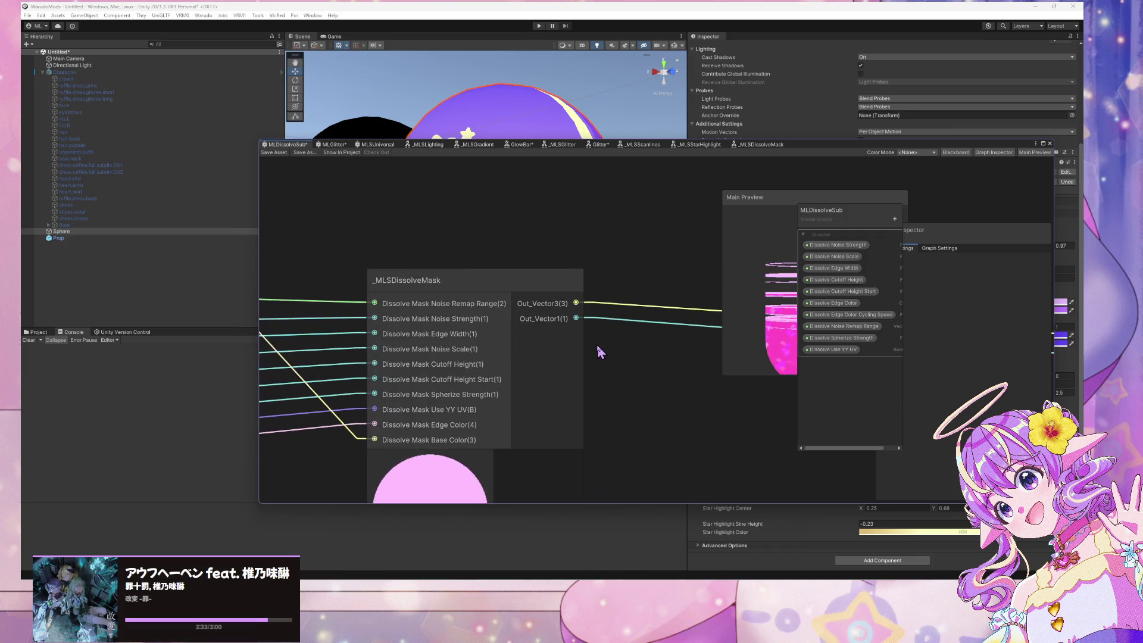
pyautogui.scroll(-3)
pyautogui.moveTo(599, 341); pyautogui.dragTo(527, 305)
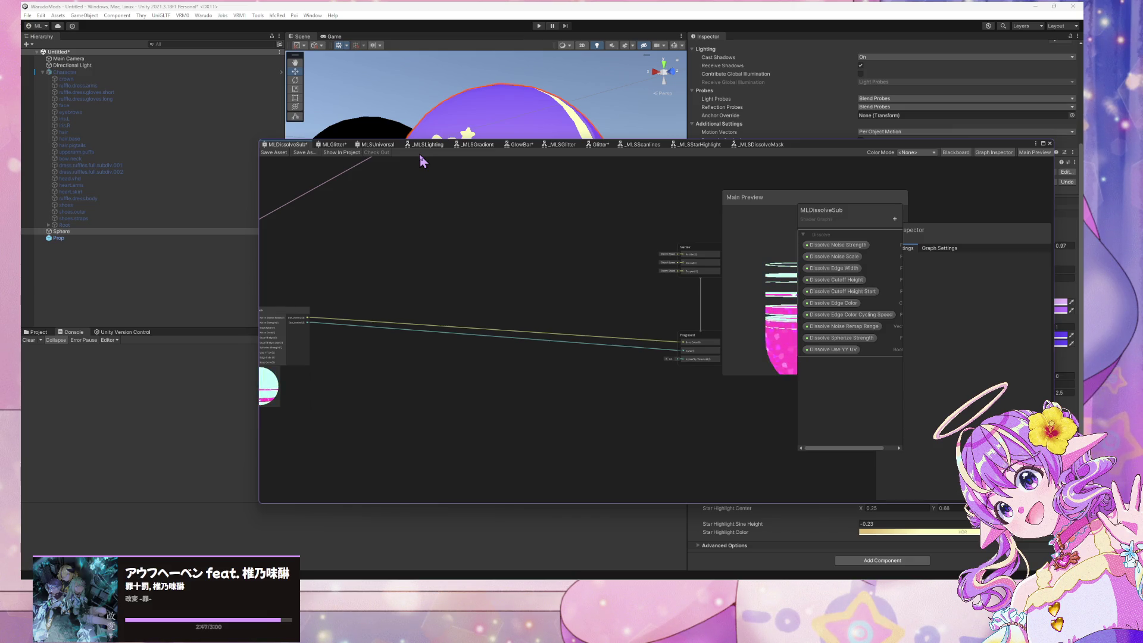
pyautogui.press('a')
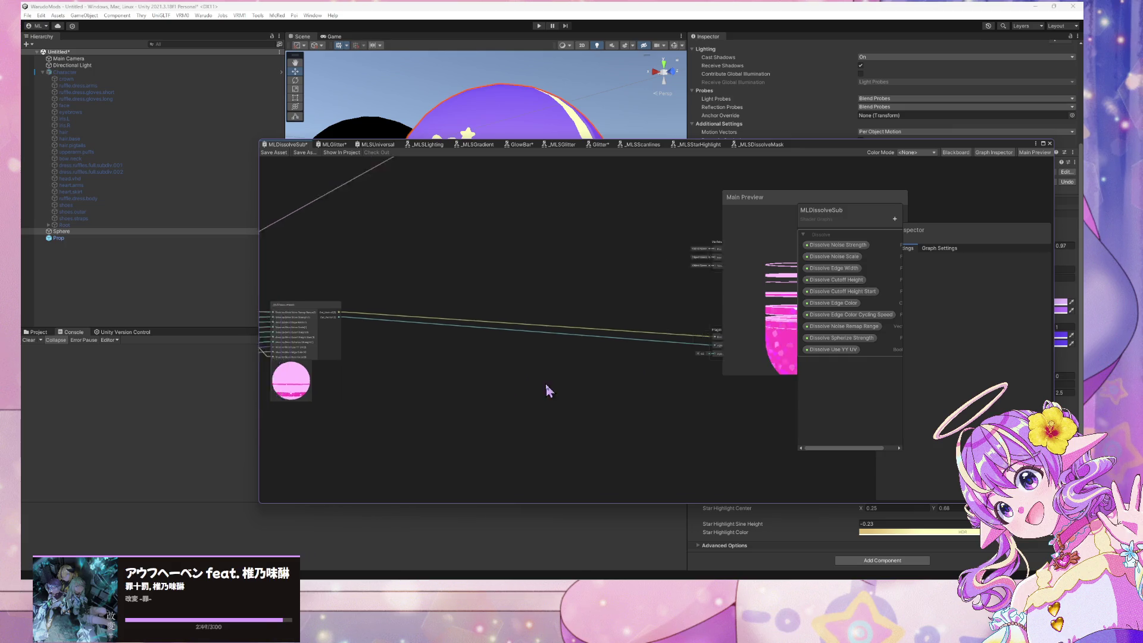
pyautogui.scroll(3)
pyautogui.scroll(-3)
pyautogui.scroll(3)
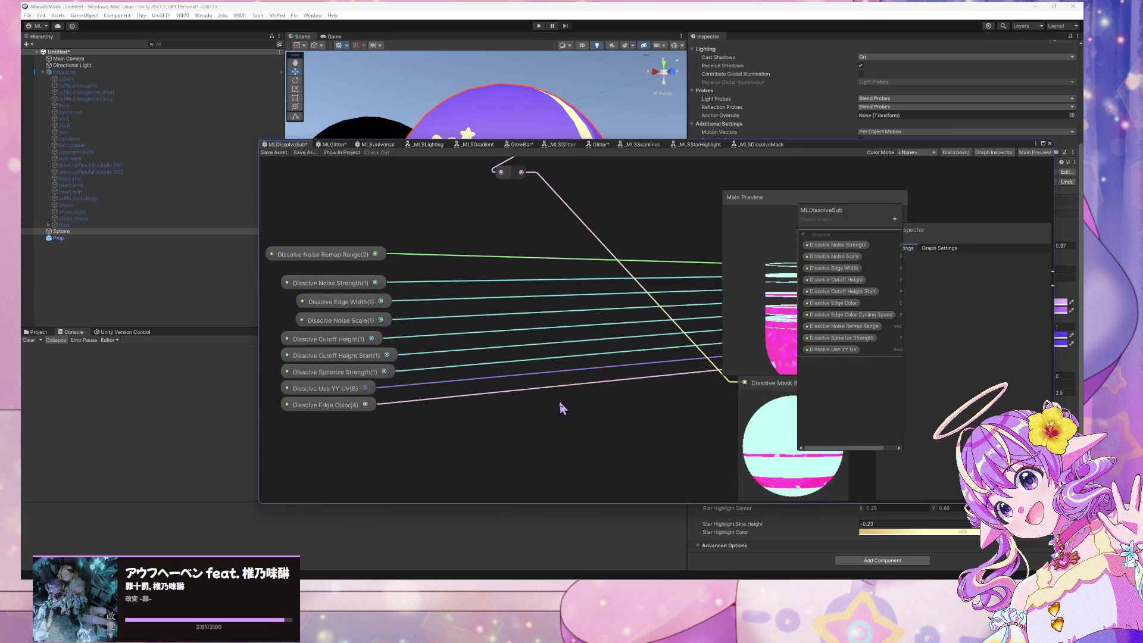
pyautogui.scroll(-3)
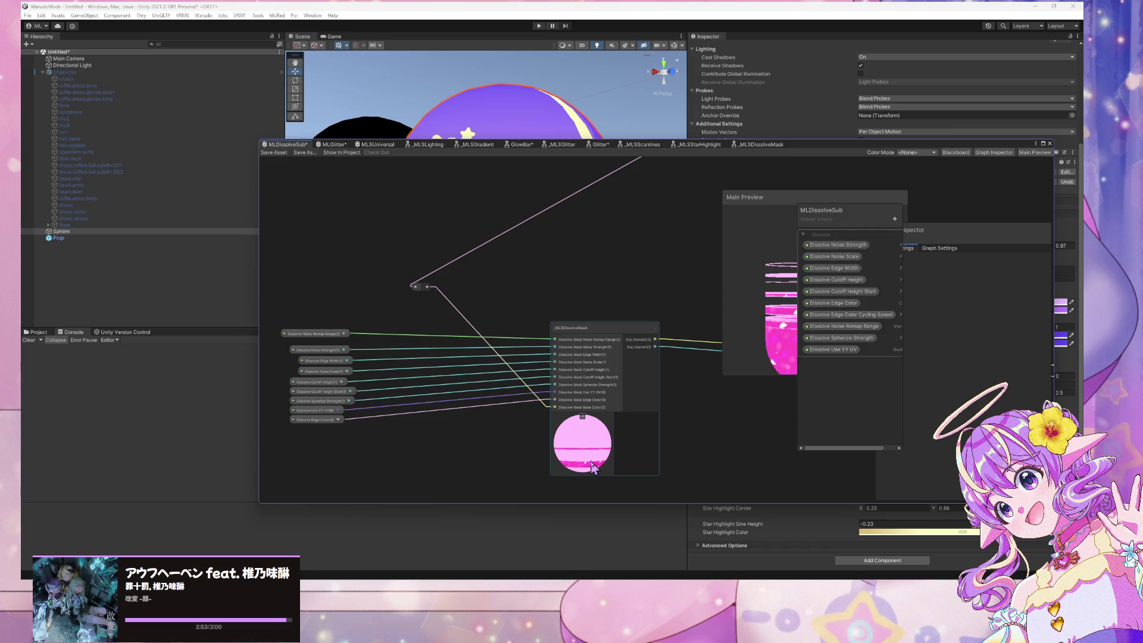
# Inspect the _MLSDissolveMask node, then open it to edit the subgraph at its Output node
pyautogui.click(598, 333)
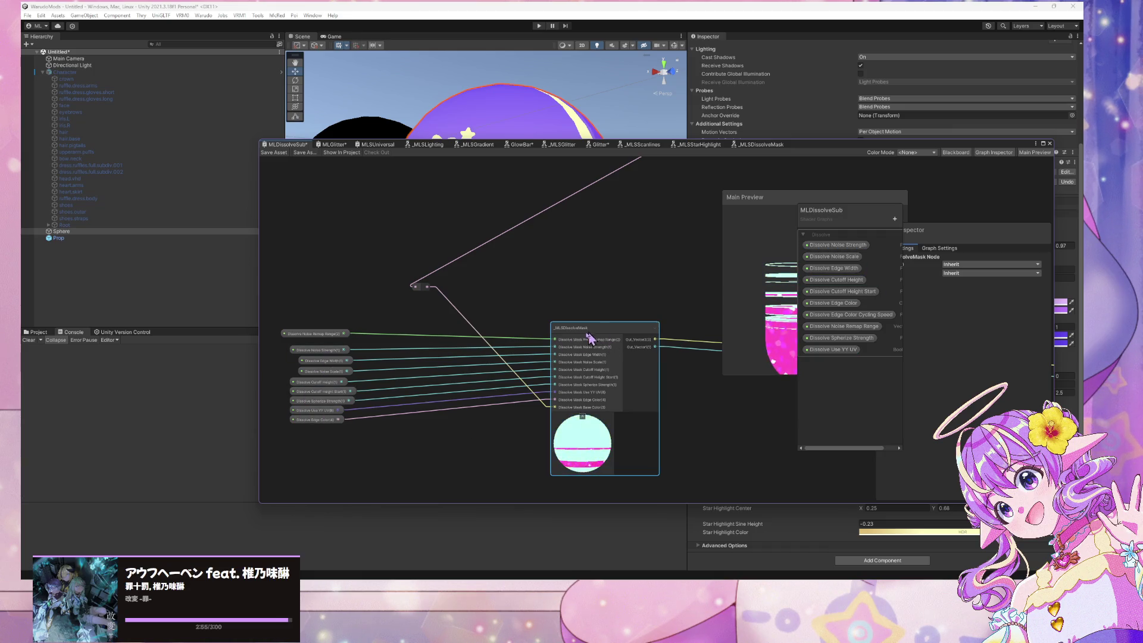
pyautogui.scroll(-3)
pyautogui.scroll(3)
pyautogui.moveTo(586, 472); pyautogui.dragTo(406, 273)
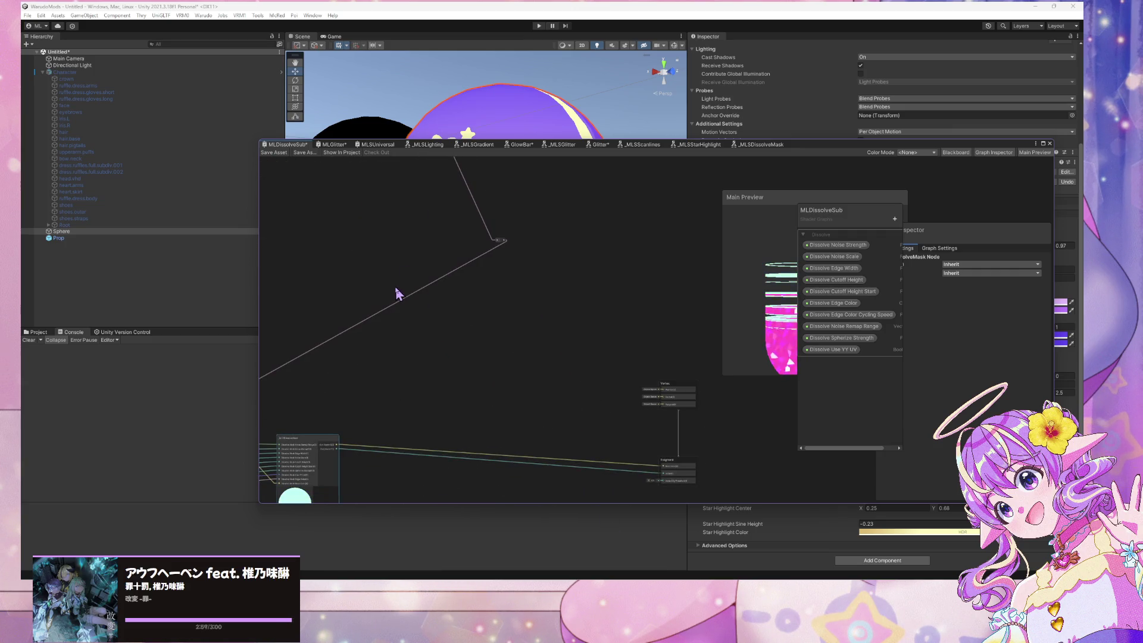
pyautogui.moveTo(839, 209); pyautogui.dragTo(652, 180)
pyautogui.moveTo(473, 372); pyautogui.dragTo(655, 225)
pyautogui.scroll(3)
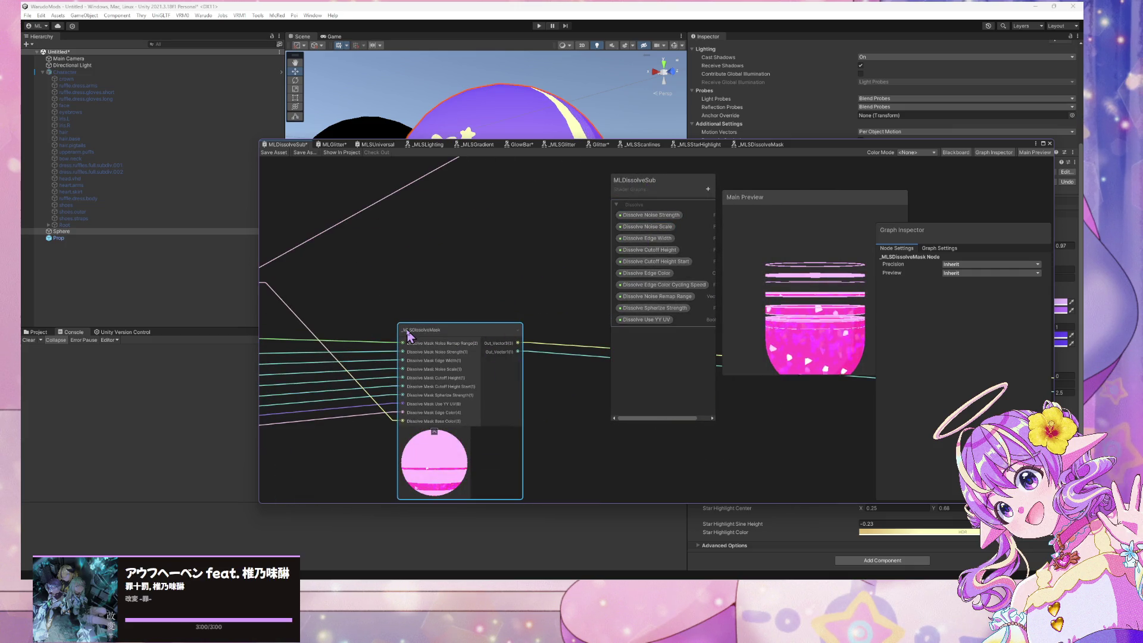
pyautogui.doubleClick(411, 333)
pyautogui.moveTo(619, 289); pyautogui.dragTo(493, 337)
# Rename the Output node's outputs to Dissolve_Mask_Color_Output and Dissolve_Mask_Alpha_Output
pyautogui.click(476, 290)
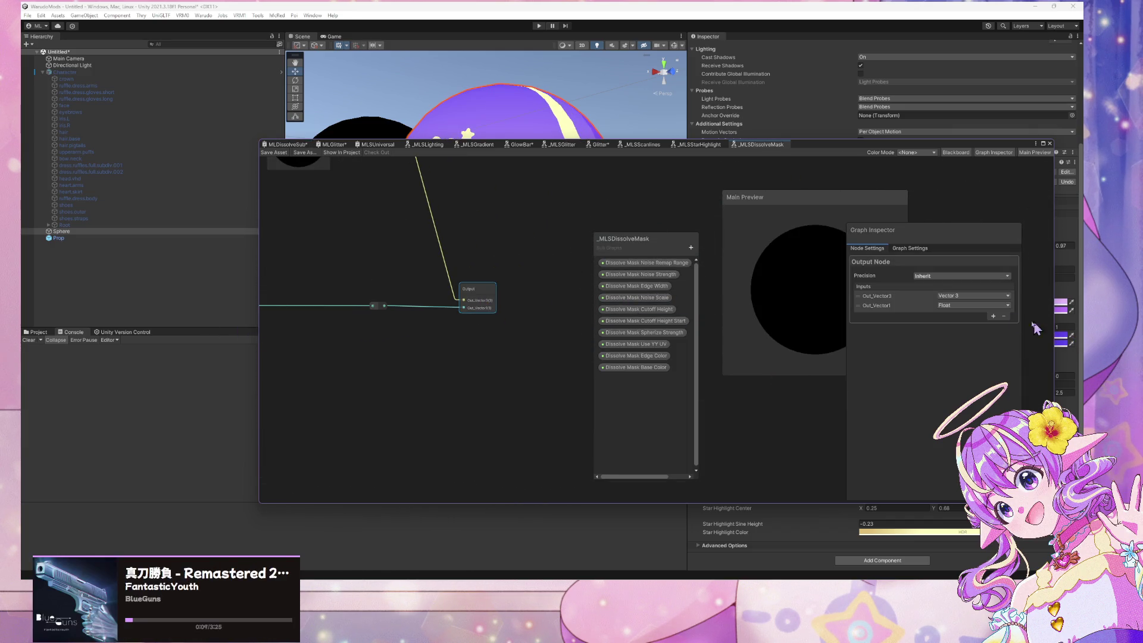
pyautogui.click(919, 249)
pyautogui.click(866, 248)
pyautogui.doubleClick(875, 295)
pyautogui.write('Dissolve')
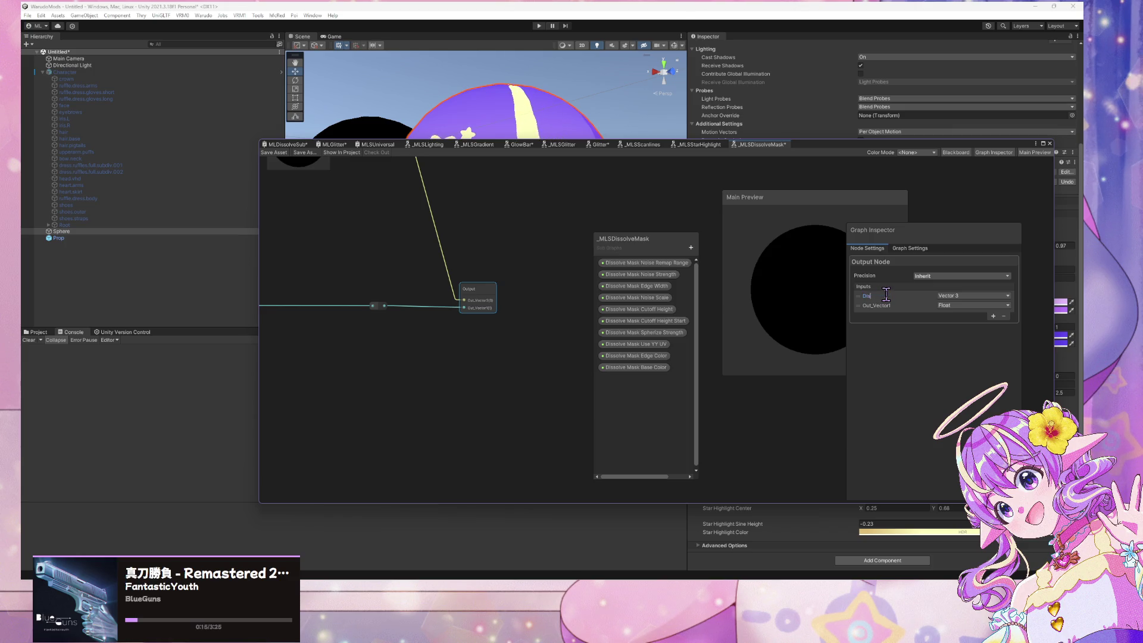
pyautogui.write(' Mask')
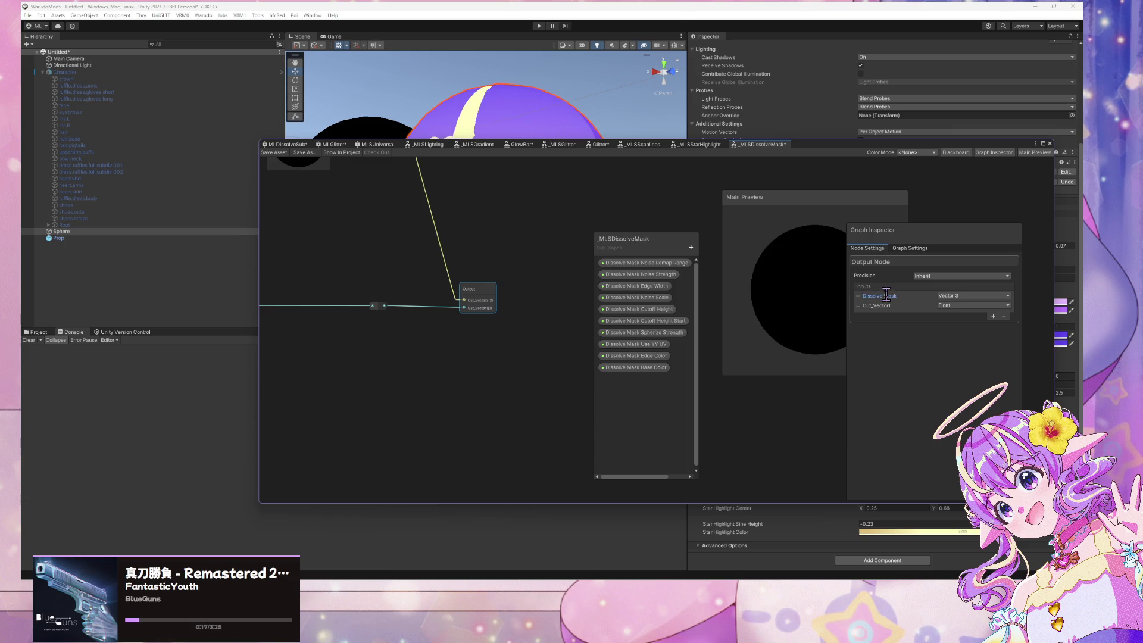
pyautogui.write(' Color OP')
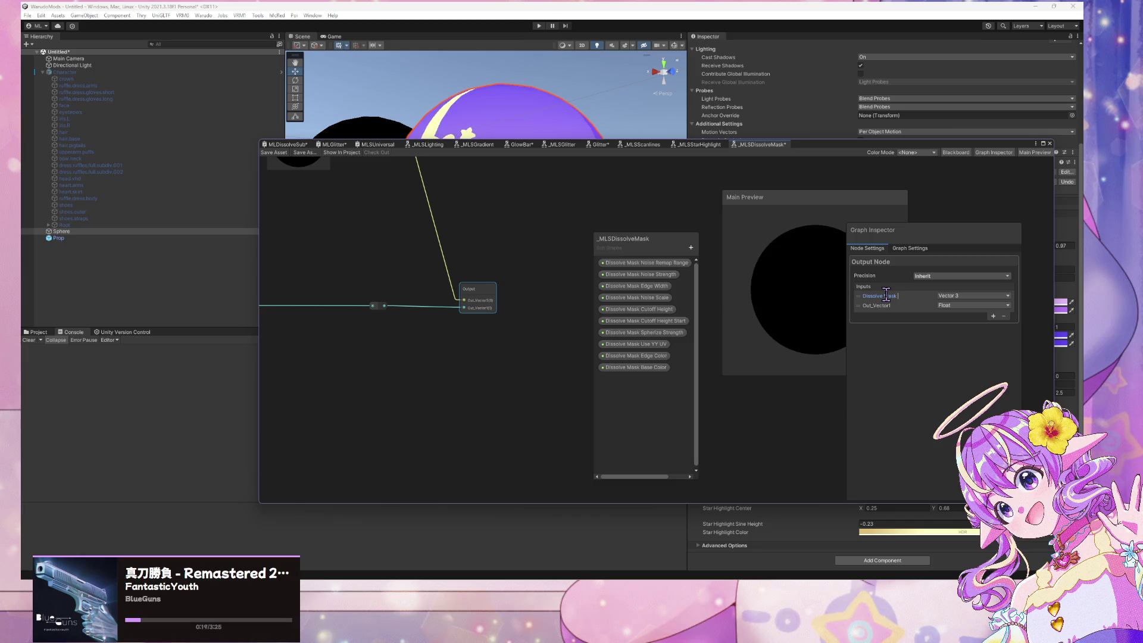
pyautogui.press('BackSpace')
pyautogui.press('BackSpace')
pyautogui.press('BackSpace')
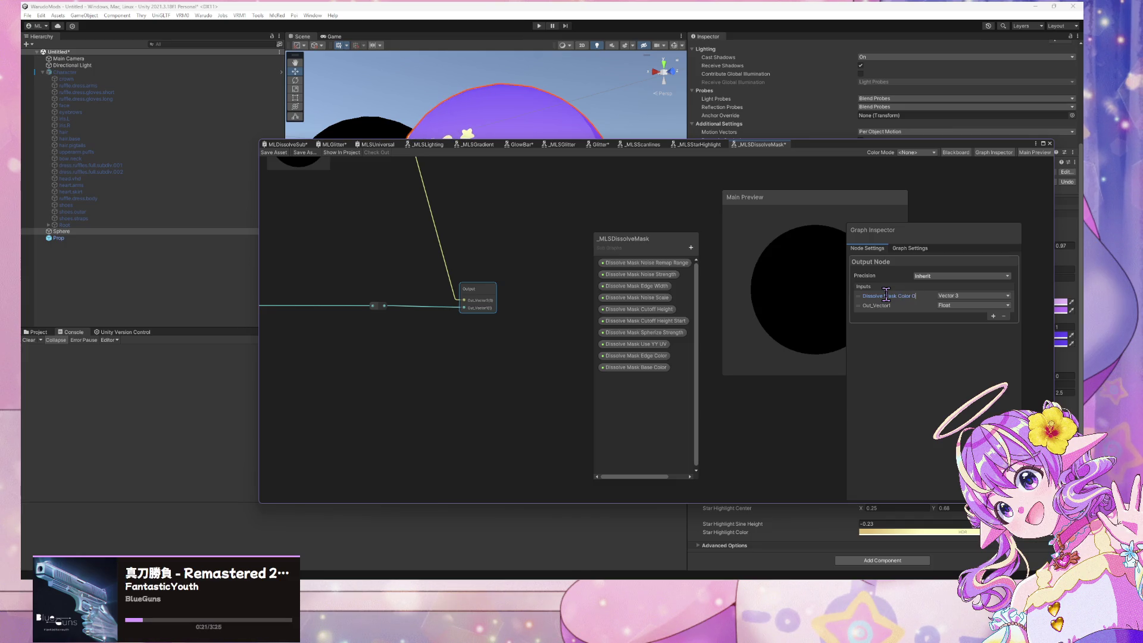
pyautogui.write('utp')
pyautogui.press('Return')
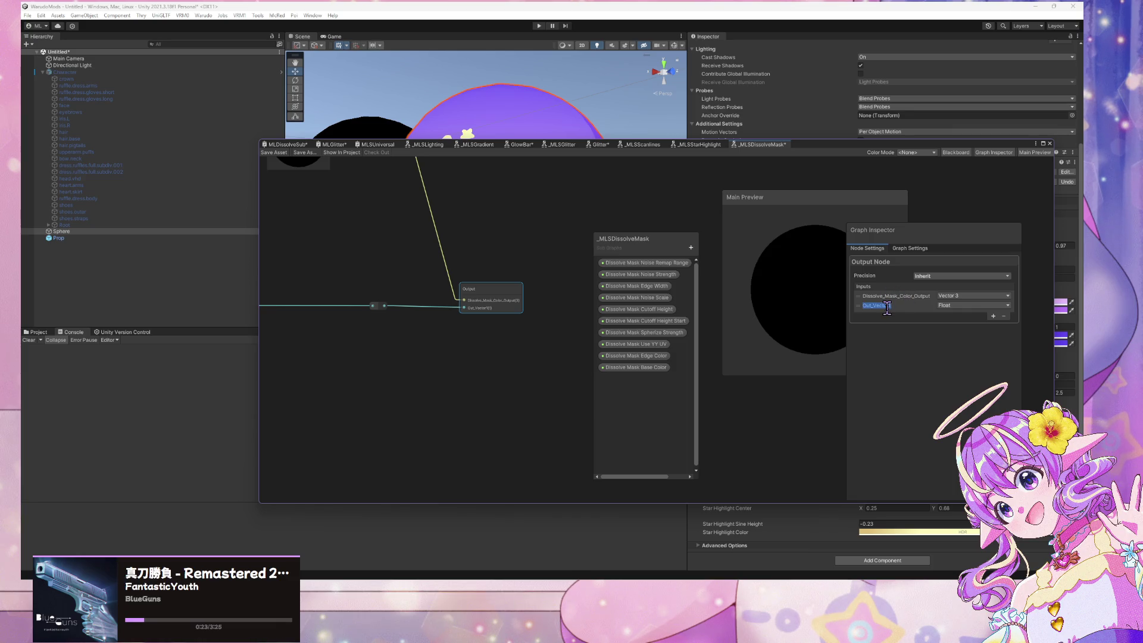
pyautogui.write('Dis')
pyautogui.write('t')
pyautogui.press('Return')
# Save the _MLSDissolveMask subgraph, then save the MLDissolveSub graph asset
pyautogui.hotkey('ctrl', 's')
pyautogui.scroll(3)
pyautogui.moveTo(420, 203); pyautogui.dragTo(427, 259)
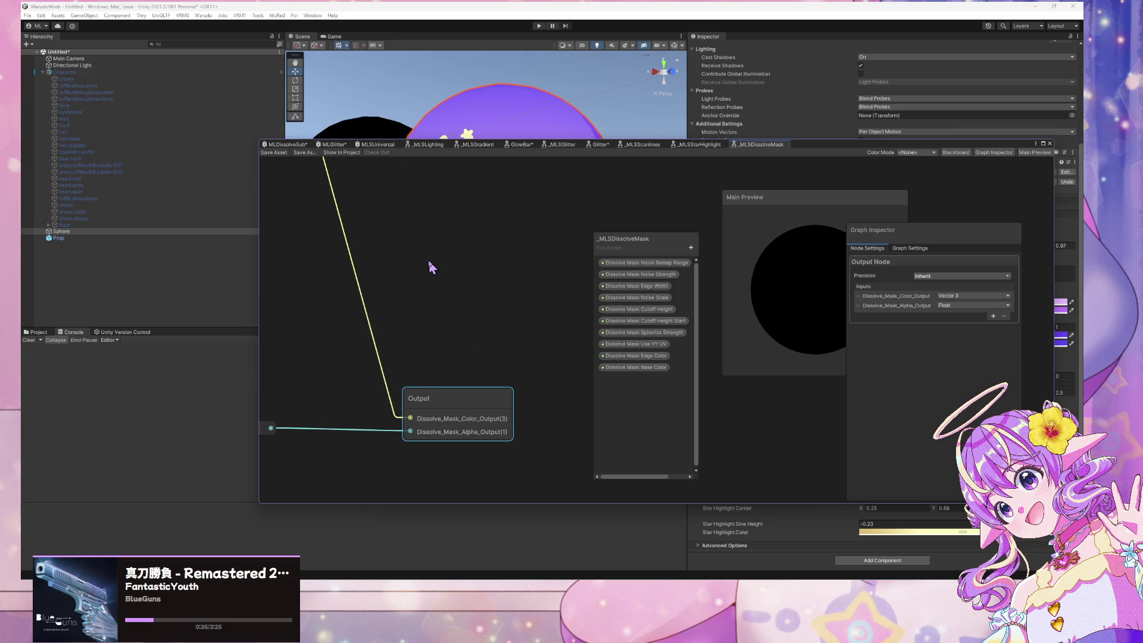
pyautogui.scroll(-3)
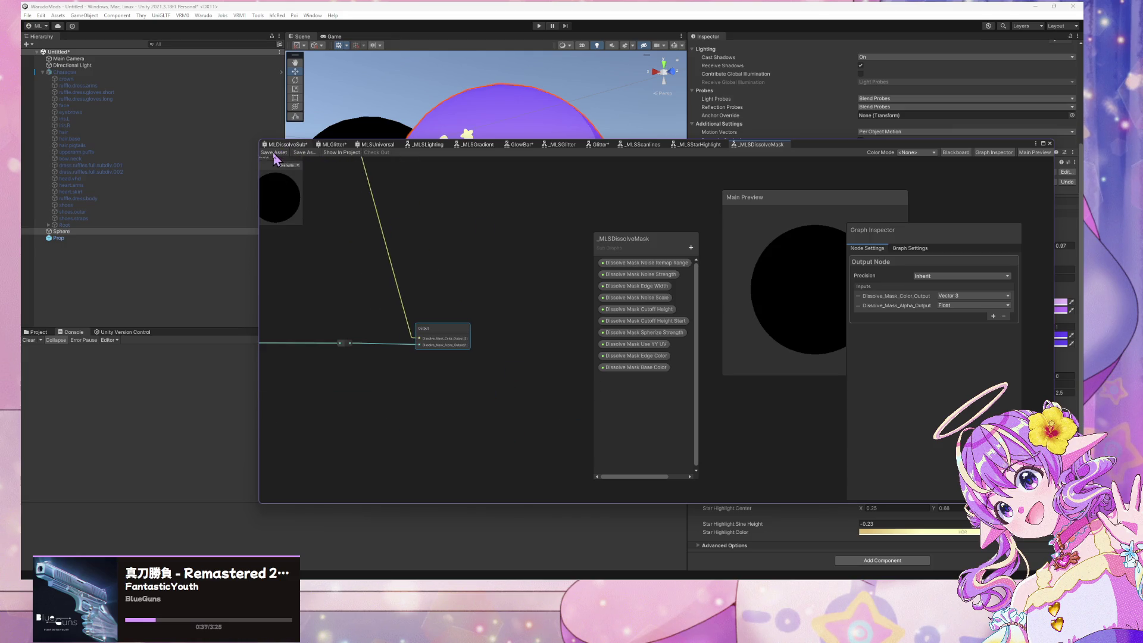
pyautogui.click(283, 144)
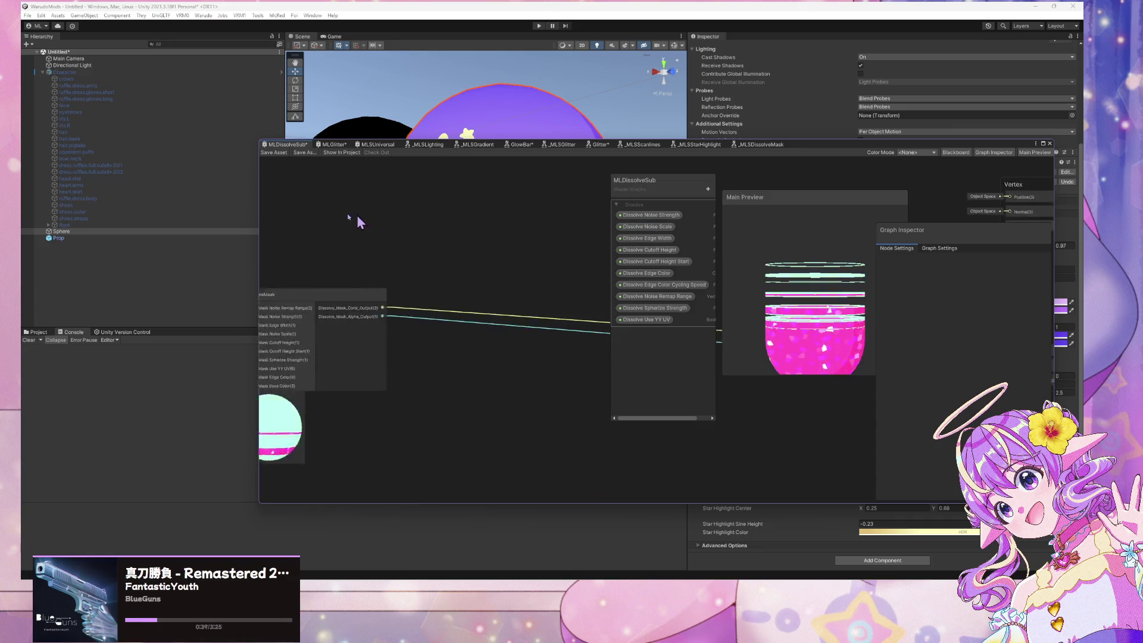
pyautogui.click(268, 153)
pyautogui.moveTo(816, 156); pyautogui.dragTo(879, 157)
pyautogui.moveTo(429, 263); pyautogui.dragTo(605, 265)
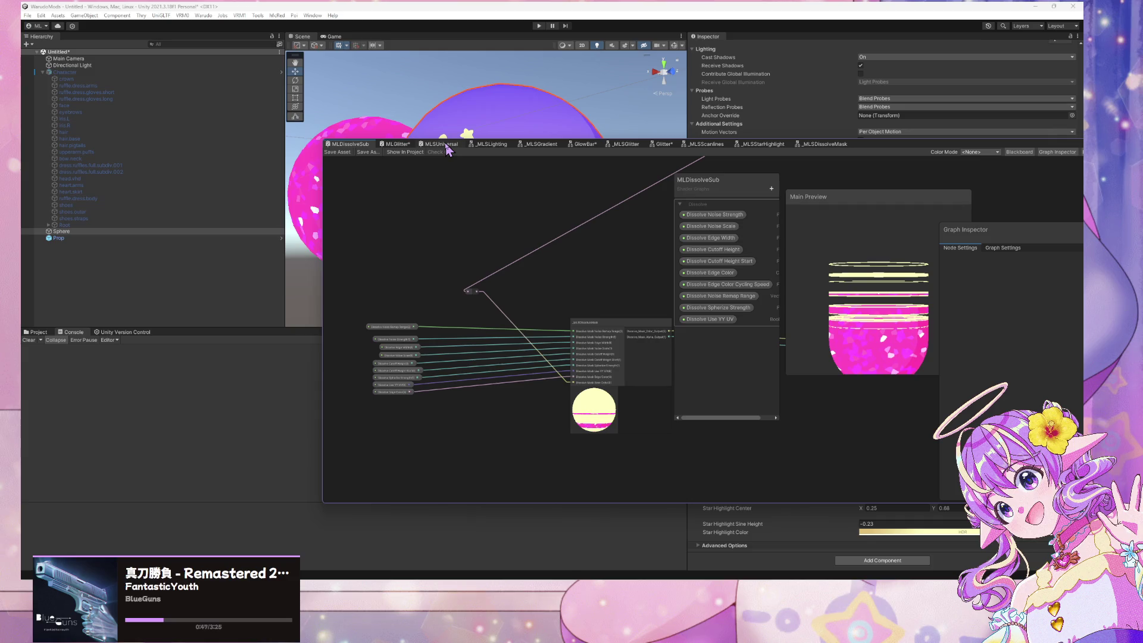
pyautogui.click(441, 143)
# Add a Blackboard category named 'Dissolve Mask' below Star Highlight in MLSUniversal
pyautogui.moveTo(668, 265); pyautogui.dragTo(355, 197)
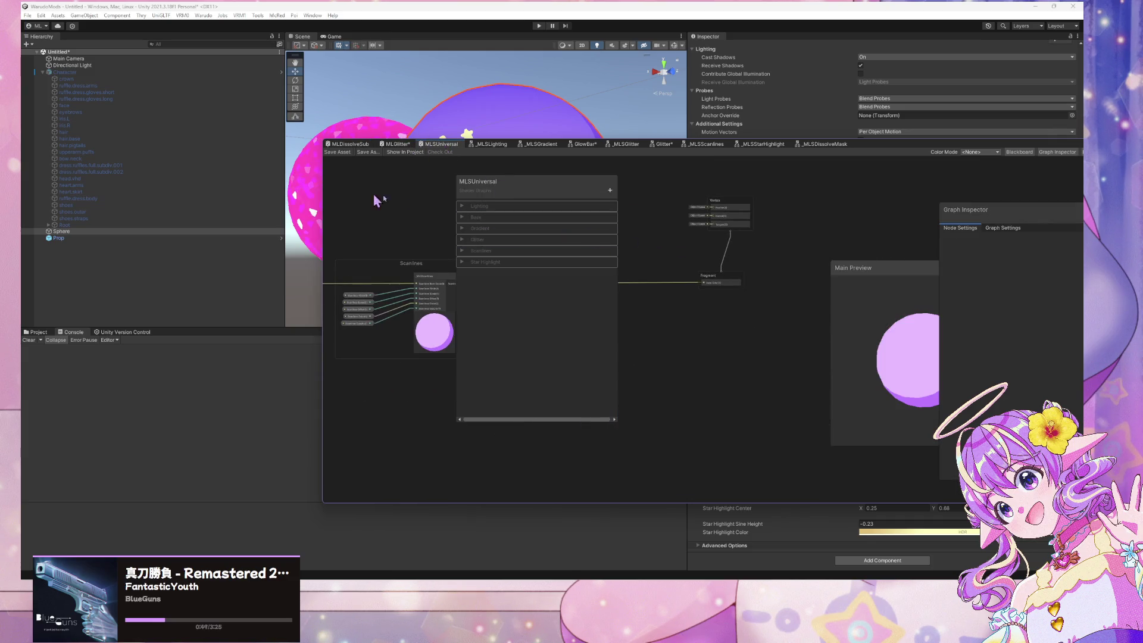
pyautogui.moveTo(545, 188); pyautogui.dragTo(870, 225)
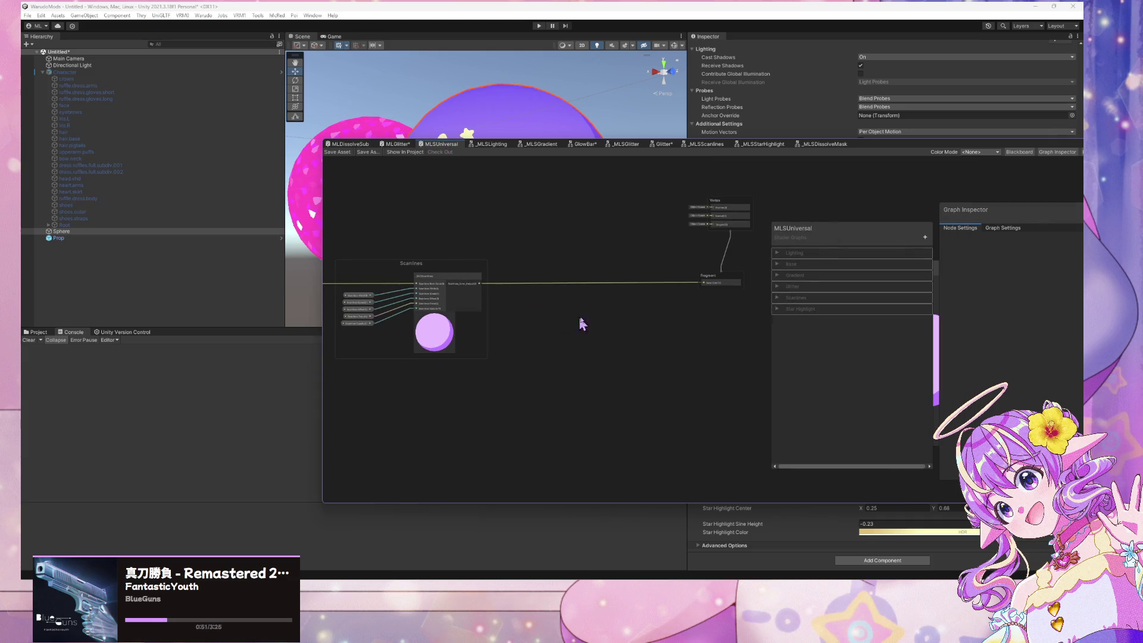
pyautogui.click(924, 237)
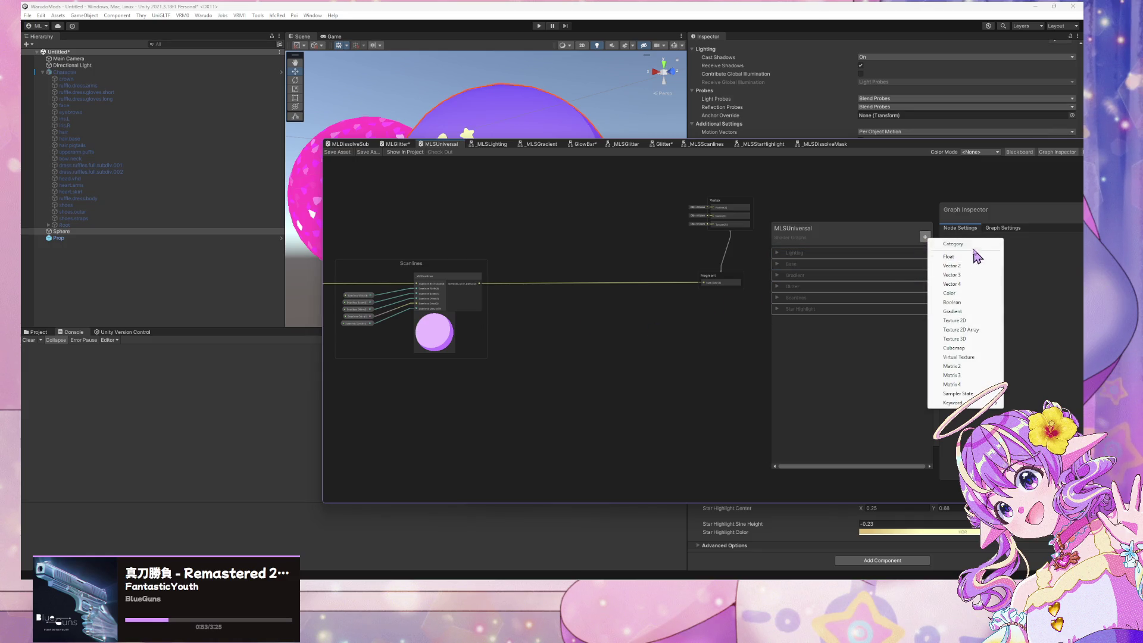
pyautogui.click(940, 244)
pyautogui.doubleClick(807, 320)
pyautogui.write('Dissolve Mas')
pyautogui.write('k')
pyautogui.press('Return')
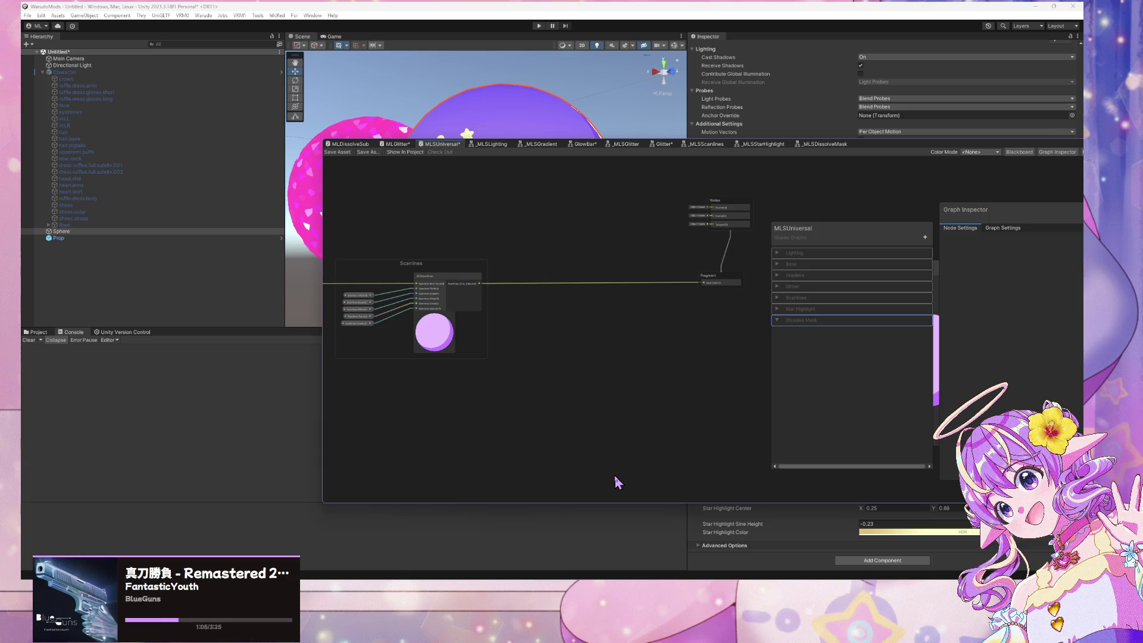
pyautogui.moveTo(544, 589)
pyautogui.moveTo(509, 552)
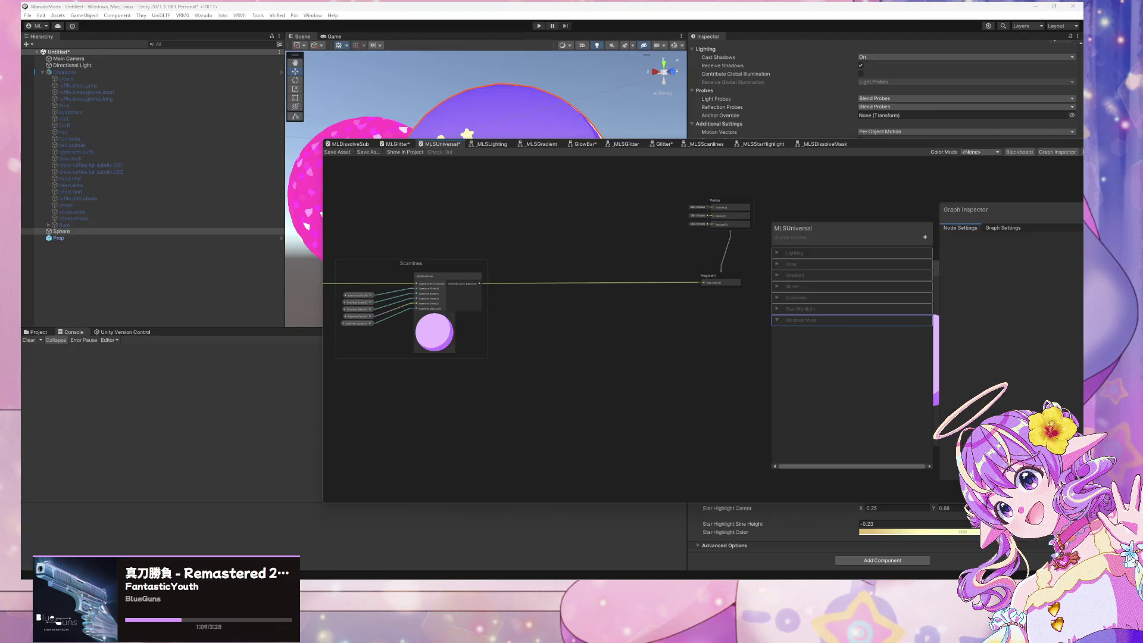
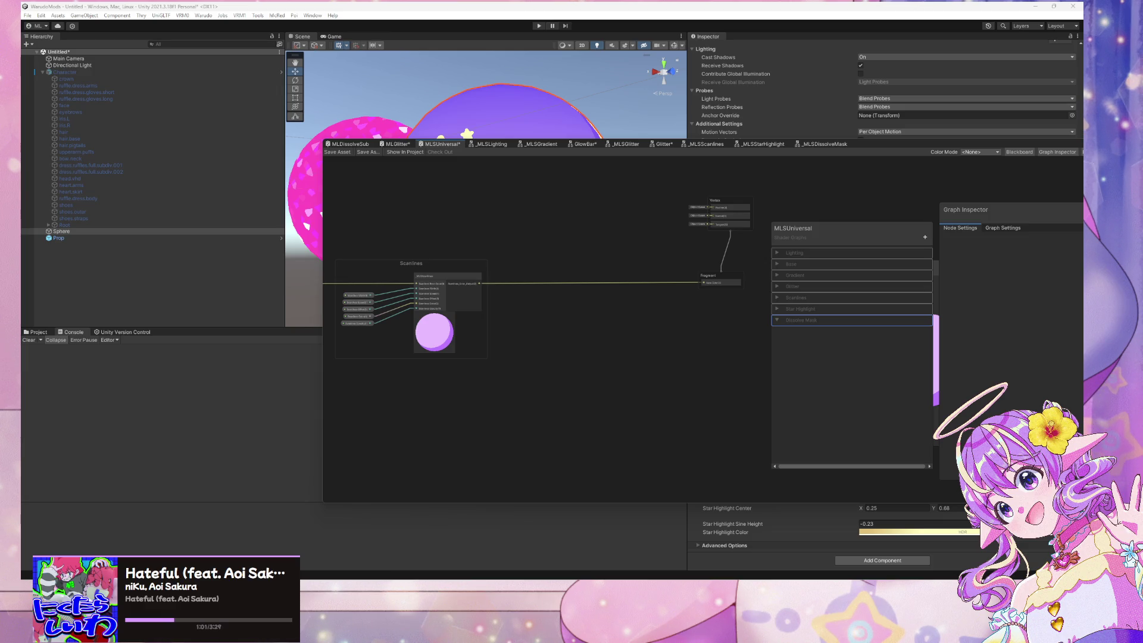
# Add a _MLSDissolveMask sub graph node from the 'mls' search and position it
pyautogui.moveTo(643, 323); pyautogui.dragTo(607, 345)
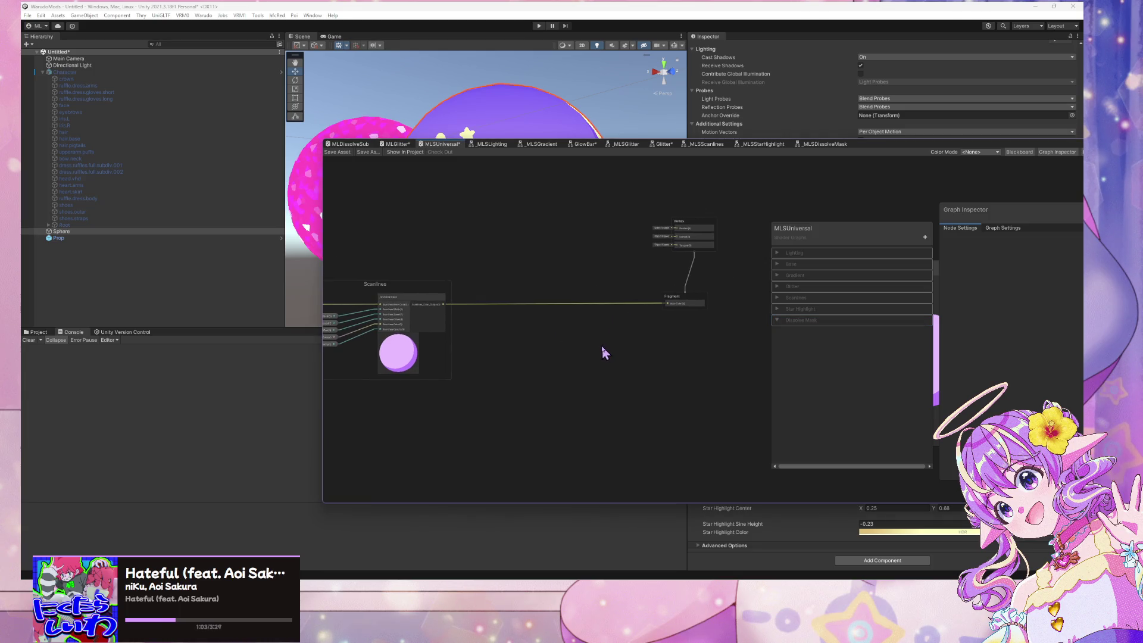
pyautogui.press('space')
pyautogui.write('mls')
pyautogui.press('Up')
pyautogui.press('Up')
pyautogui.press('Up')
pyautogui.press('Return')
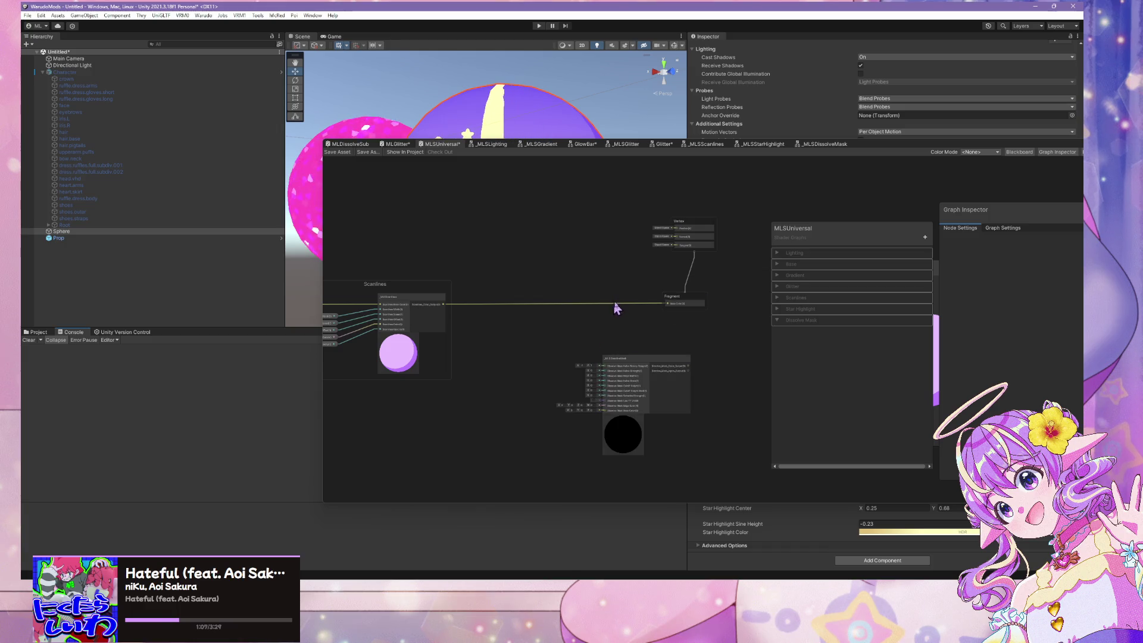
pyautogui.moveTo(685, 358); pyautogui.dragTo(562, 265)
pyautogui.scroll(3)
pyautogui.scroll(3)
pyautogui.moveTo(484, 292); pyautogui.dragTo(589, 330)
# Wire the Scanlines Color_Output into the _MLSDissolveMask node's Base Color input
pyautogui.moveTo(586, 271); pyautogui.dragTo(653, 236)
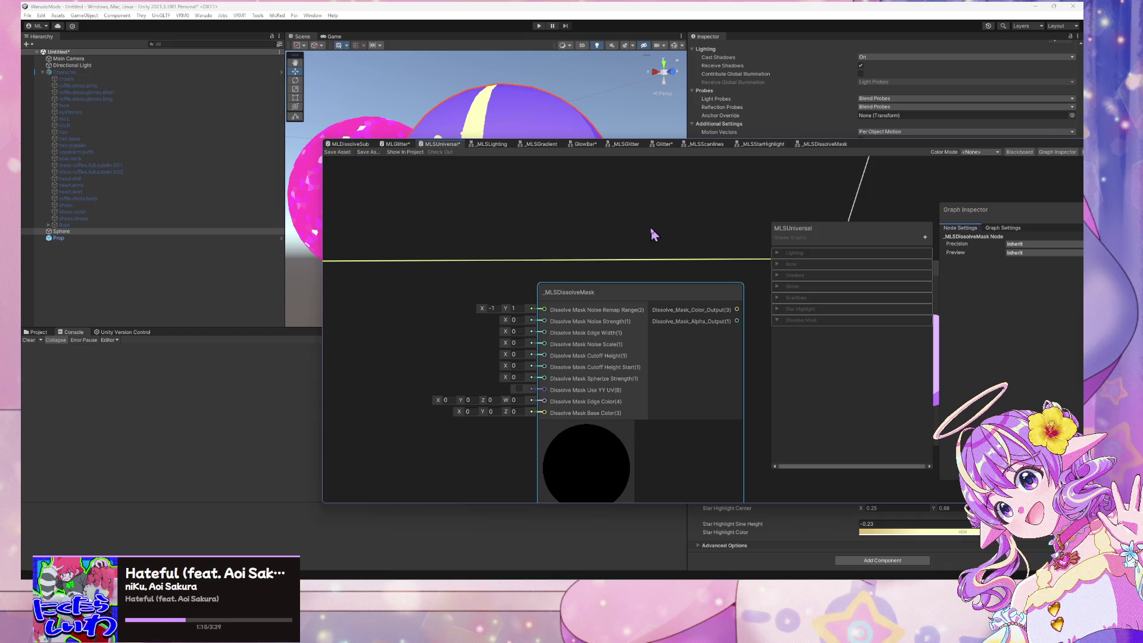
pyautogui.moveTo(453, 249); pyautogui.dragTo(508, 240)
pyautogui.moveTo(344, 248); pyautogui.dragTo(366, 258)
pyautogui.rightClick(366, 259)
pyautogui.click(539, 217)
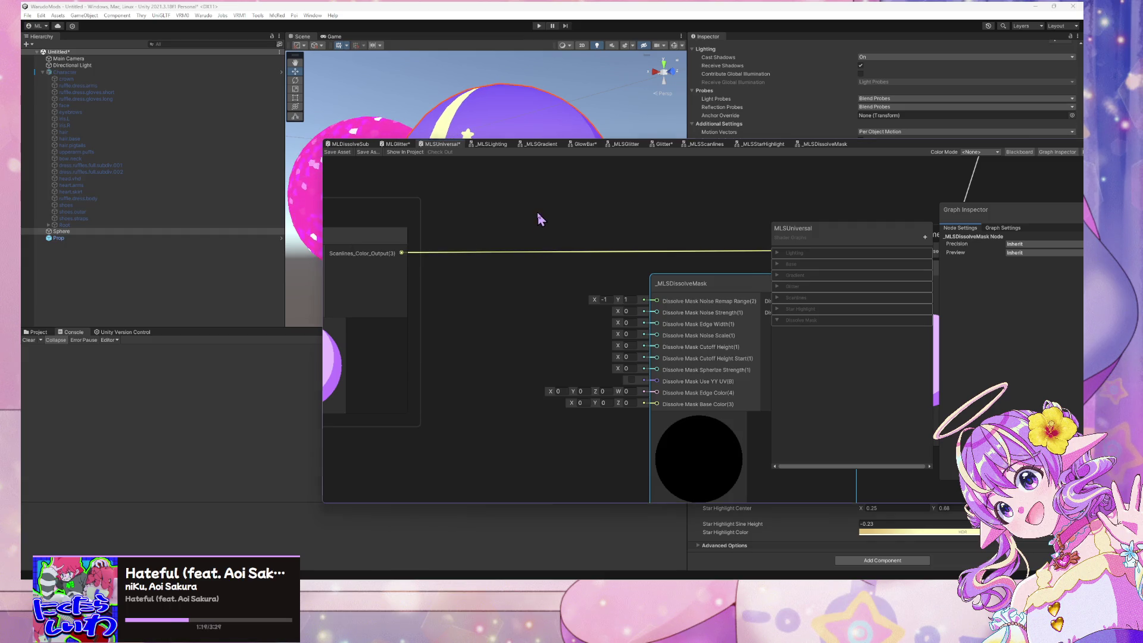
pyautogui.moveTo(572, 222); pyautogui.dragTo(498, 188)
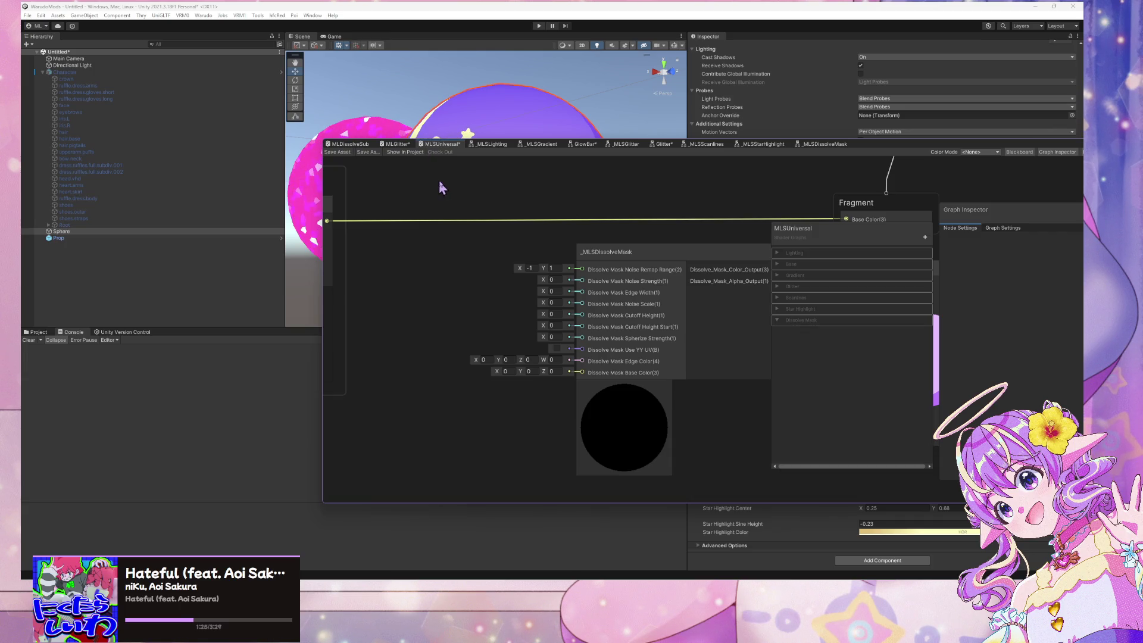
pyautogui.scroll(-3)
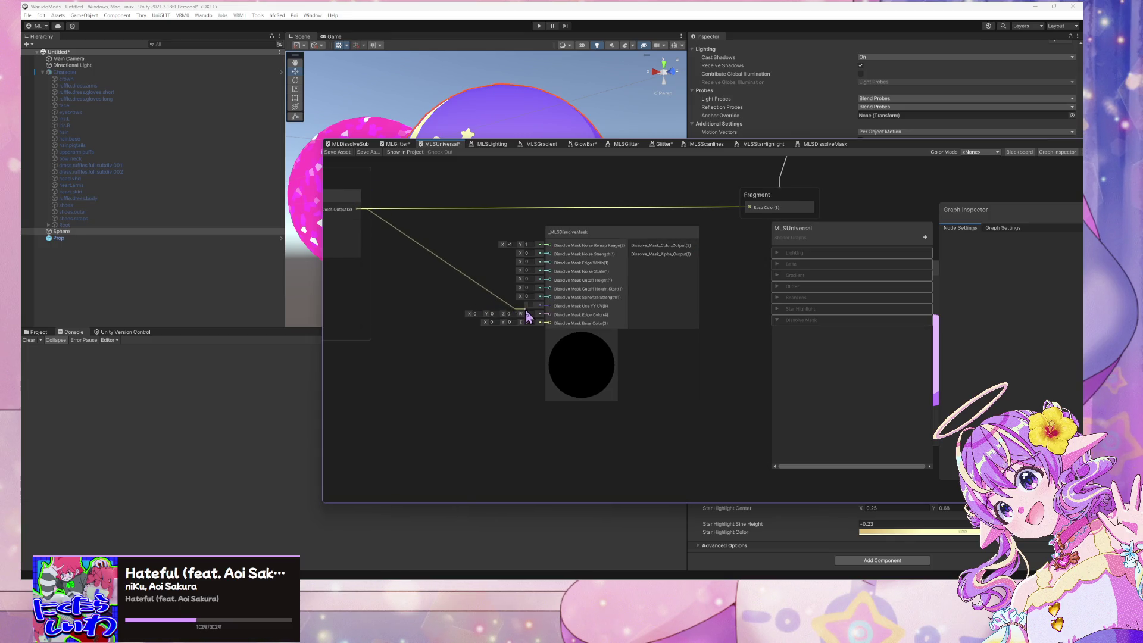
pyautogui.moveTo(534, 298); pyautogui.dragTo(555, 329)
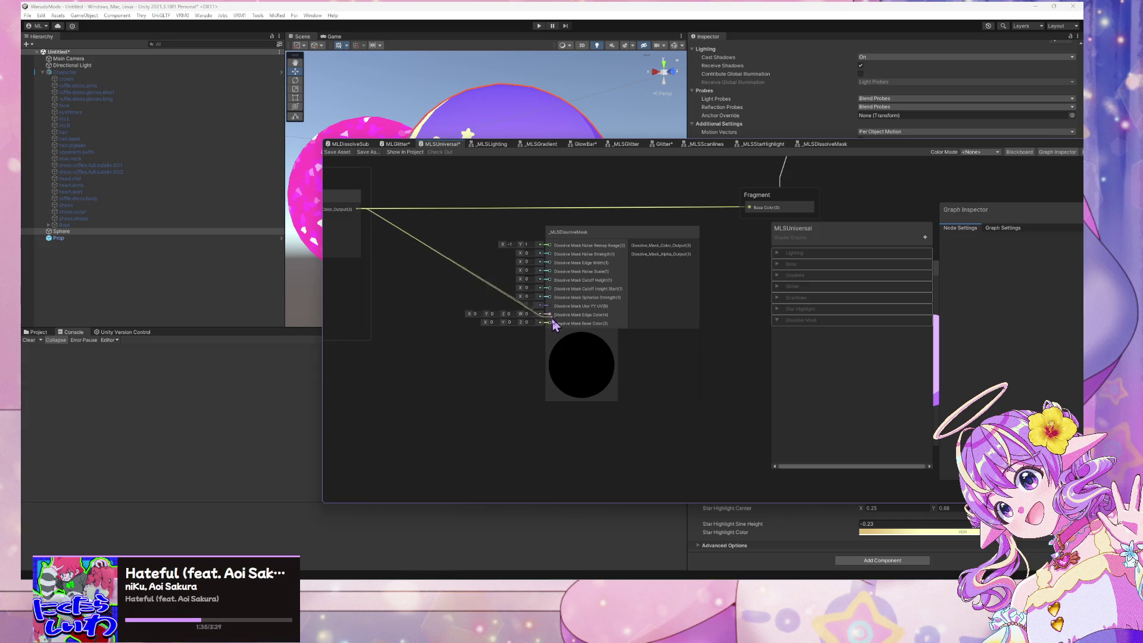
pyautogui.moveTo(551, 323); pyautogui.dragTo(550, 325)
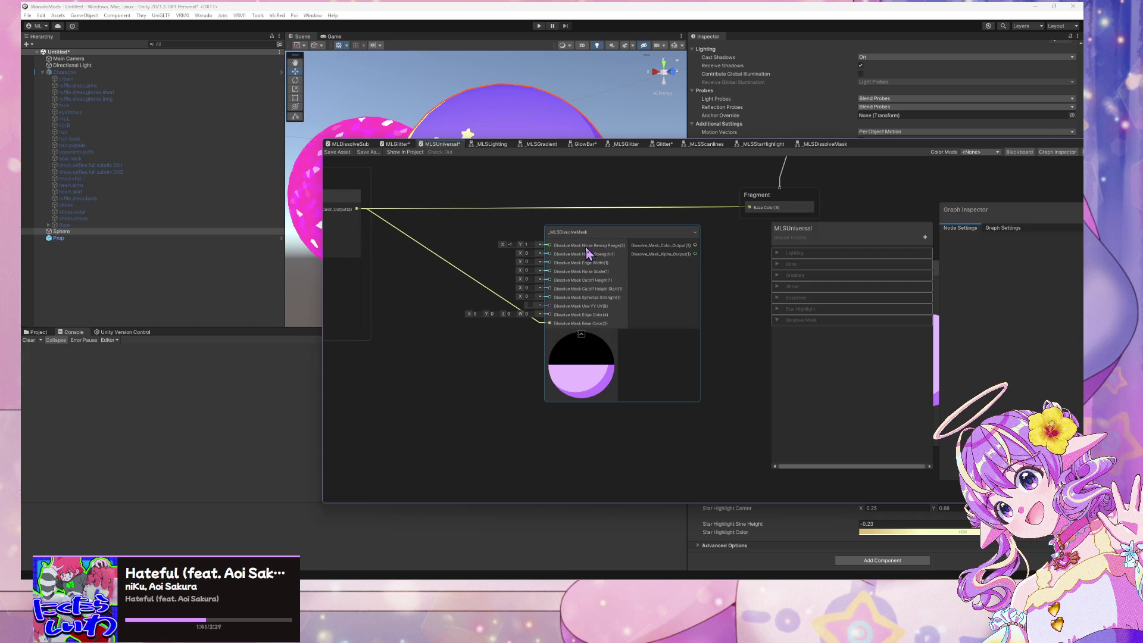
# Open the _MLSDissolveMask sub graph and move Dissolve Mask Base Color to the top
pyautogui.moveTo(582, 241); pyautogui.dragTo(595, 243)
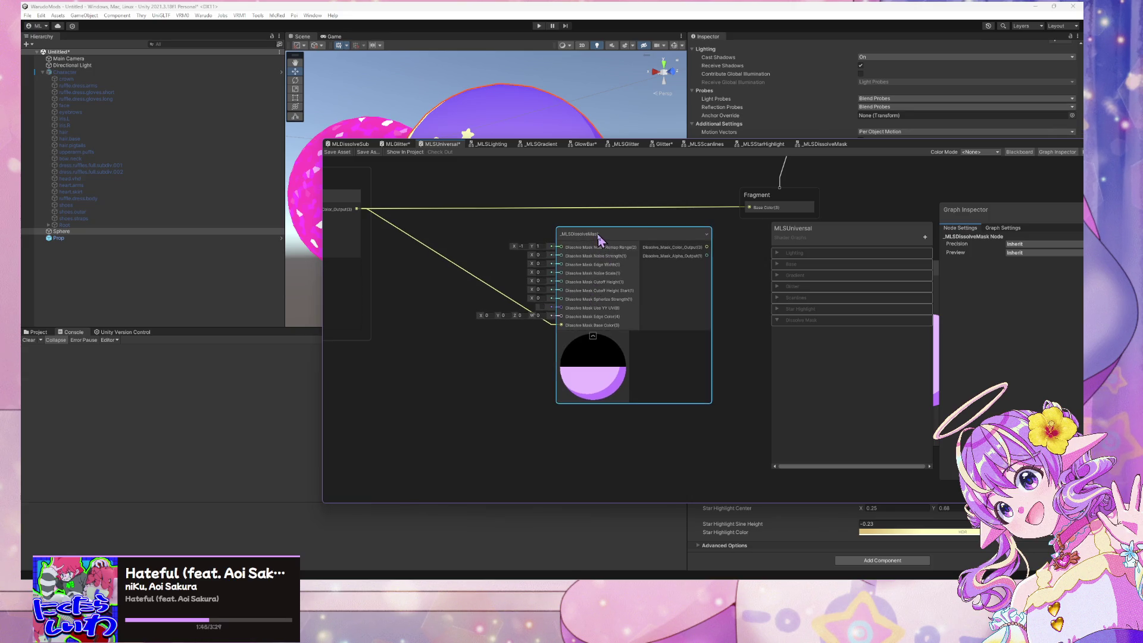
pyautogui.doubleClick(597, 237)
pyautogui.moveTo(688, 361); pyautogui.dragTo(689, 262)
pyautogui.moveTo(454, 250); pyautogui.dragTo(607, 262)
# Add a Vector 3 node and convert it into a Vector3 property
pyautogui.moveTo(536, 356); pyautogui.dragTo(461, 321)
pyautogui.click(662, 367)
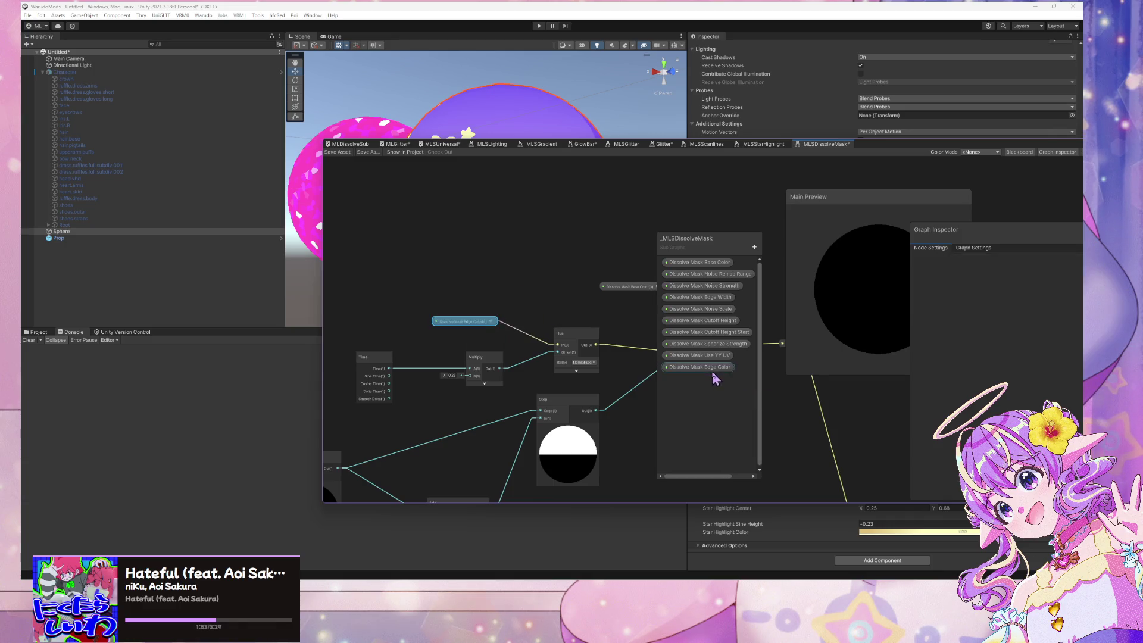
pyautogui.click(517, 277)
pyautogui.press('space')
pyautogui.write('ve')
pyautogui.click(572, 250)
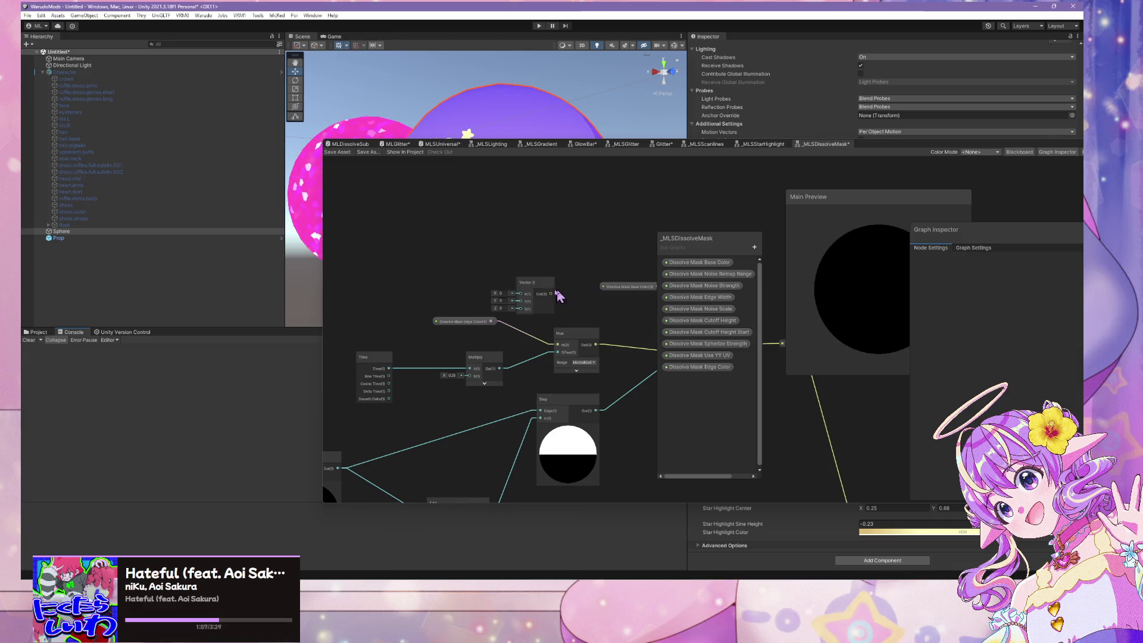
pyautogui.moveTo(530, 288); pyautogui.dragTo(510, 266)
pyautogui.rightClick(510, 266)
pyautogui.moveTo(566, 354)
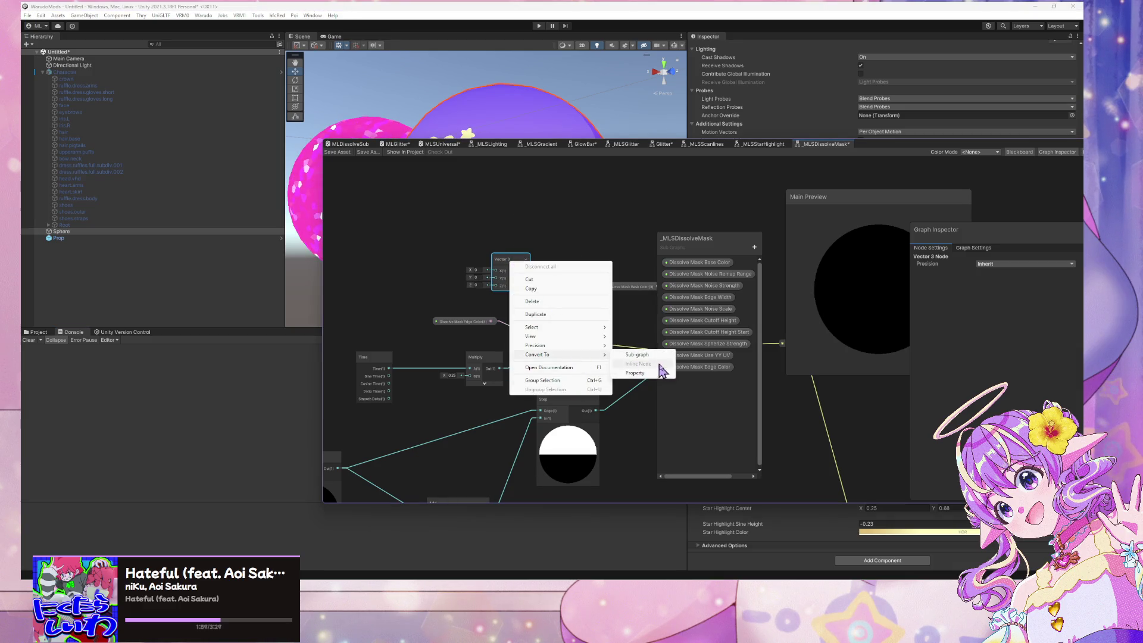
pyautogui.click(635, 373)
pyautogui.moveTo(510, 262); pyautogui.dragTo(484, 295)
pyautogui.click(478, 322)
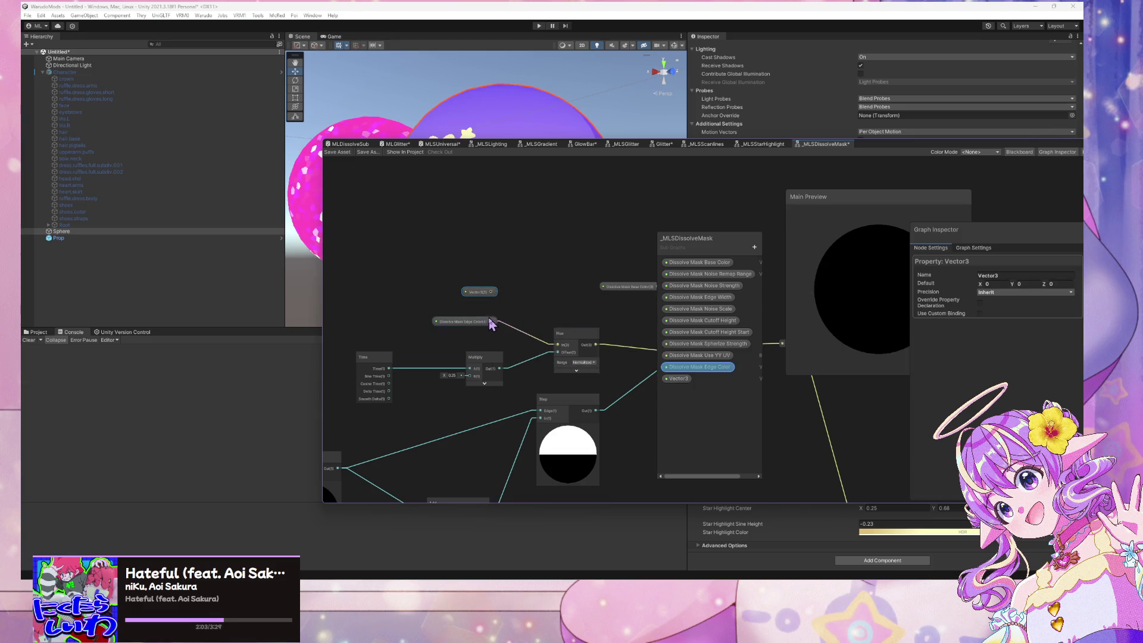
pyautogui.moveTo(463, 297); pyautogui.dragTo(451, 263)
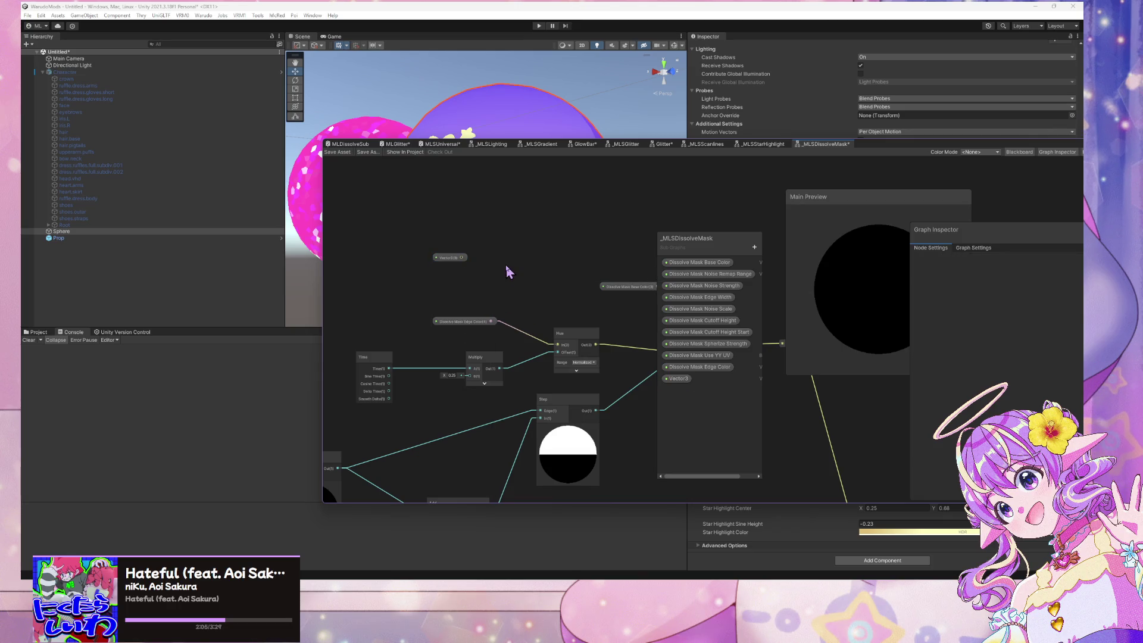
# Name the new property 'Dissolve Mask Edge Color', appending '_' to the old property's name
pyautogui.doubleClick(677, 380)
pyautogui.write('Dissolve Mask')
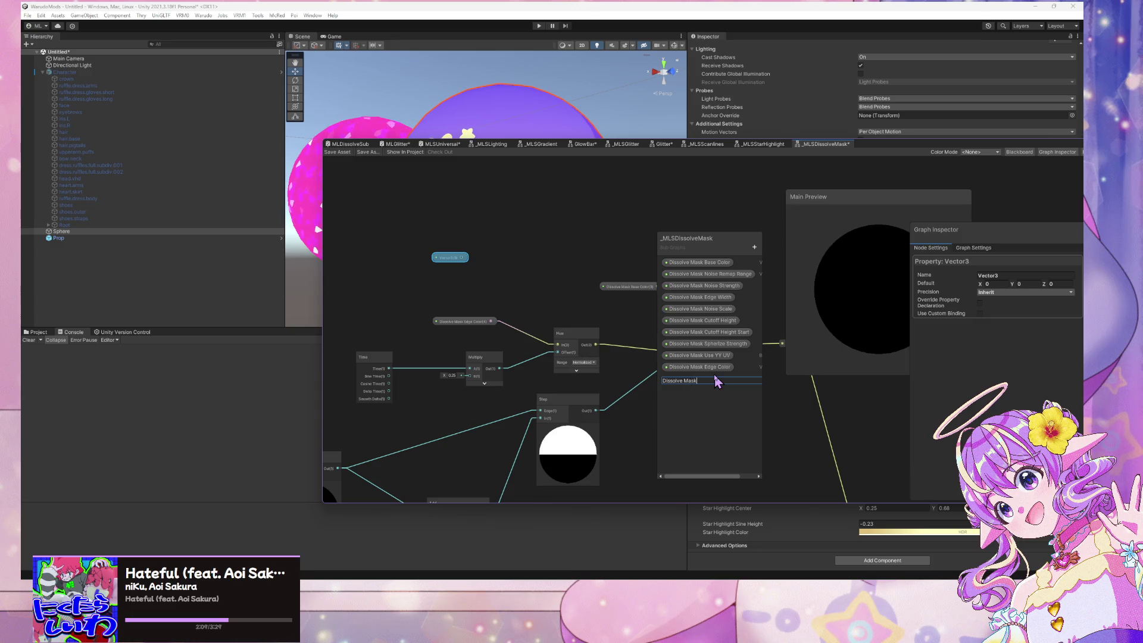
pyautogui.write(' Edg')
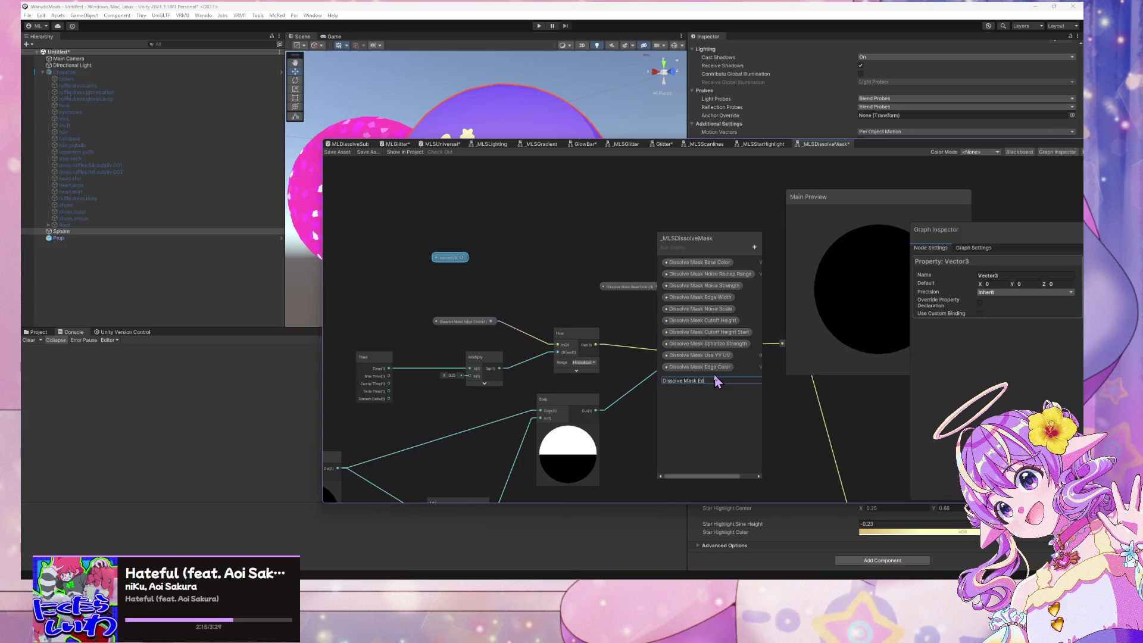
pyautogui.write('e C')
pyautogui.write('ol')
pyautogui.press('Return')
pyautogui.doubleClick(723, 367)
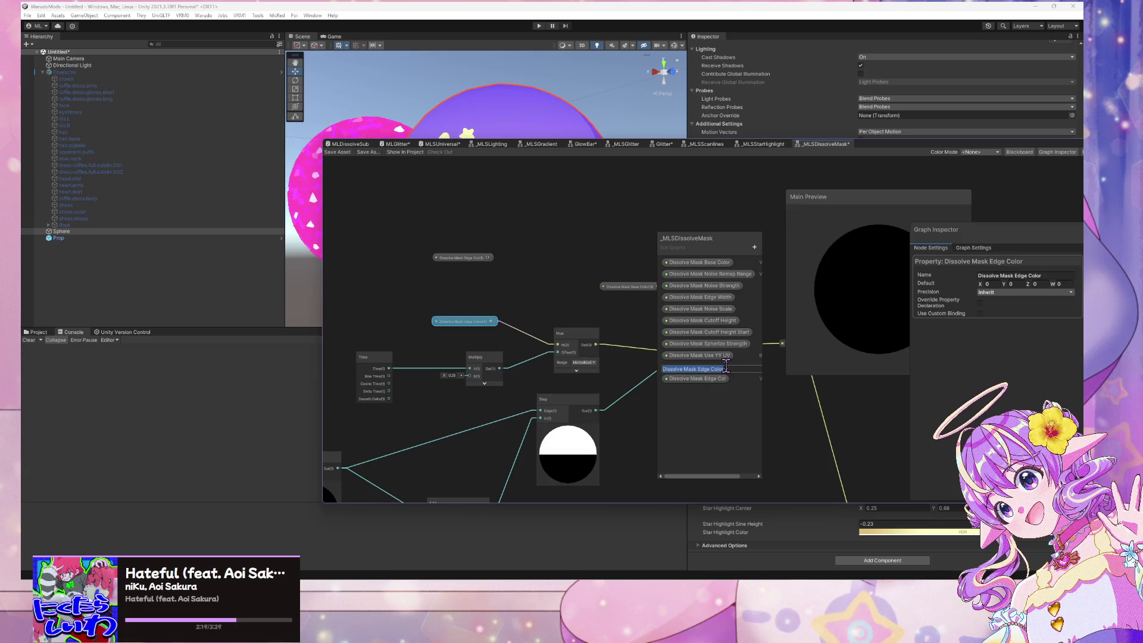
pyautogui.click(725, 367)
pyautogui.write('_')
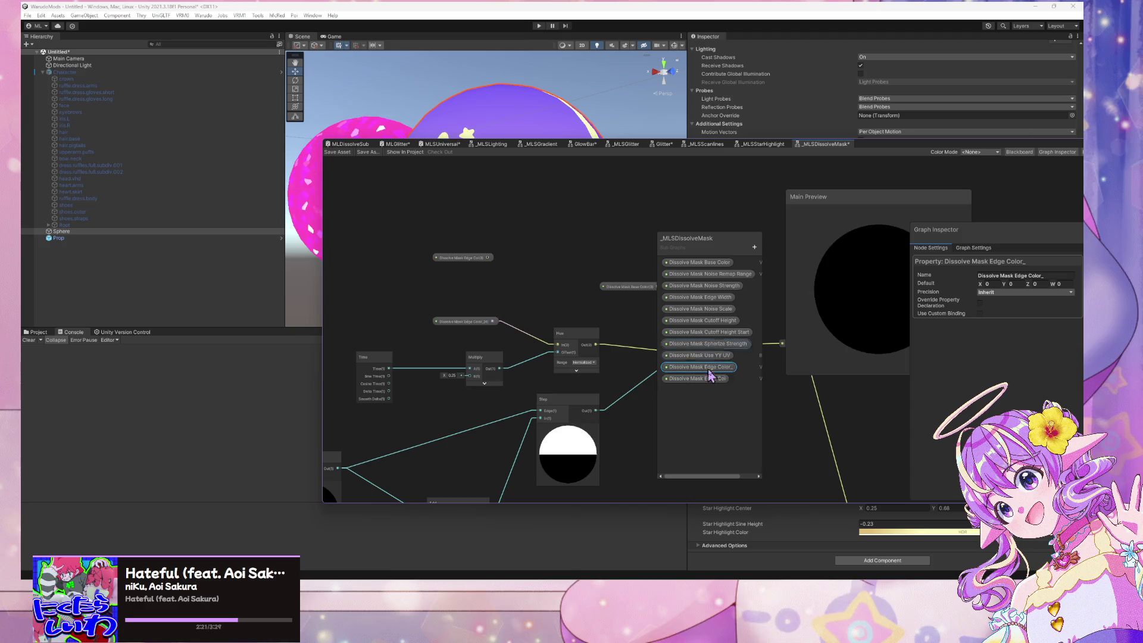
pyautogui.click(719, 380)
pyautogui.doubleClick(725, 379)
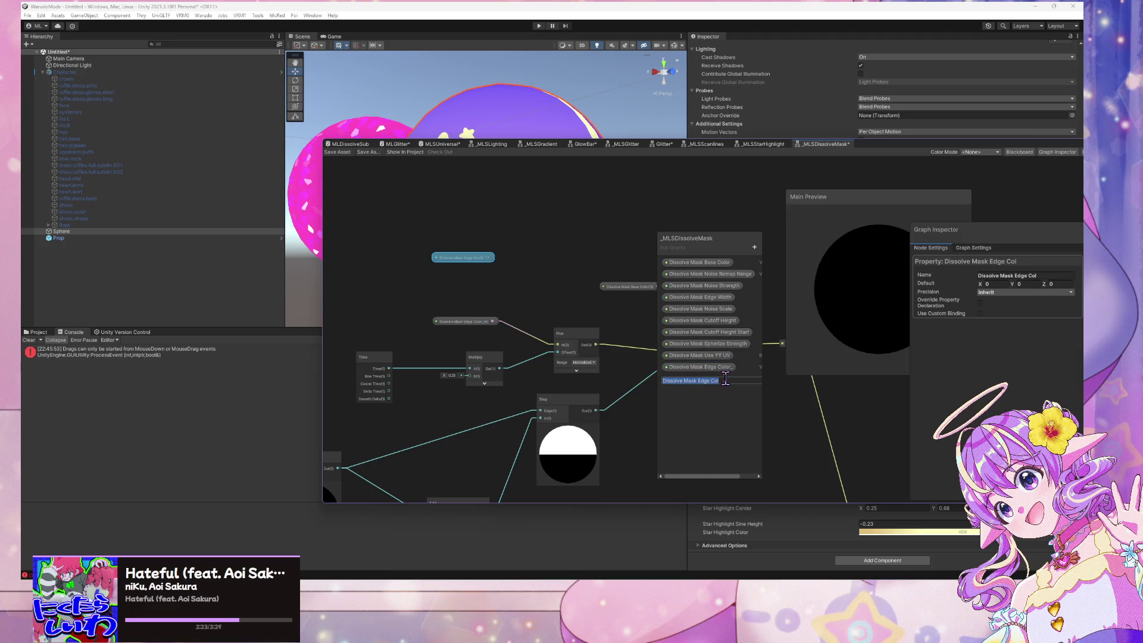
pyautogui.click(725, 379)
pyautogui.write('or')
pyautogui.press('Return')
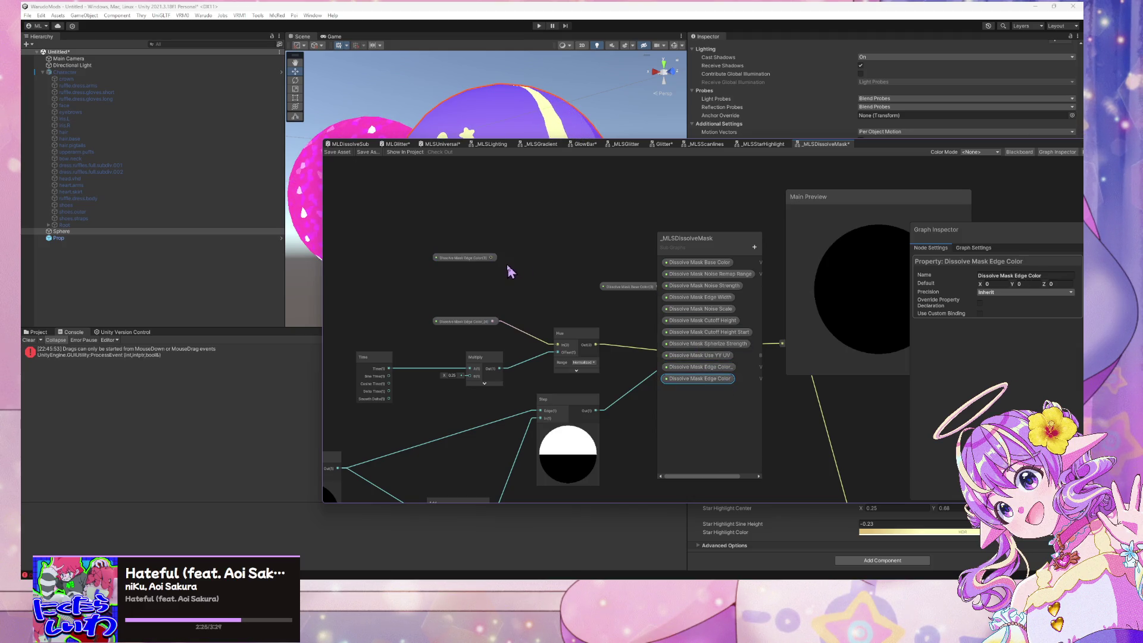
# Wire the new Edge Color property into Hue's In and delete the old edge colour property
pyautogui.moveTo(493, 258); pyautogui.dragTo(559, 351)
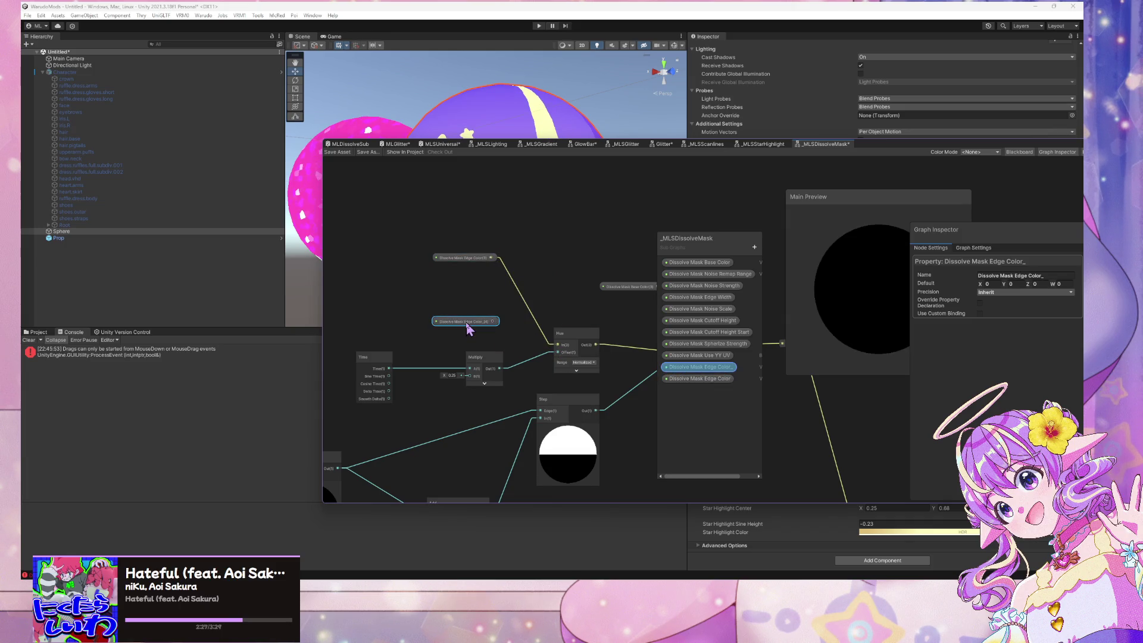
pyautogui.click(470, 331)
pyautogui.rightClick(744, 383)
pyautogui.click(732, 383)
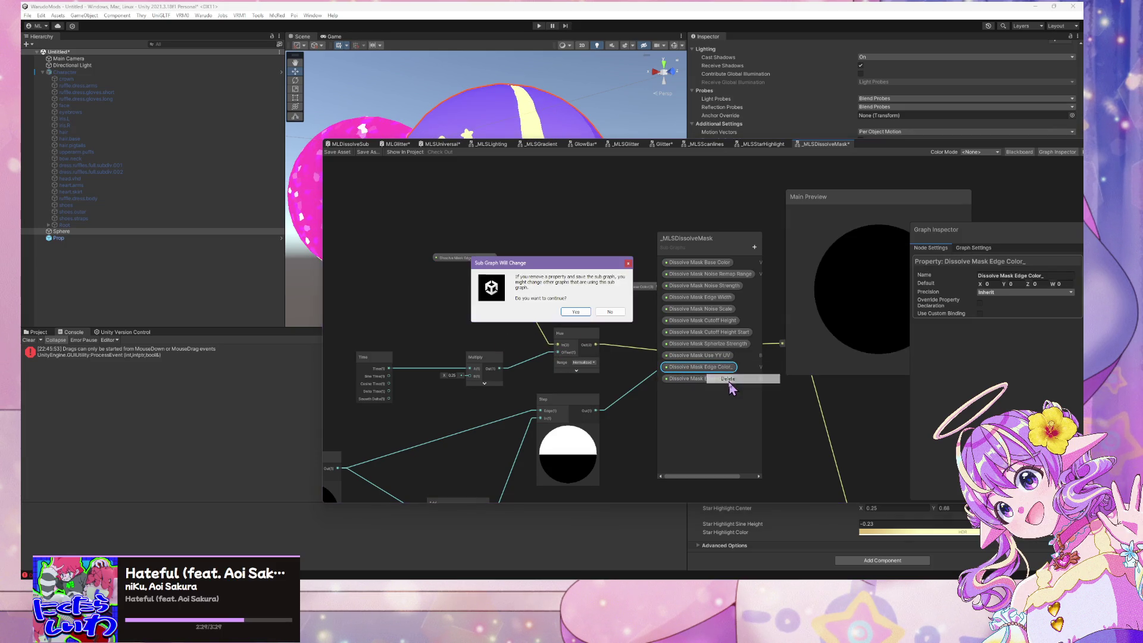
pyautogui.click(589, 314)
pyautogui.moveTo(464, 257); pyautogui.dragTo(426, 271)
pyautogui.rightClick(490, 262)
pyautogui.click(700, 366)
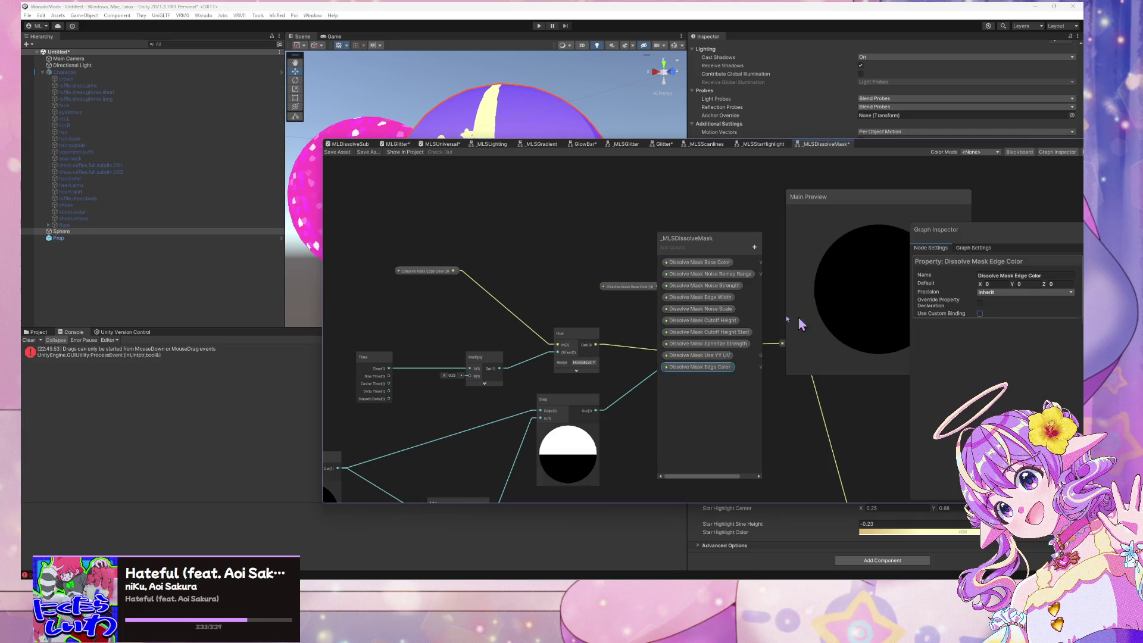
pyautogui.click(432, 256)
pyautogui.press('space')
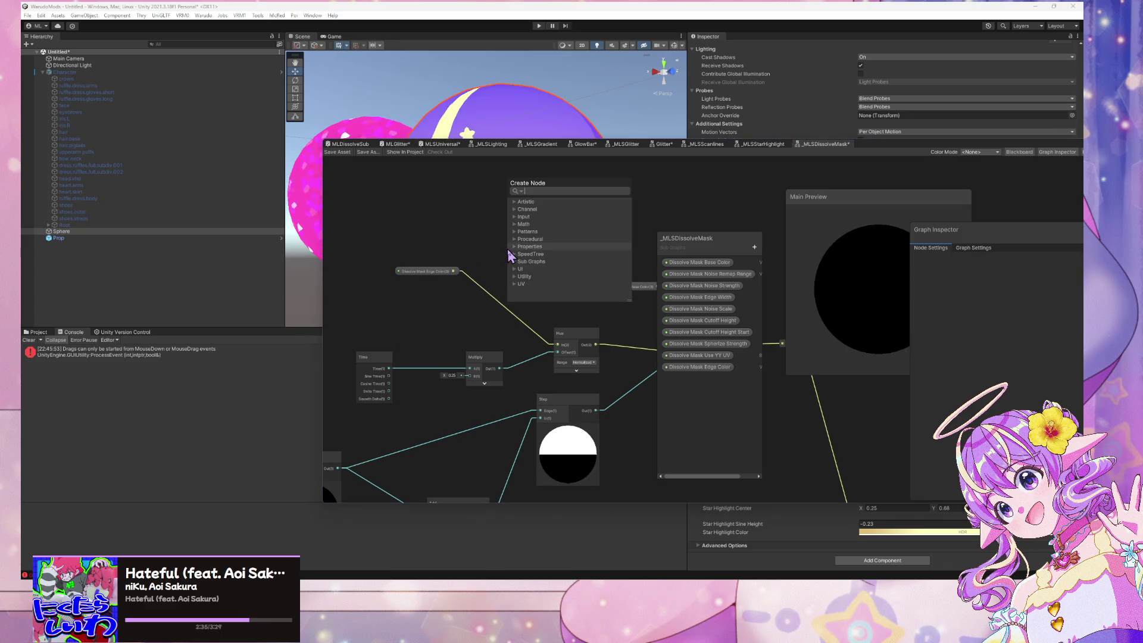
pyautogui.write('connect')
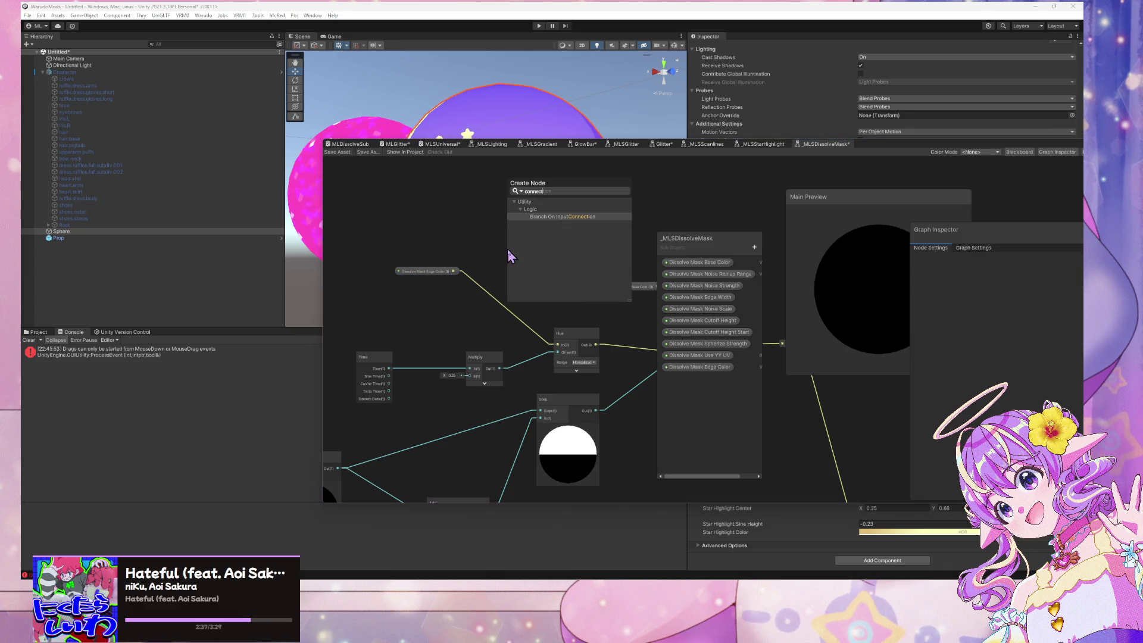
pyautogui.press('Return')
pyautogui.moveTo(465, 262); pyautogui.dragTo(522, 225)
pyautogui.moveTo(454, 271); pyautogui.dragTo(559, 345)
pyautogui.click(515, 256)
pyautogui.press('space')
pyautogui.write('color')
pyautogui.press('Return')
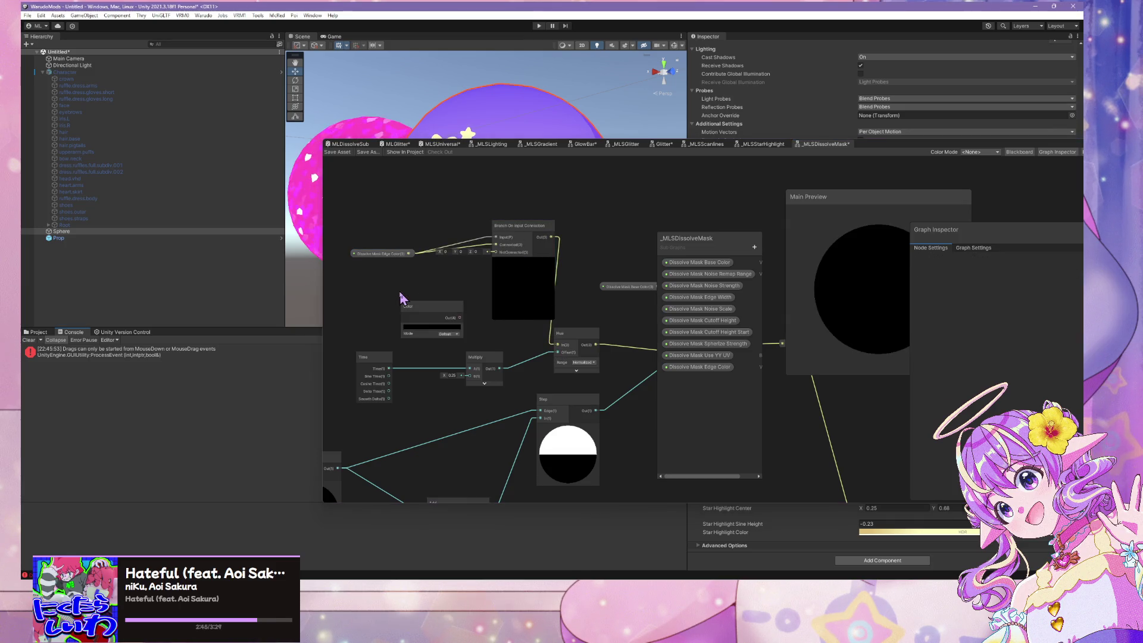
pyautogui.click(450, 333)
pyautogui.click(452, 344)
pyautogui.moveTo(459, 317); pyautogui.dragTo(494, 263)
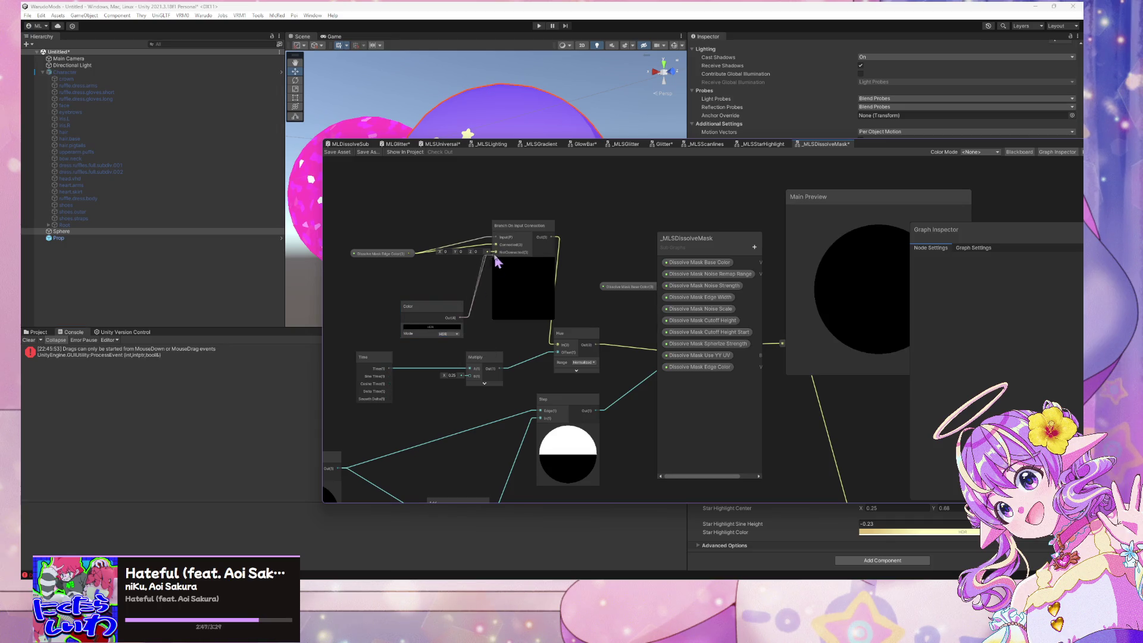
pyautogui.moveTo(416, 305); pyautogui.dragTo(377, 267)
pyautogui.click(387, 288)
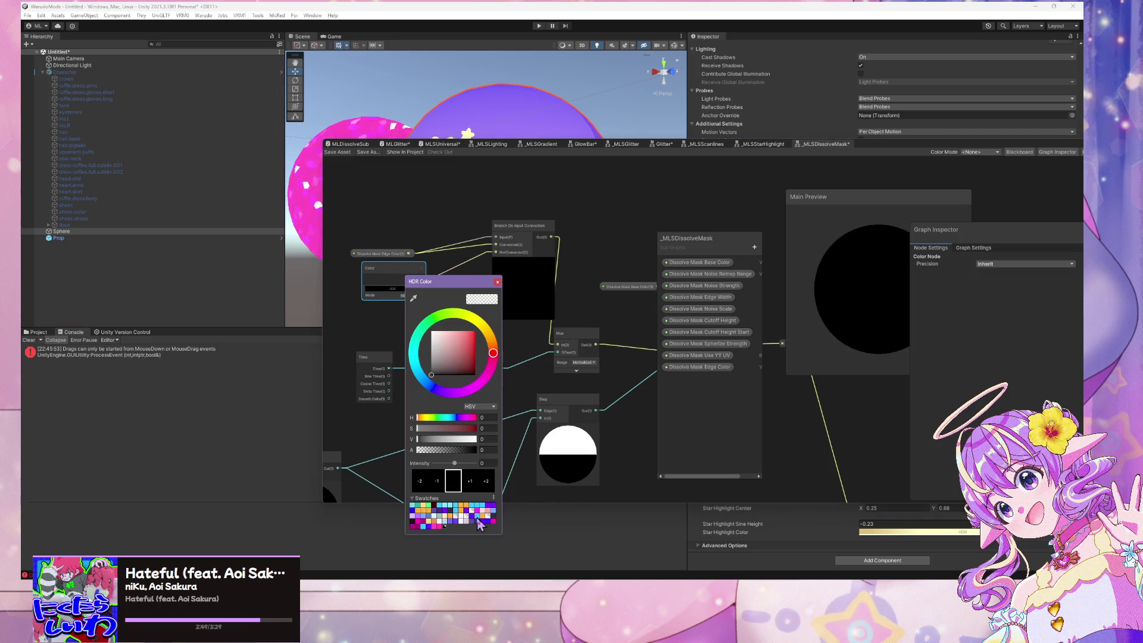
pyautogui.click(462, 516)
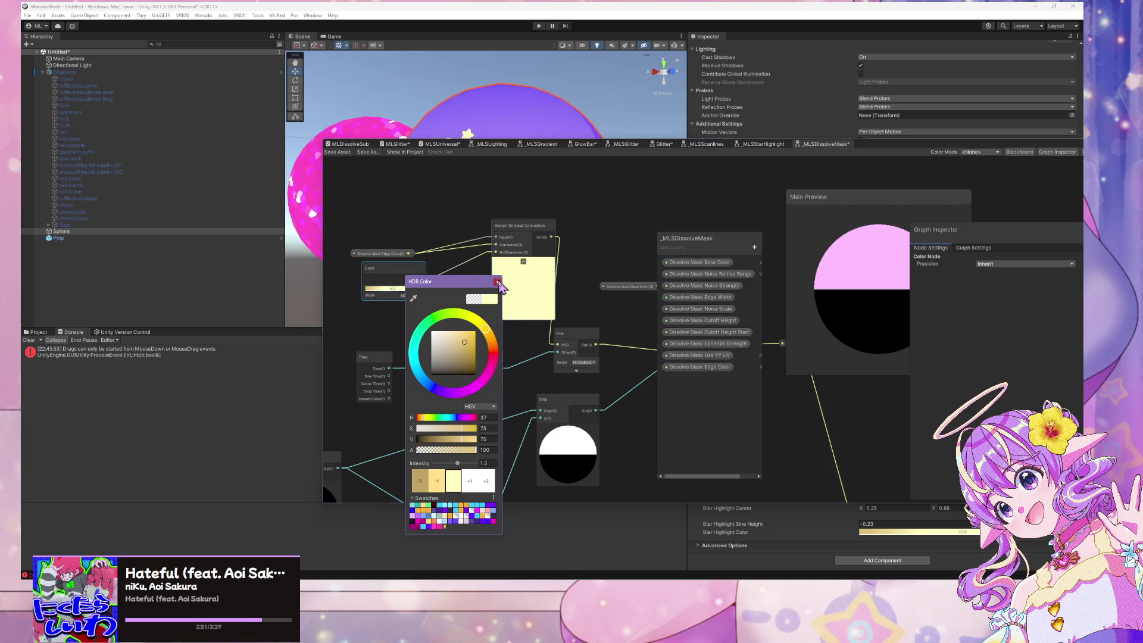
pyautogui.click(498, 282)
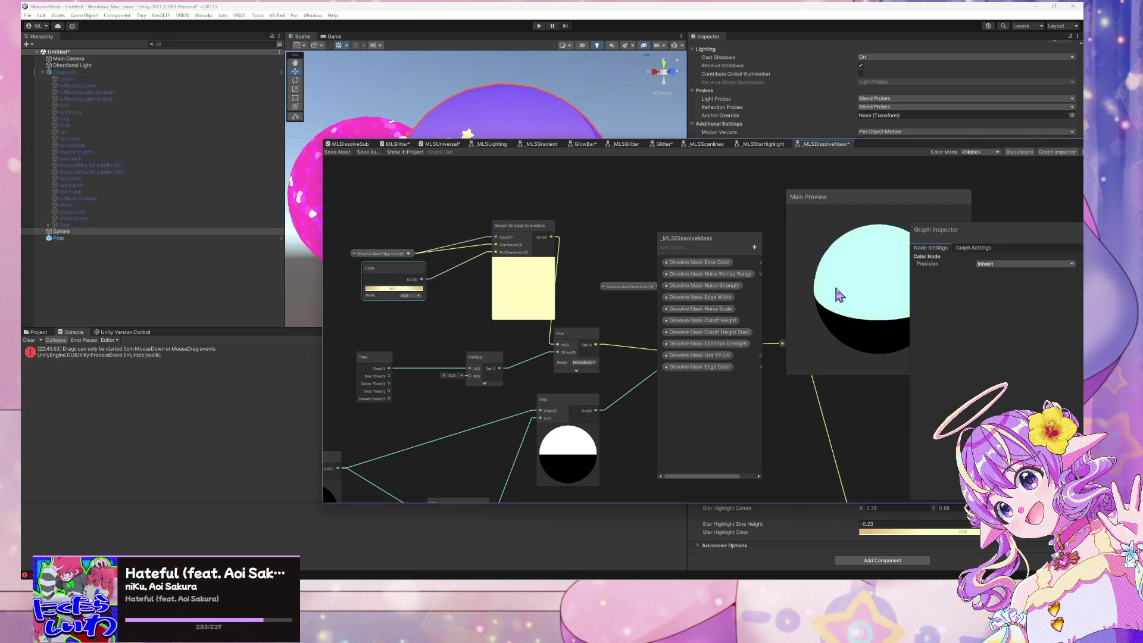
pyautogui.scroll(-3)
pyautogui.moveTo(673, 188); pyautogui.dragTo(625, 178)
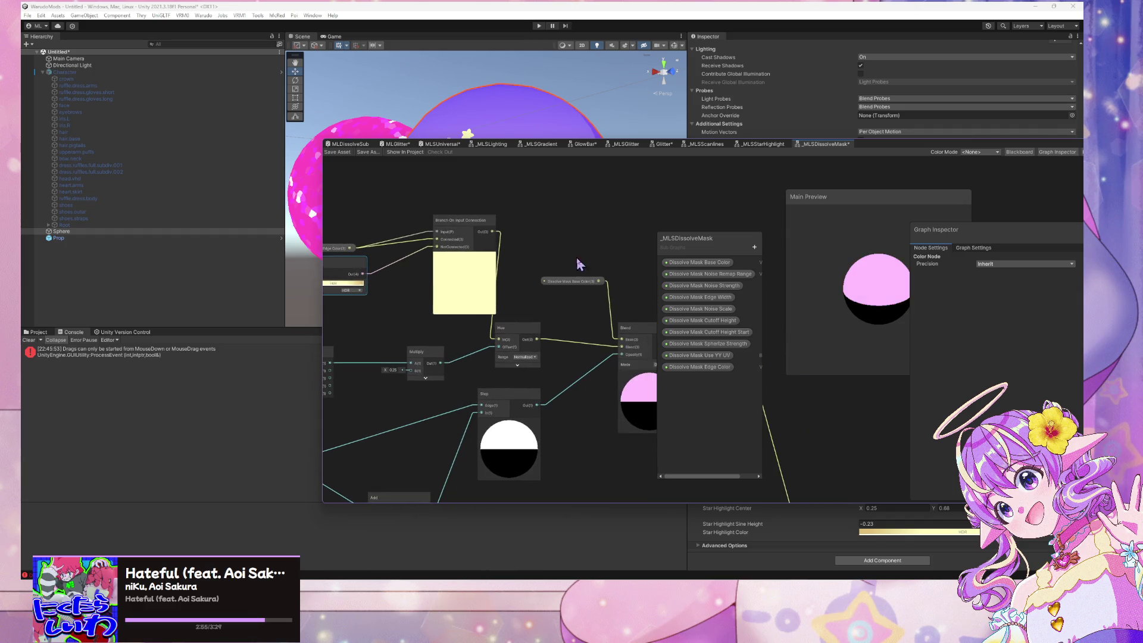
pyautogui.moveTo(577, 258); pyautogui.dragTo(556, 234)
pyautogui.moveTo(638, 261); pyautogui.dragTo(582, 218)
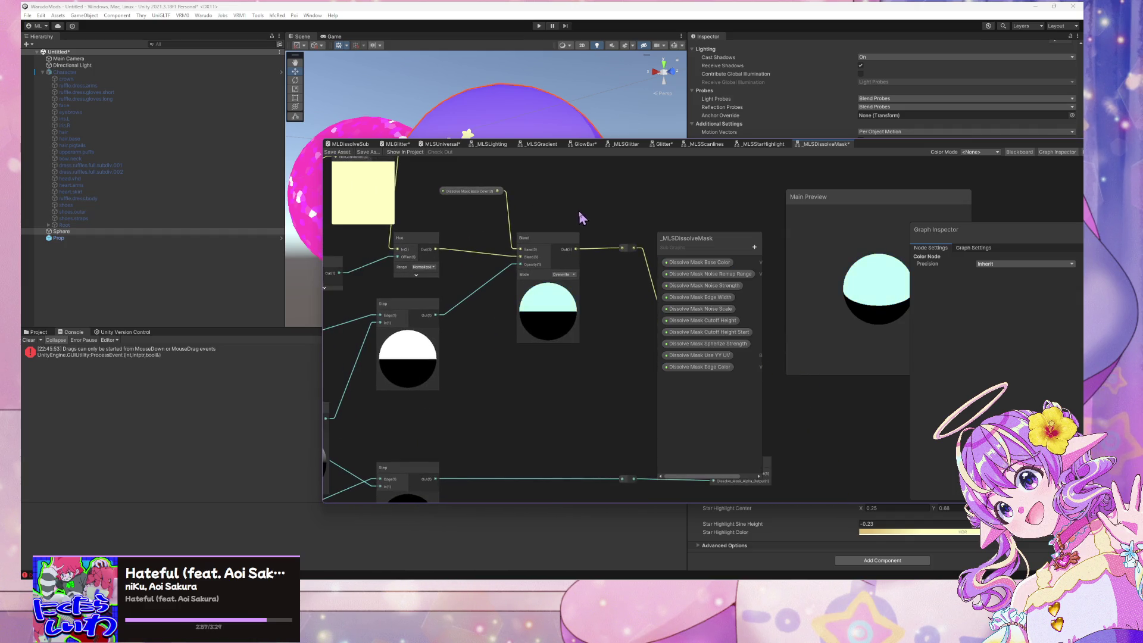
pyautogui.click(479, 191)
pyautogui.moveTo(595, 426); pyautogui.dragTo(522, 304)
pyautogui.scroll(-3)
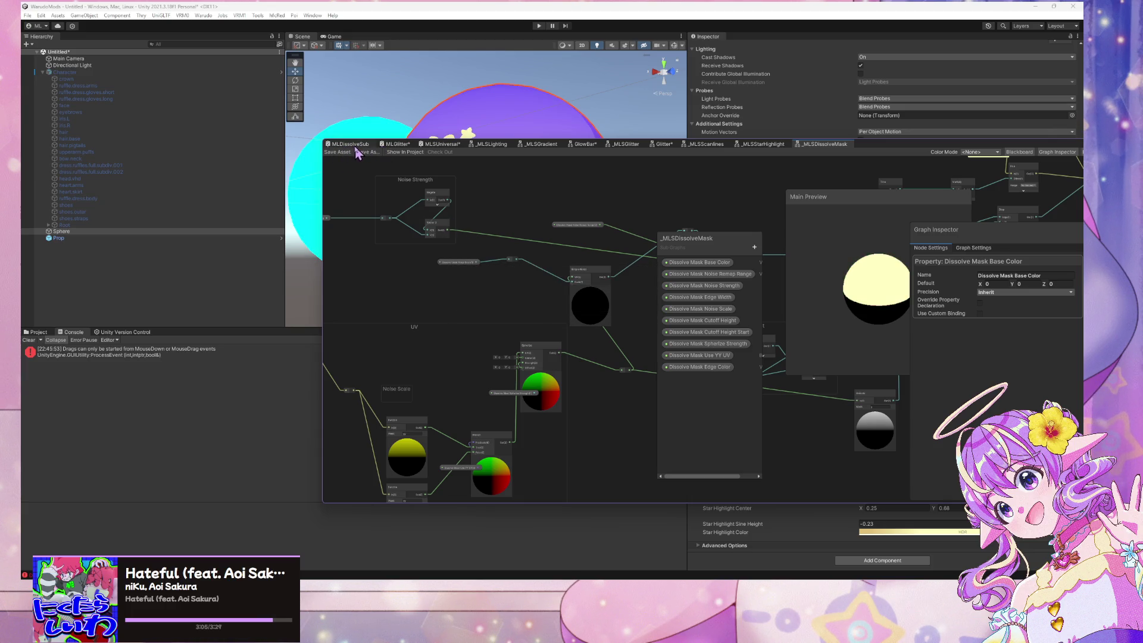
pyautogui.click(359, 145)
pyautogui.moveTo(543, 245); pyautogui.dragTo(436, 226)
pyautogui.scroll(3)
pyautogui.moveTo(609, 265); pyautogui.dragTo(541, 235)
pyautogui.moveTo(339, 298); pyautogui.dragTo(650, 237)
pyautogui.moveTo(546, 334); pyautogui.dragTo(652, 339)
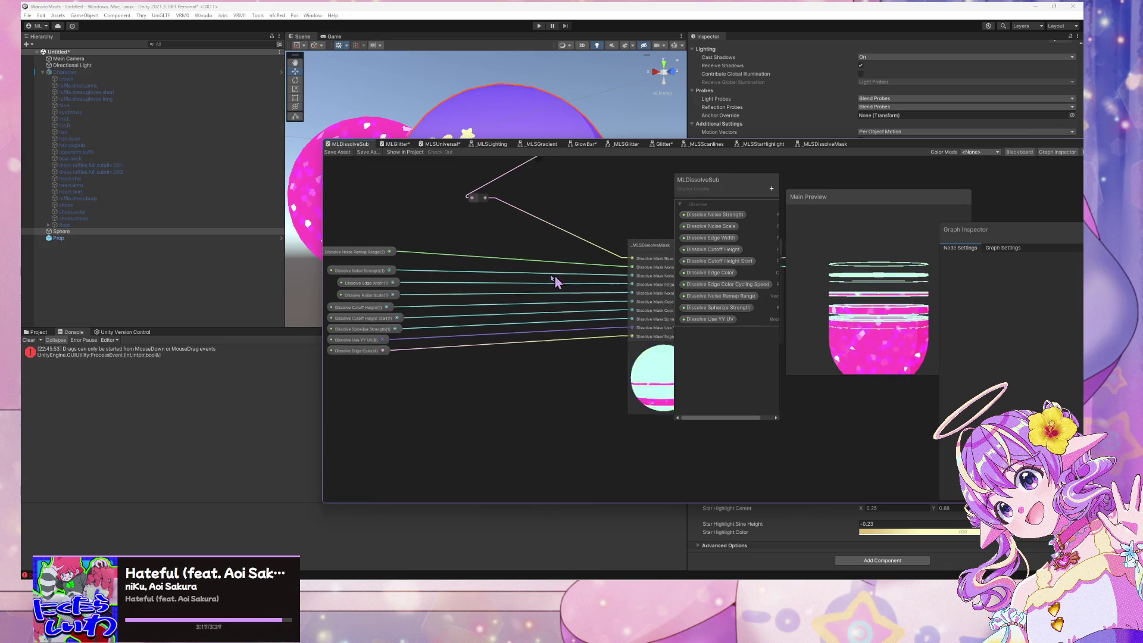
pyautogui.press('f')
pyautogui.moveTo(556, 357); pyautogui.dragTo(613, 379)
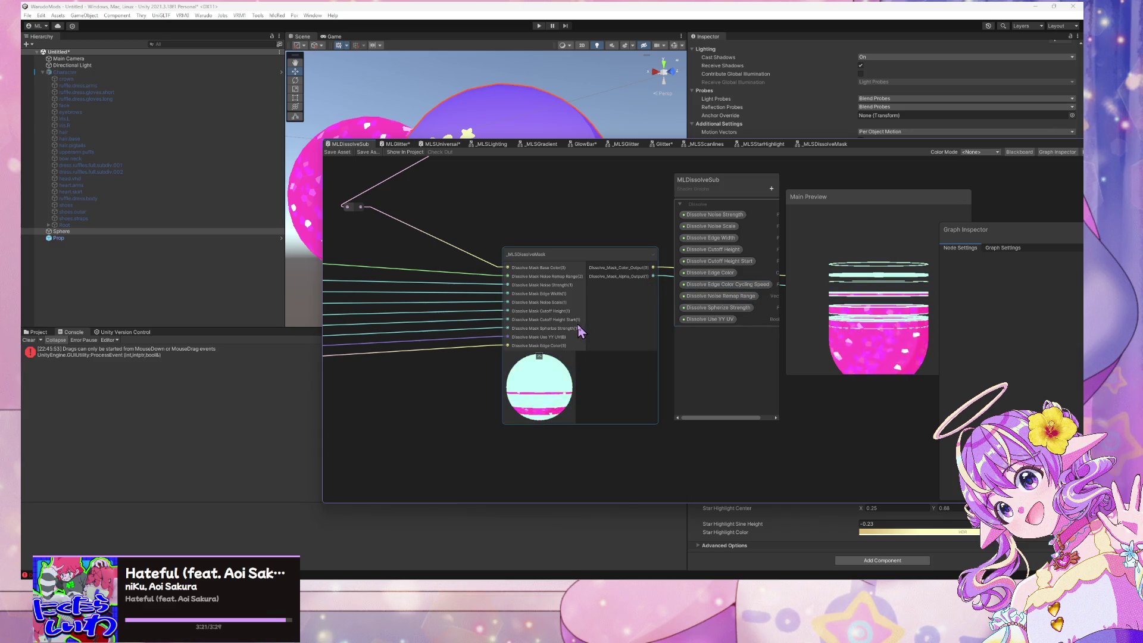
pyautogui.moveTo(466, 276); pyautogui.dragTo(587, 295)
pyautogui.click(343, 281)
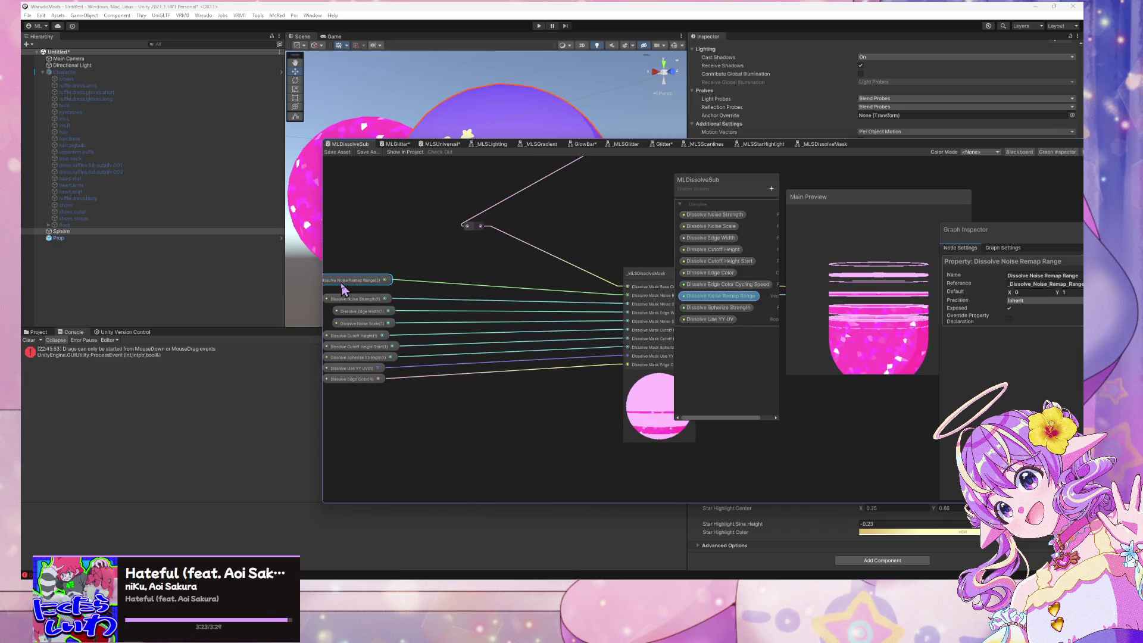
pyautogui.click(640, 229)
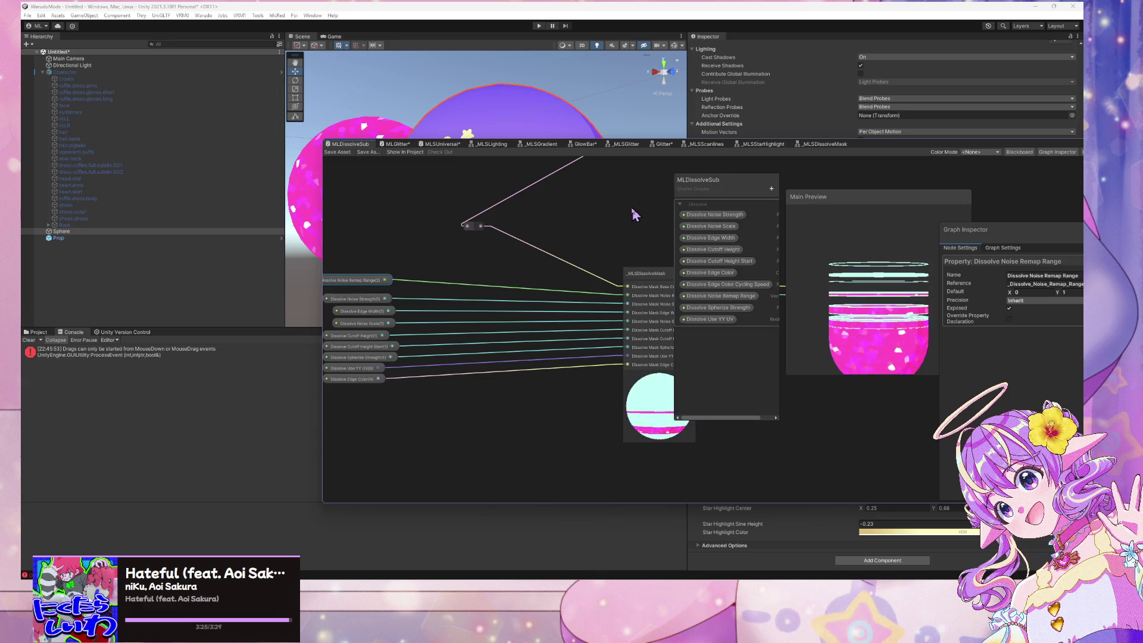
pyautogui.moveTo(603, 206); pyautogui.dragTo(578, 214)
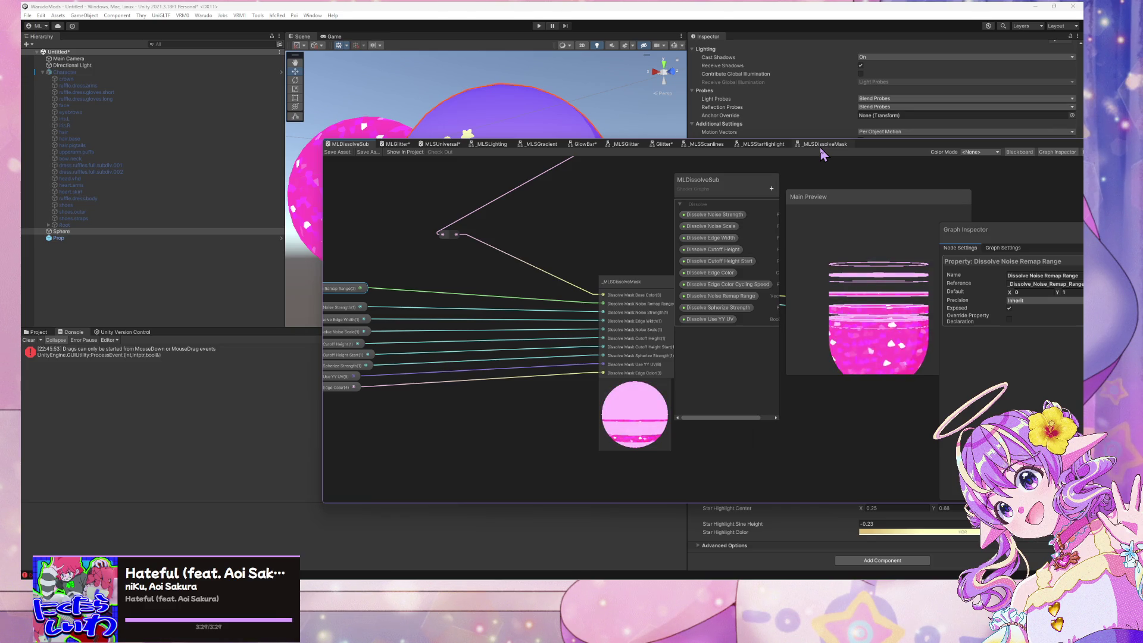
pyautogui.click(822, 145)
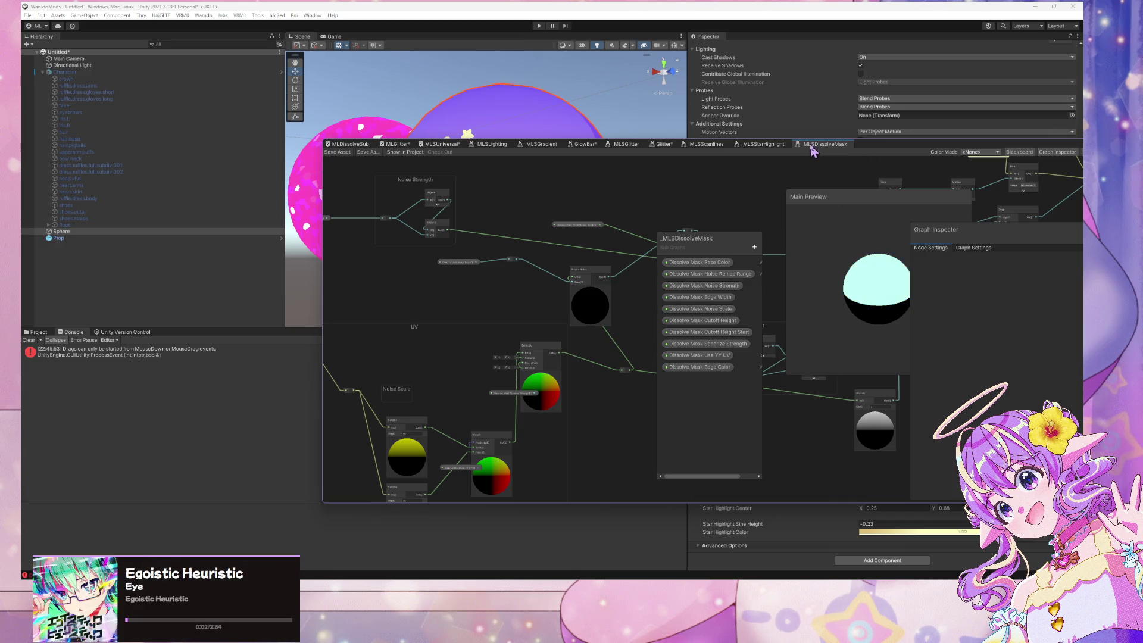
# In the MLSUniversal graph, add an Alpha block to the Fragment output
pyautogui.click(471, 144)
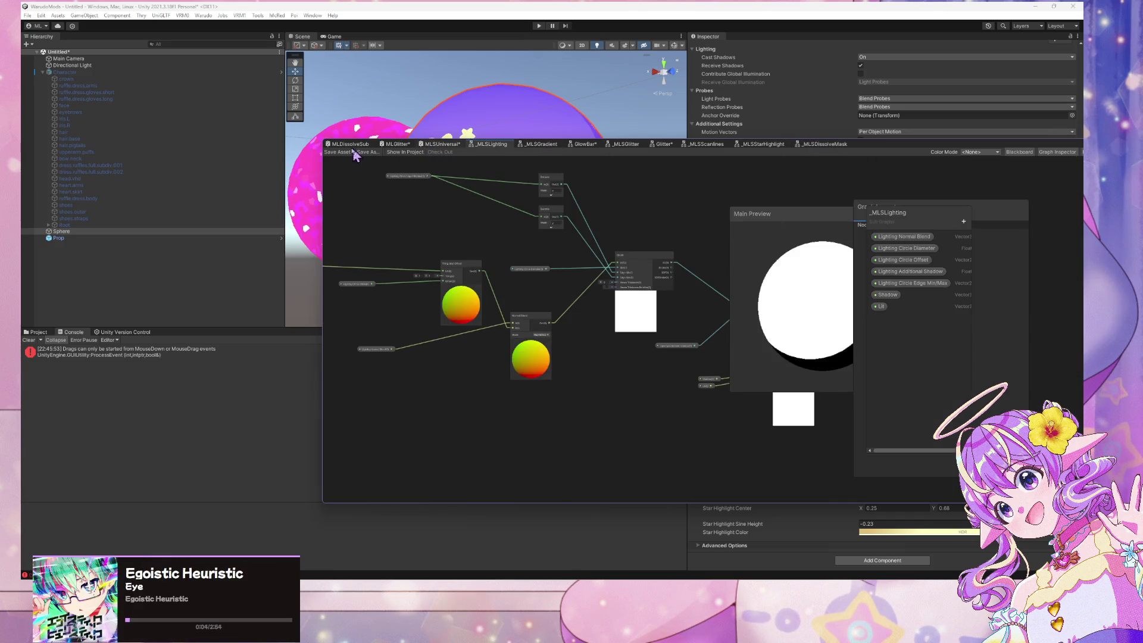
pyautogui.click(340, 153)
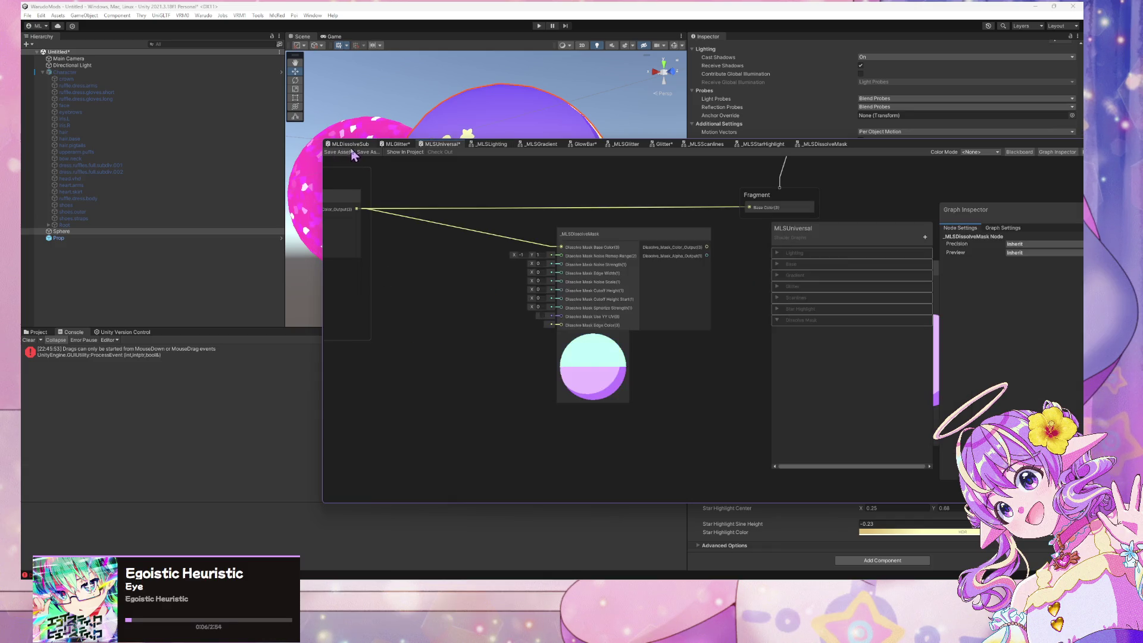
pyautogui.moveTo(719, 249); pyautogui.dragTo(621, 285)
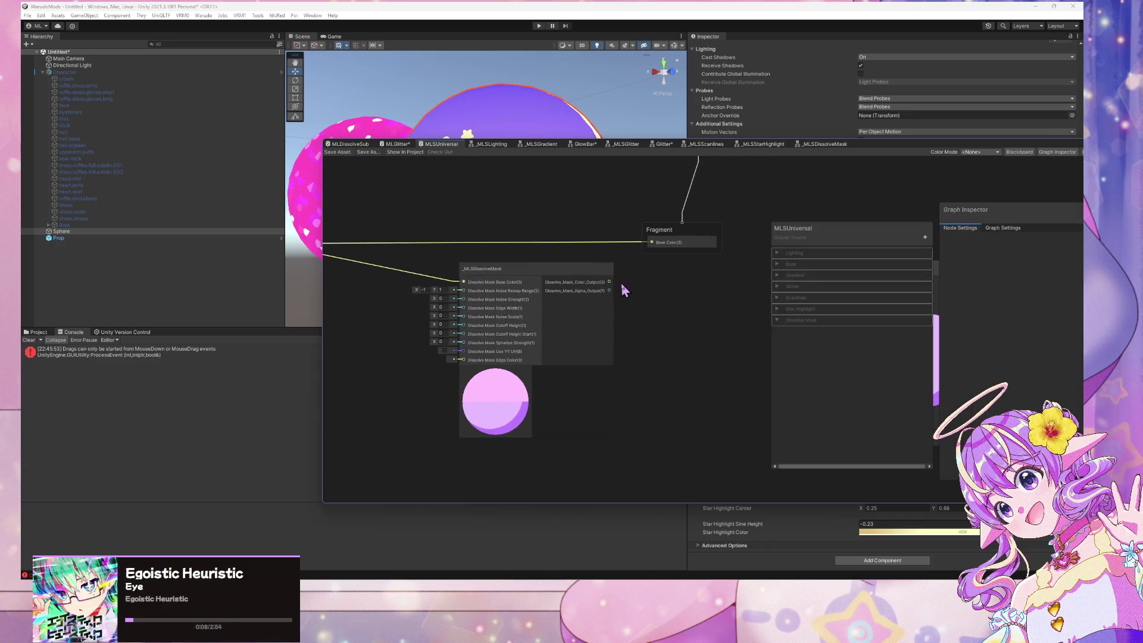
pyautogui.moveTo(699, 238); pyautogui.dragTo(679, 277)
pyautogui.click(663, 286)
pyautogui.press('space')
pyautogui.write('alpha')
pyautogui.press('Return')
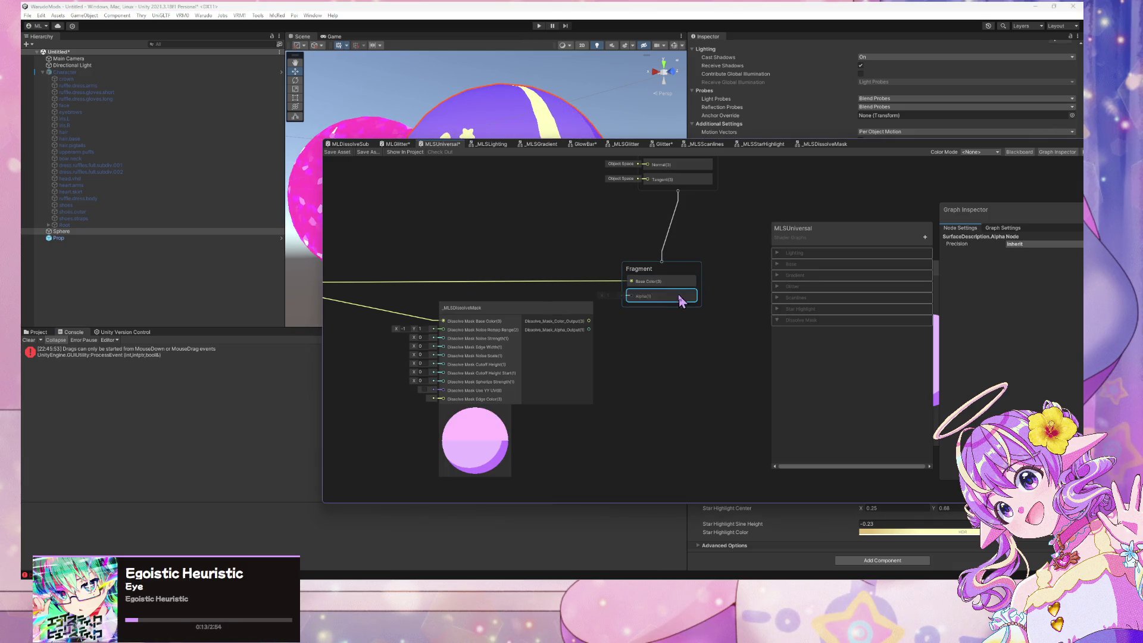
# Turn on Alpha Clipping in Graph Settings, keeping the surface type Opaque
pyautogui.click(1003, 228)
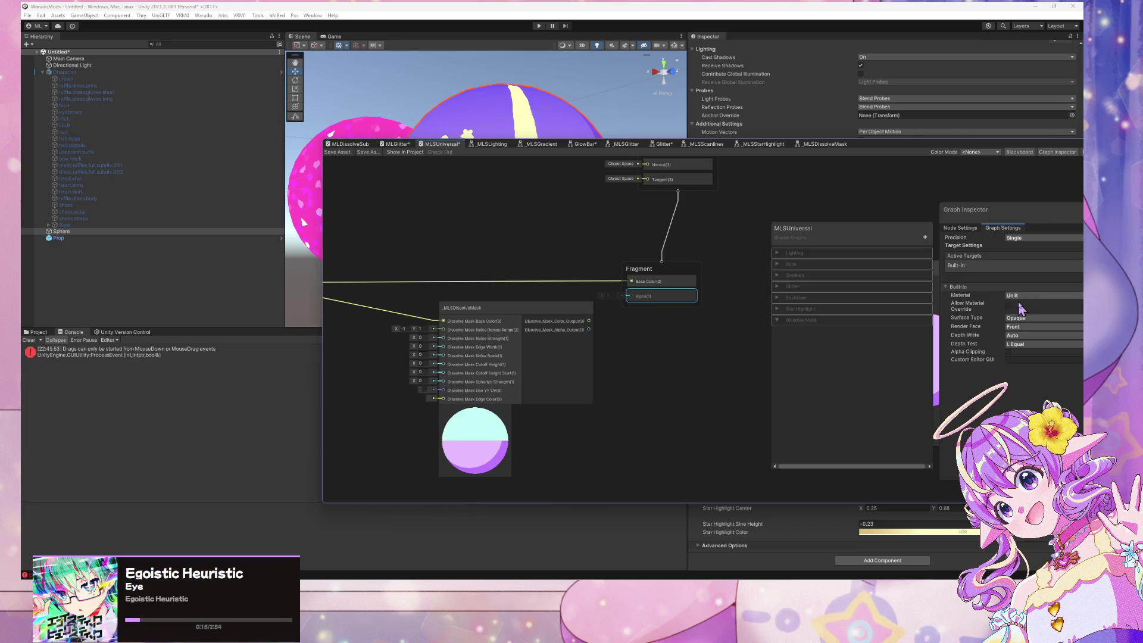
pyautogui.click(1022, 319)
pyautogui.click(1018, 328)
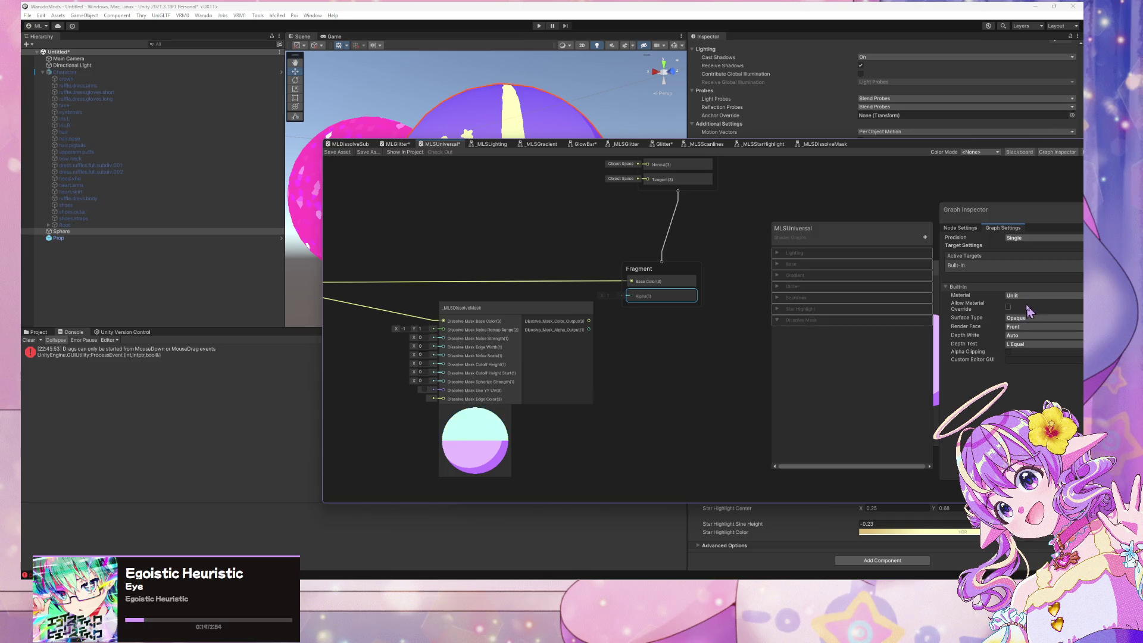
pyautogui.click(1009, 352)
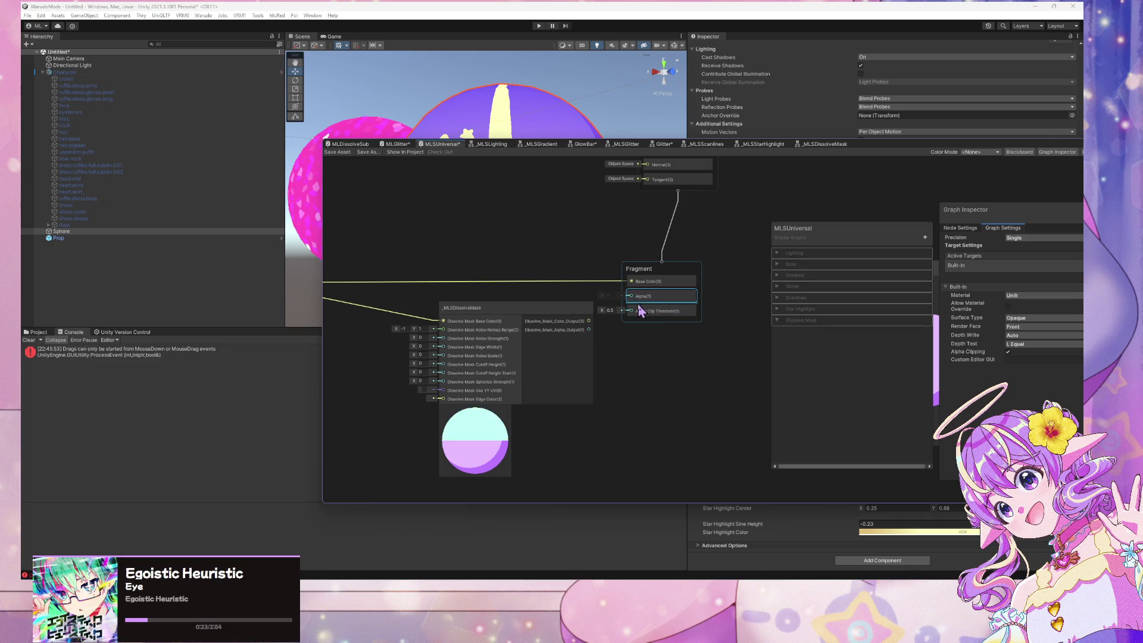
# Wire the dissolve mask's Dissolve_Mask_Alpha_Output into the Fragment Alpha block
pyautogui.moveTo(633, 300); pyautogui.dragTo(696, 281)
pyautogui.click(711, 305)
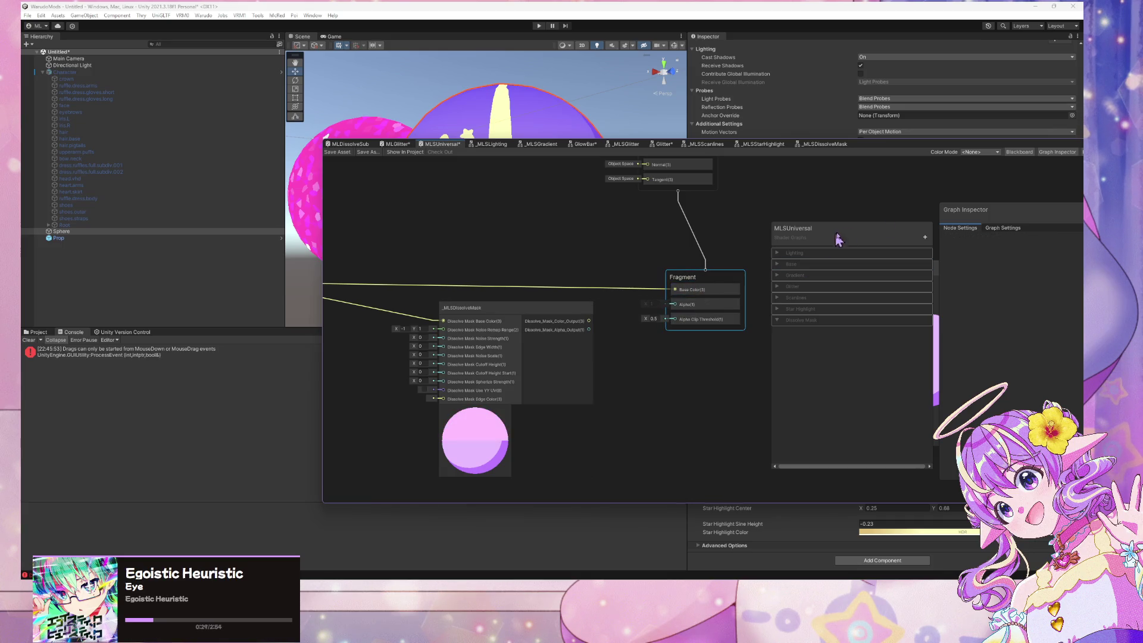
pyautogui.click(1006, 230)
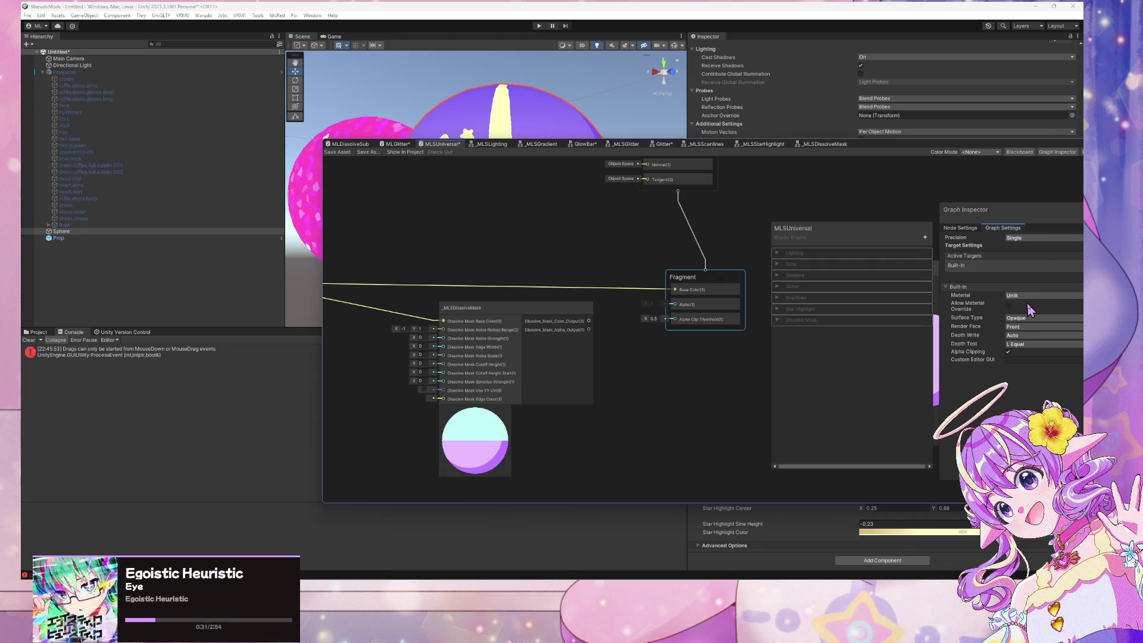
pyautogui.click(1031, 318)
pyautogui.click(1029, 326)
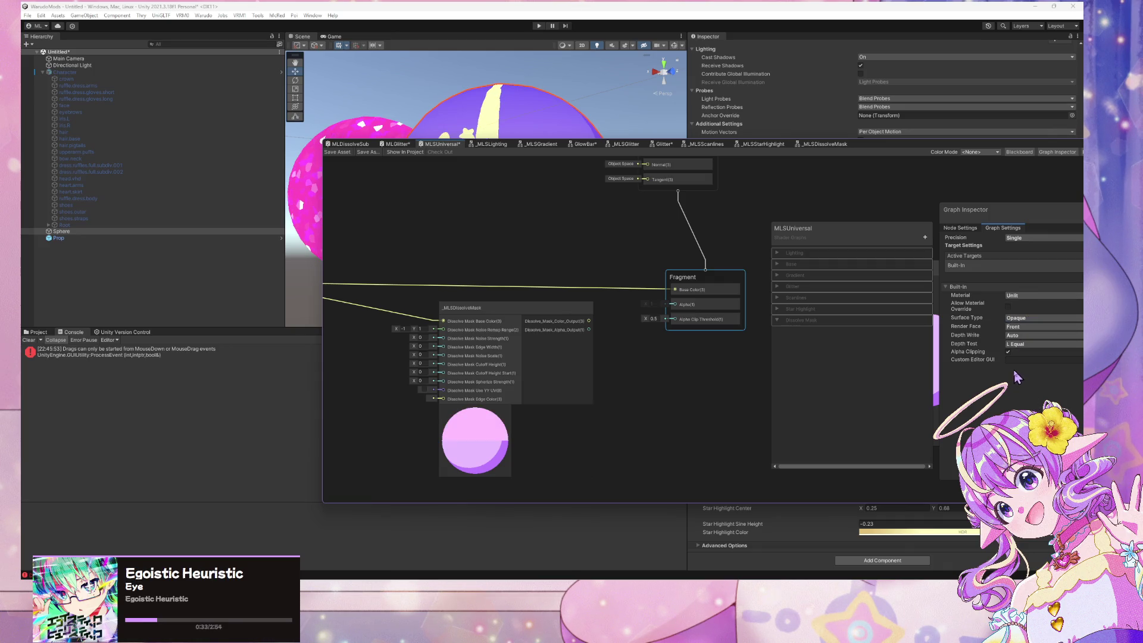
pyautogui.moveTo(588, 329); pyautogui.dragTo(676, 309)
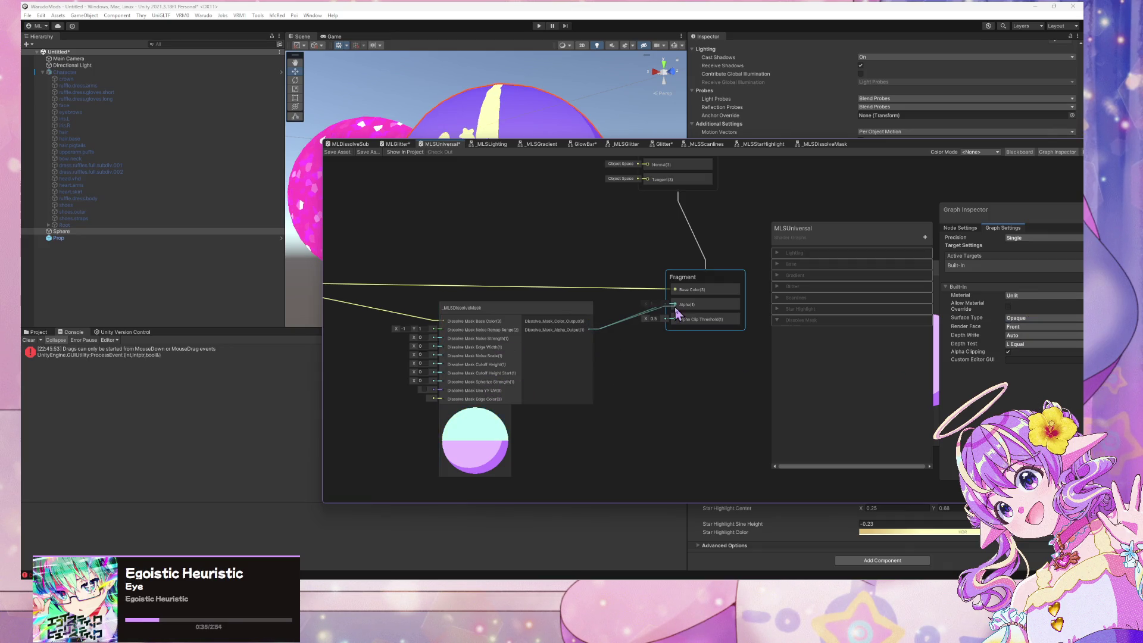
pyautogui.moveTo(850, 232); pyautogui.dragTo(633, 244)
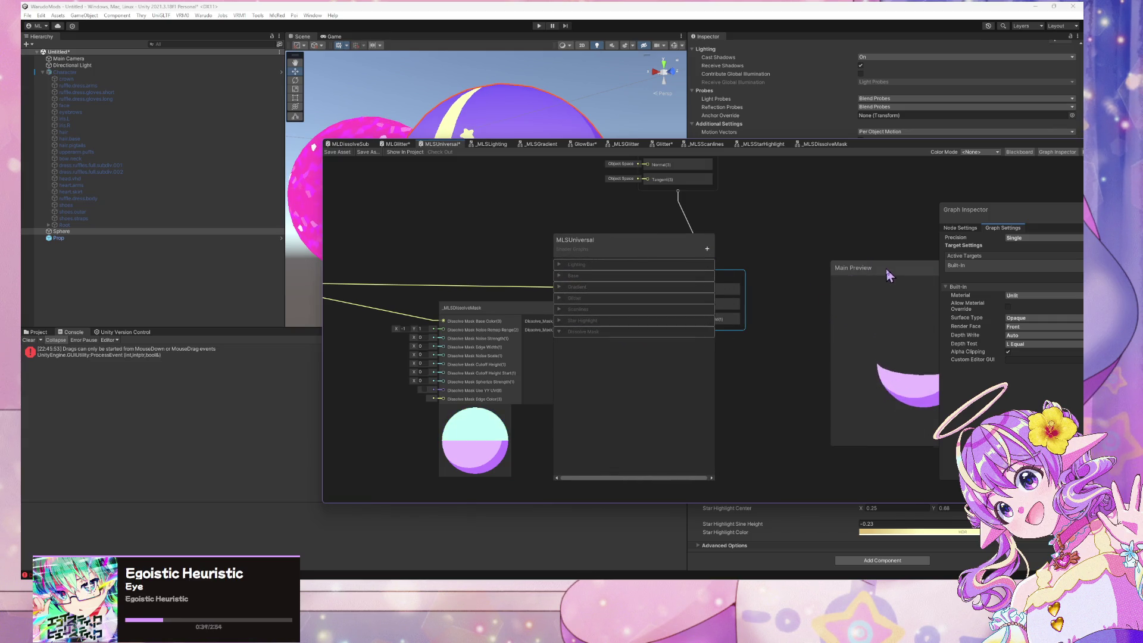
pyautogui.moveTo(886, 274); pyautogui.dragTo(750, 263)
pyautogui.click(1019, 326)
pyautogui.click(1024, 353)
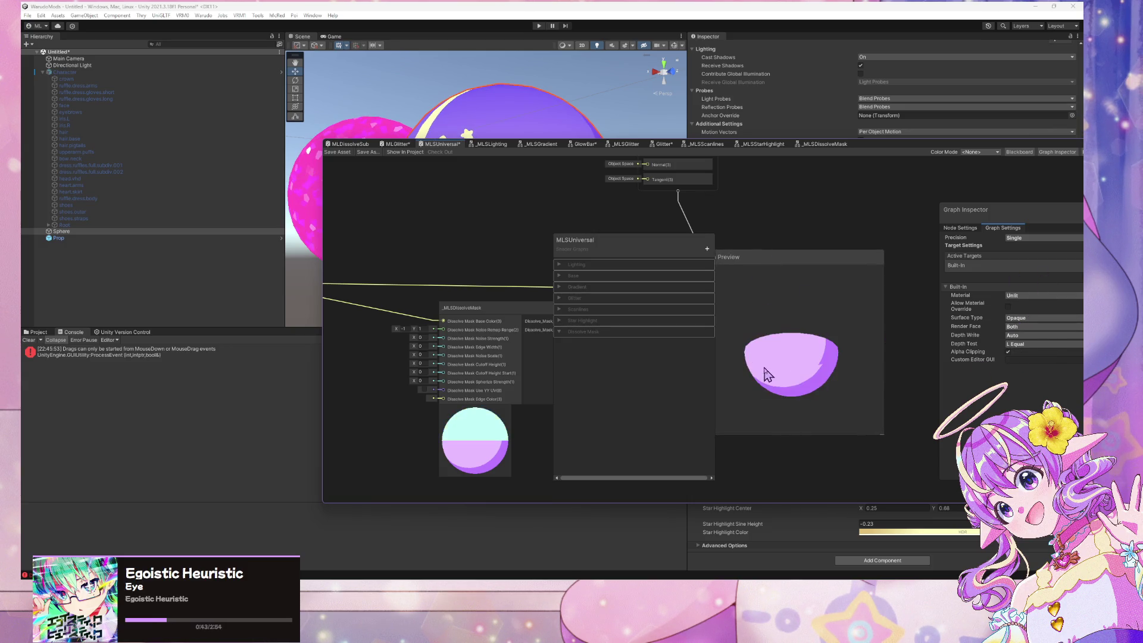
pyautogui.moveTo(614, 252); pyautogui.dragTo(775, 230)
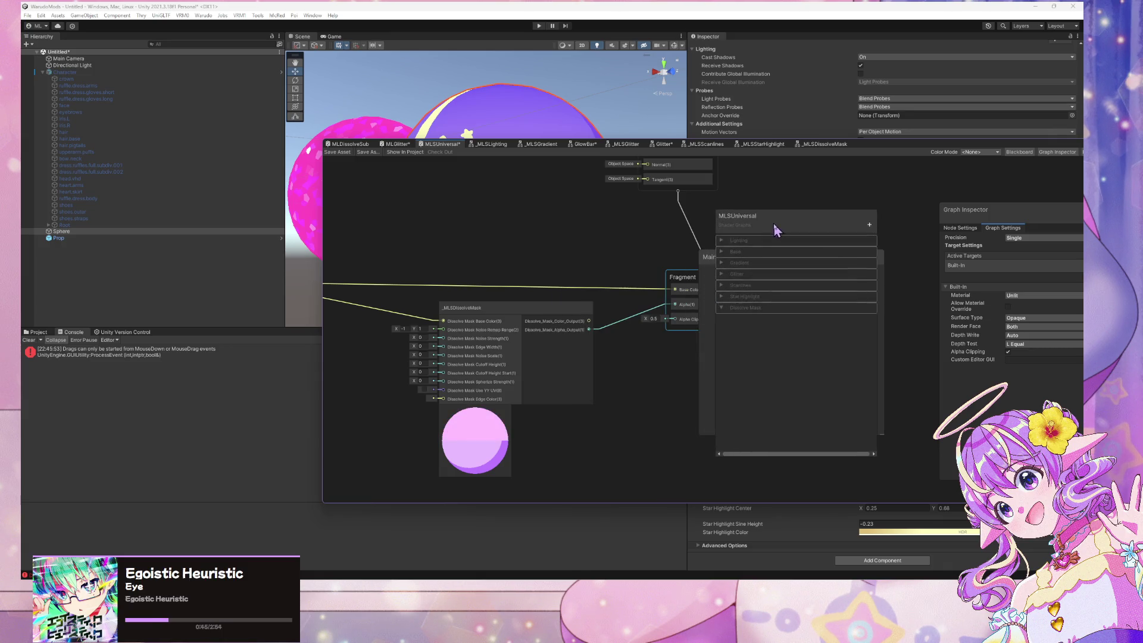
pyautogui.scroll(-3)
pyautogui.scroll(3)
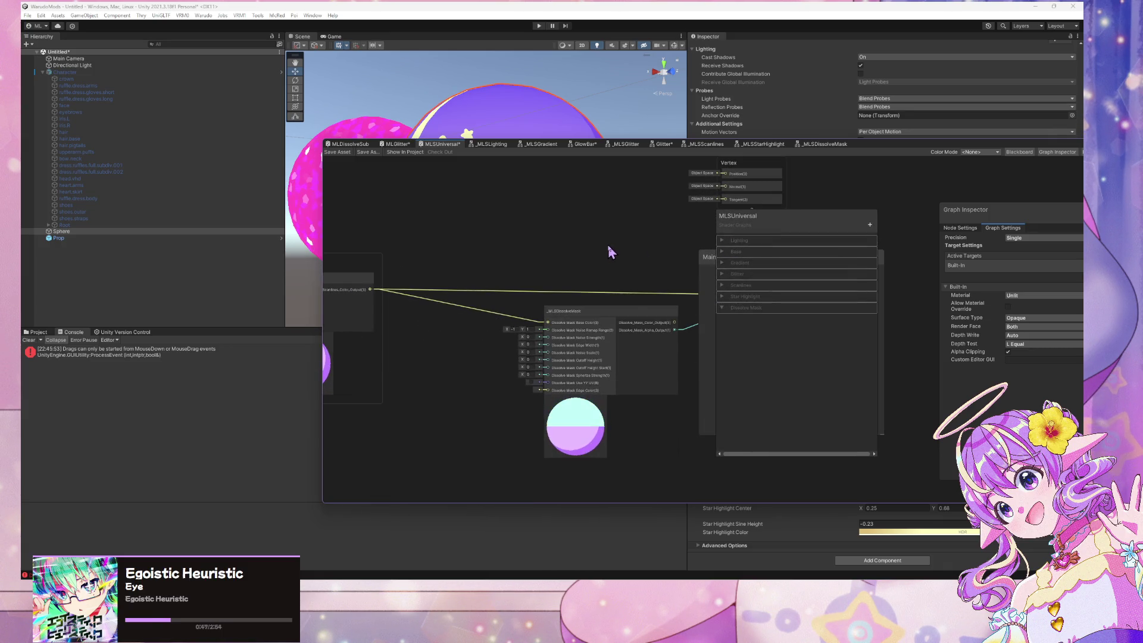
pyautogui.moveTo(631, 311); pyautogui.dragTo(607, 320)
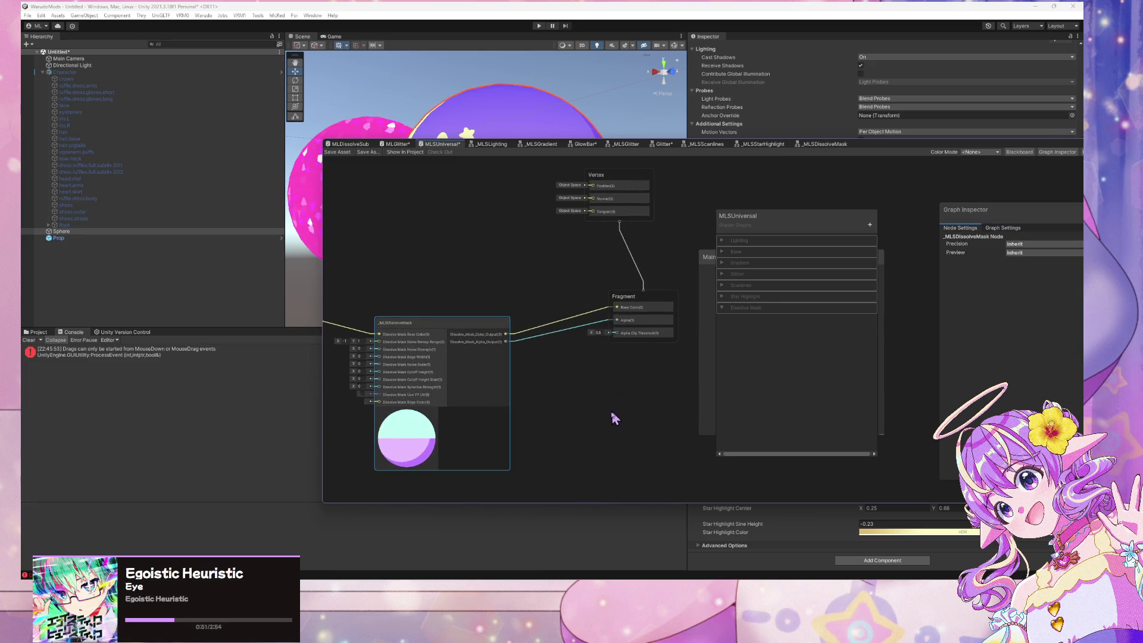
pyautogui.moveTo(774, 230); pyautogui.dragTo(951, 228)
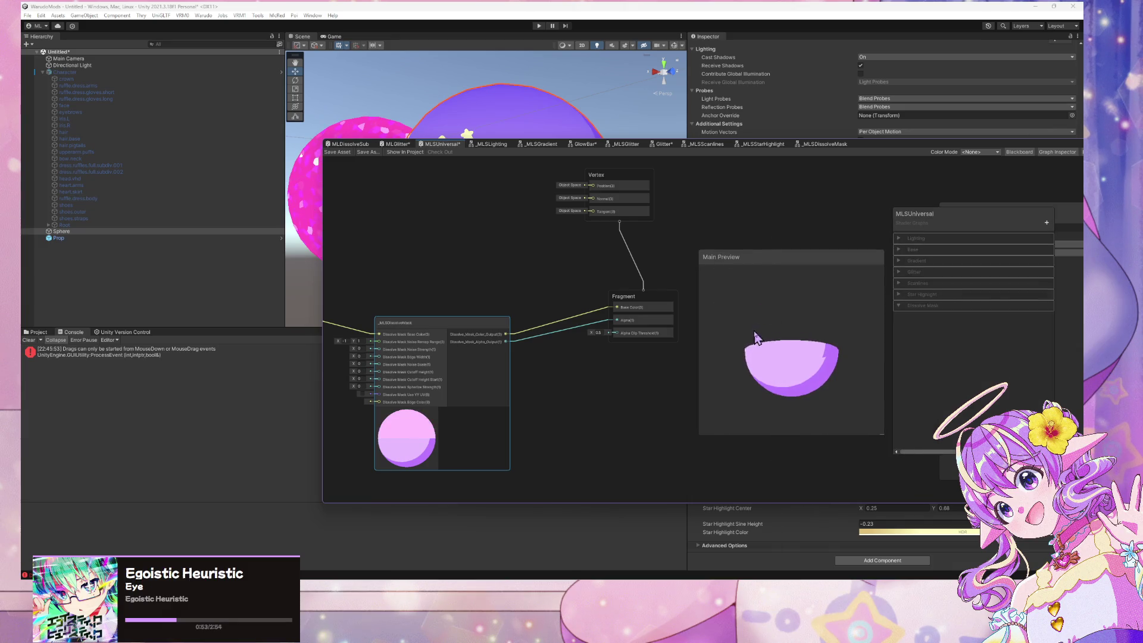
pyautogui.moveTo(555, 395); pyautogui.dragTo(629, 377)
pyautogui.scroll(3)
pyautogui.moveTo(416, 334); pyautogui.dragTo(426, 334)
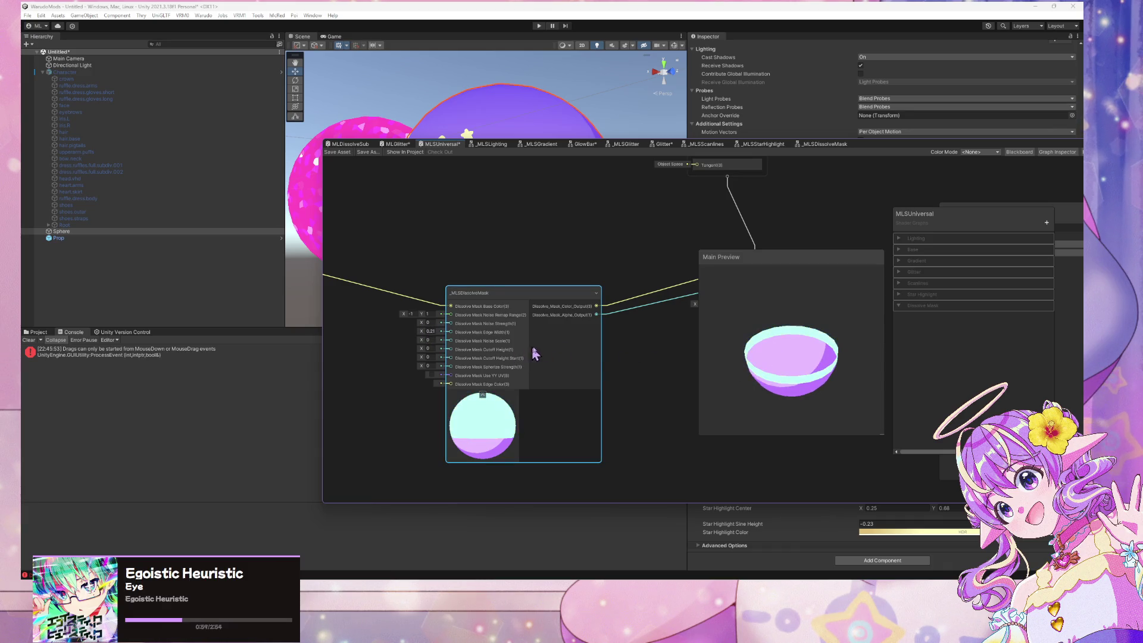
pyautogui.write('0')
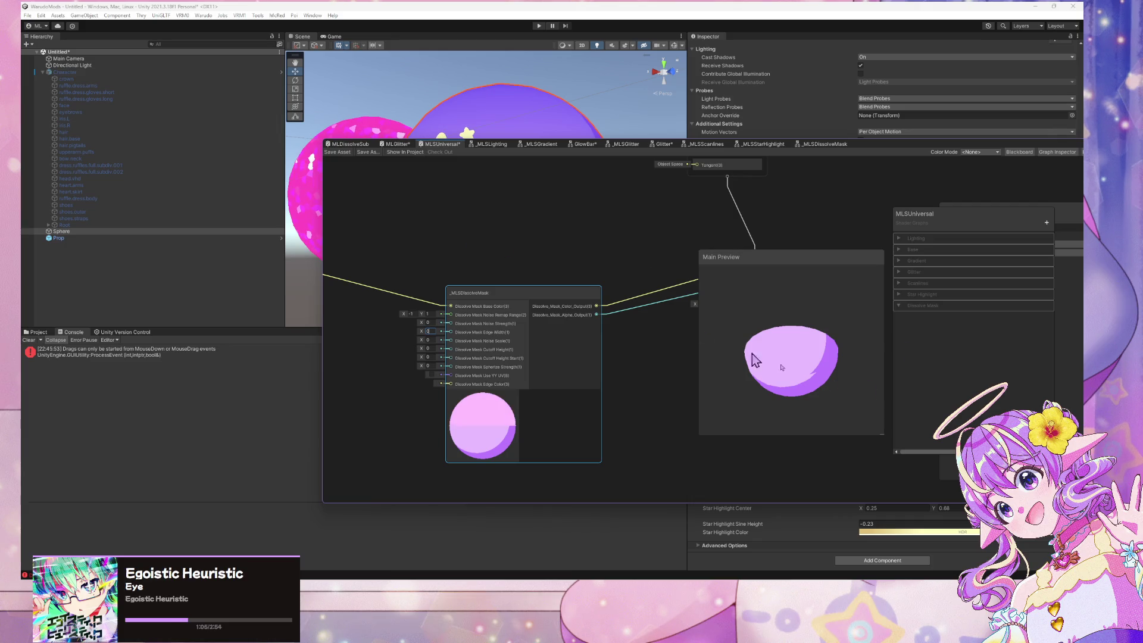
pyautogui.click(694, 331)
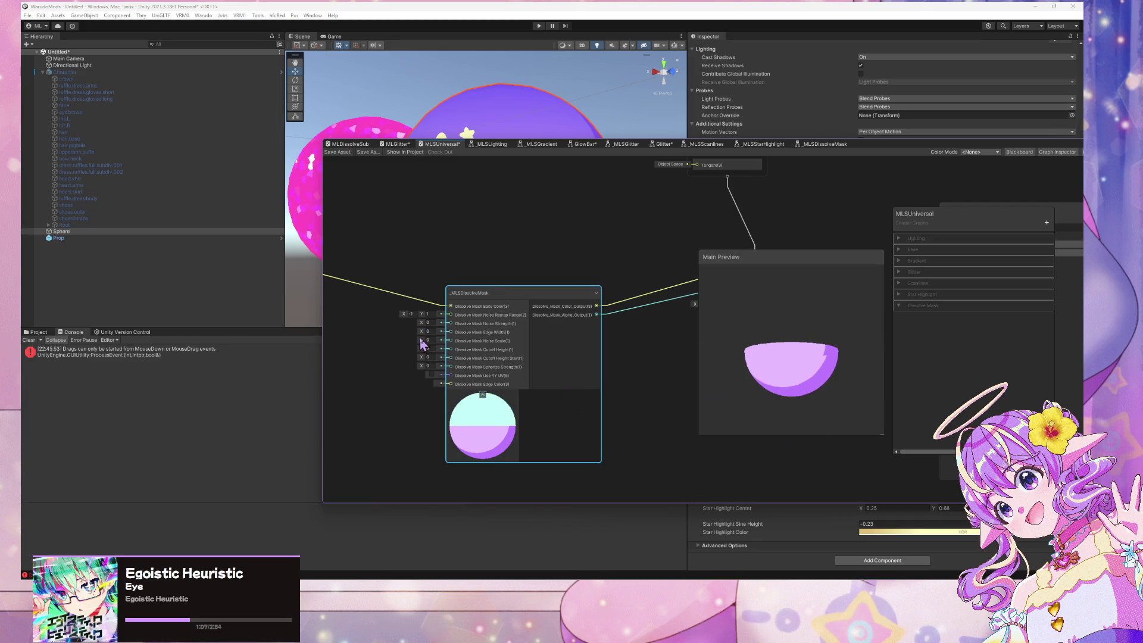
pyautogui.moveTo(650, 396); pyautogui.dragTo(685, 406)
pyautogui.scroll(3)
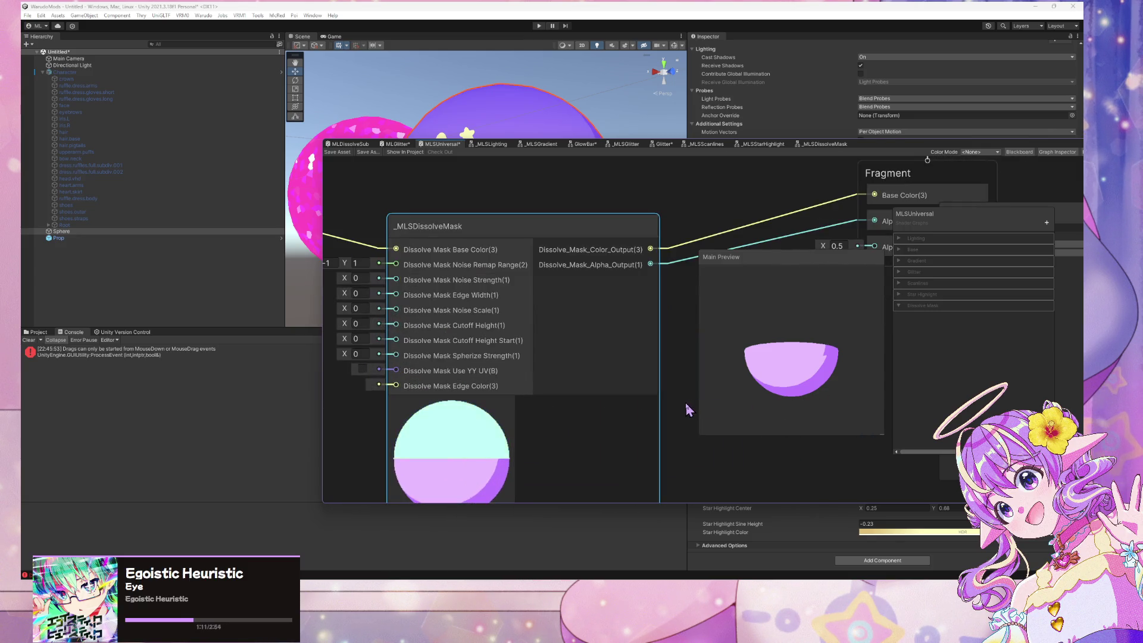
pyautogui.scroll(-3)
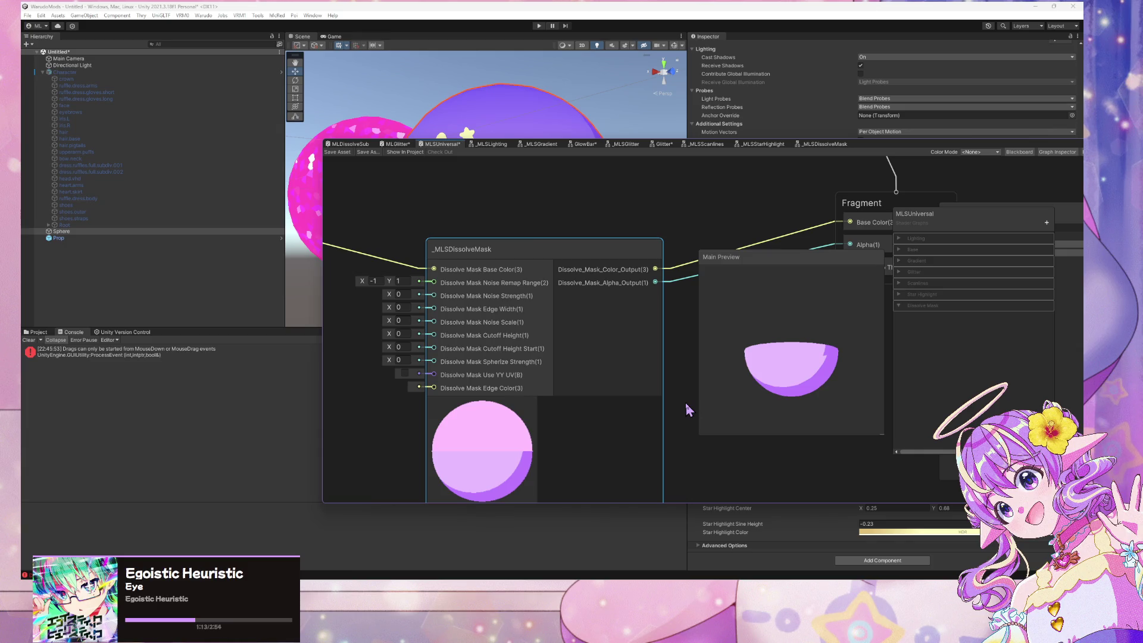
pyautogui.click(915, 308)
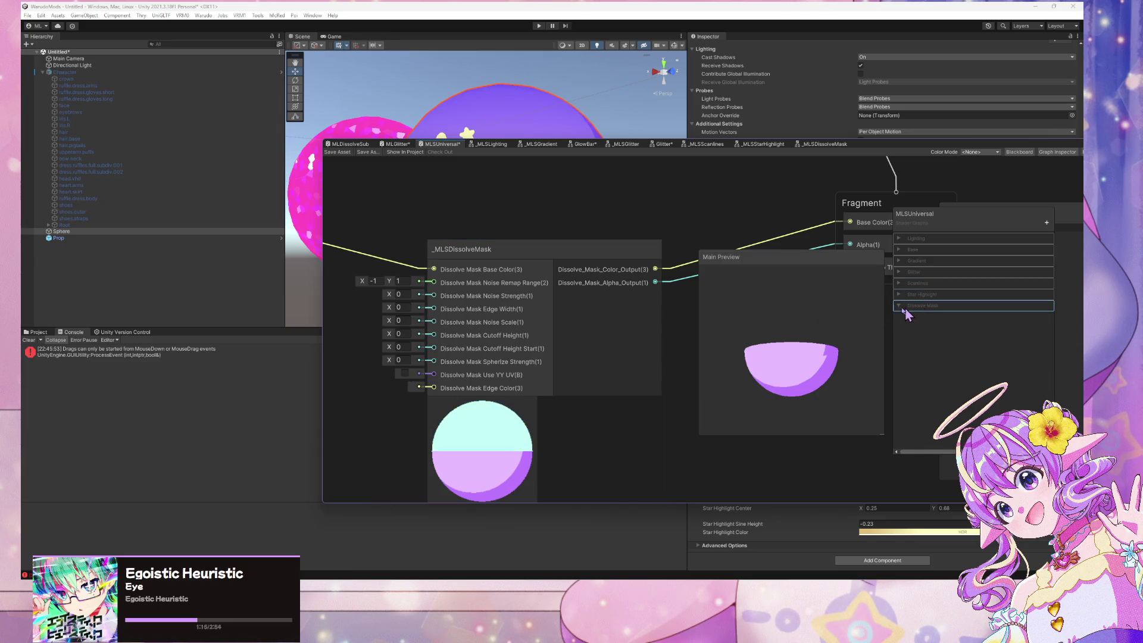
# Add a yellow HDR Color node and wire it into the Dissolve Mask Edge Color input
pyautogui.rightClick(930, 296)
pyautogui.click(384, 456)
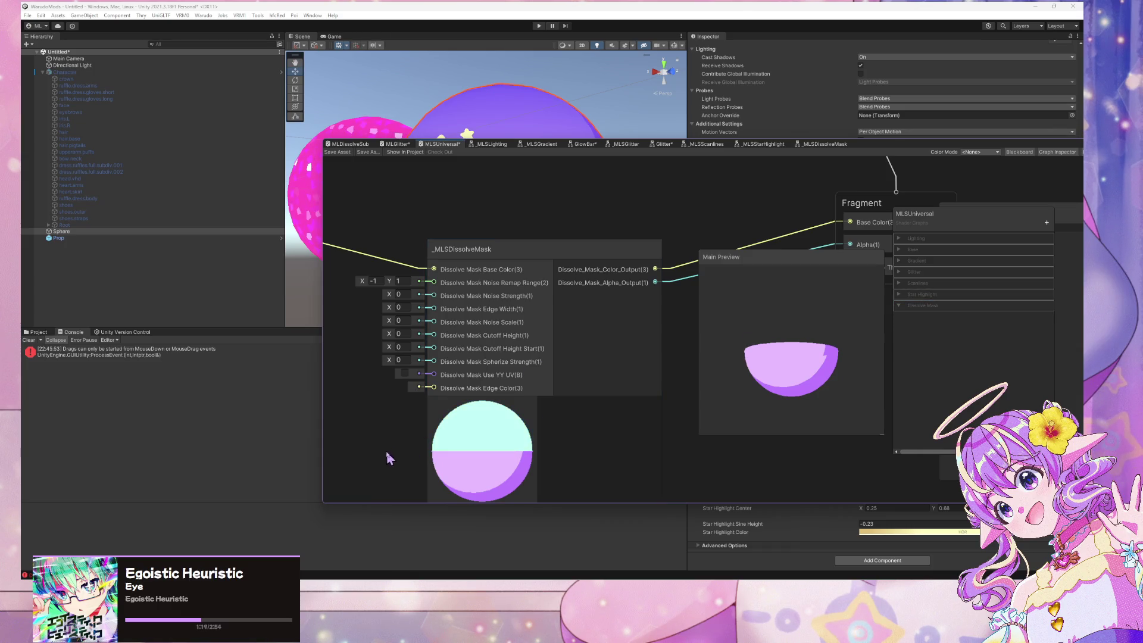
pyautogui.press('space')
pyautogui.write('color')
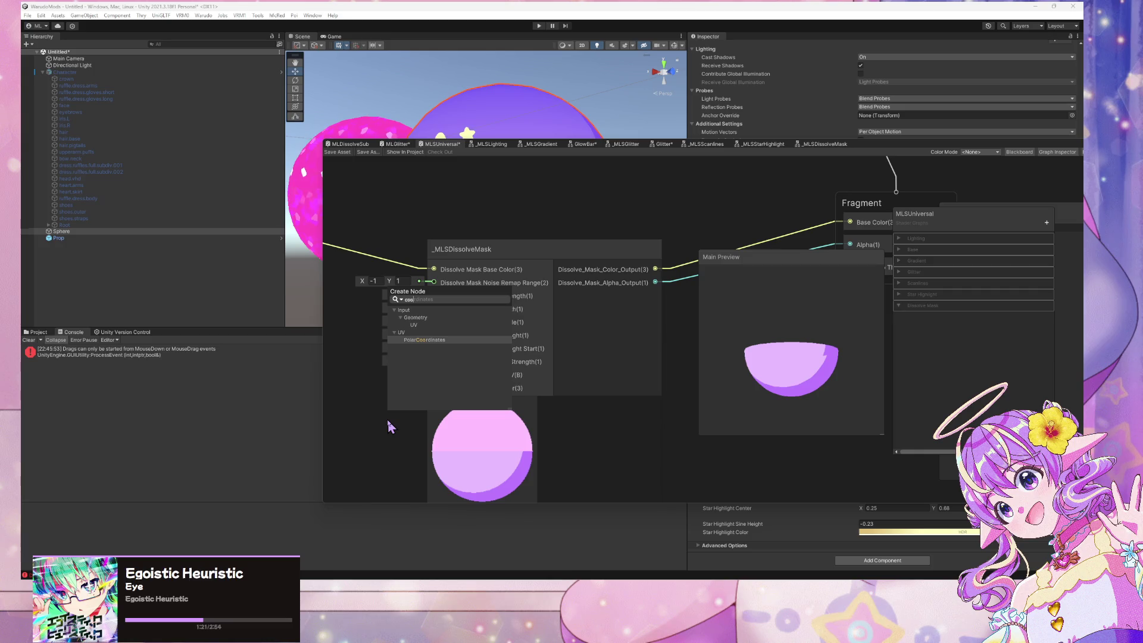
pyautogui.press('Return')
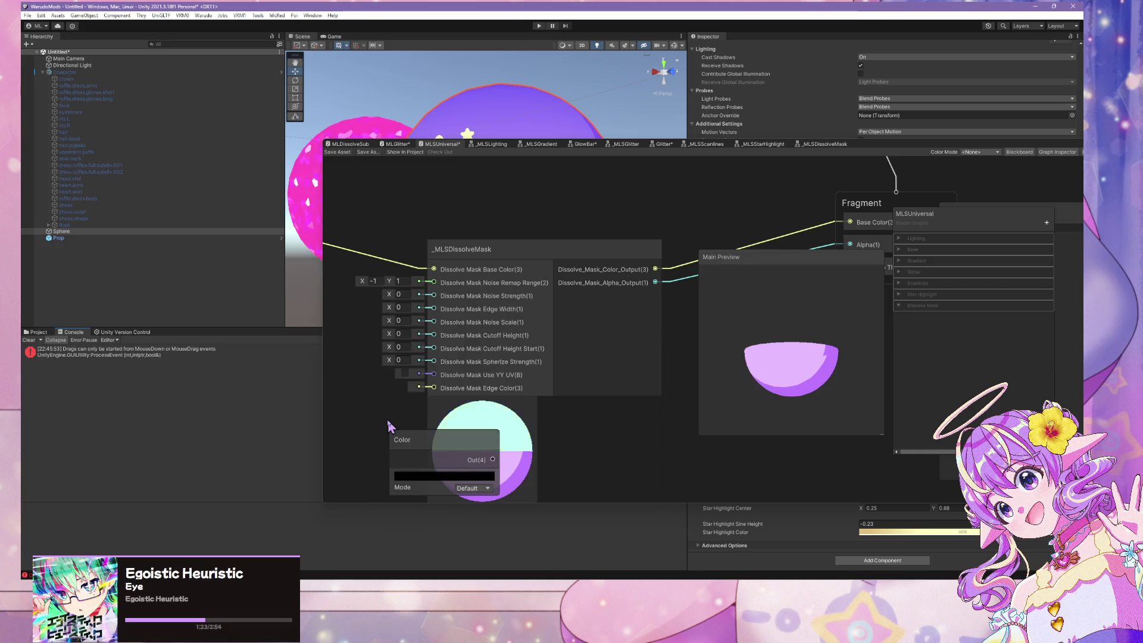
pyautogui.click(472, 488)
pyautogui.click(475, 507)
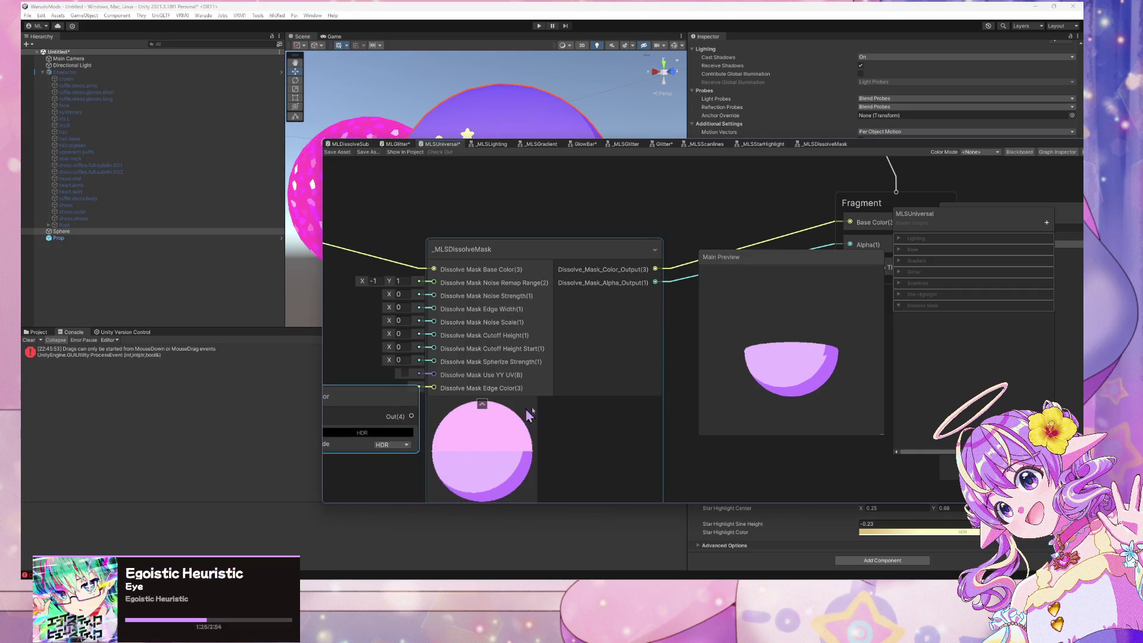
pyautogui.click(524, 397)
pyautogui.click(560, 560)
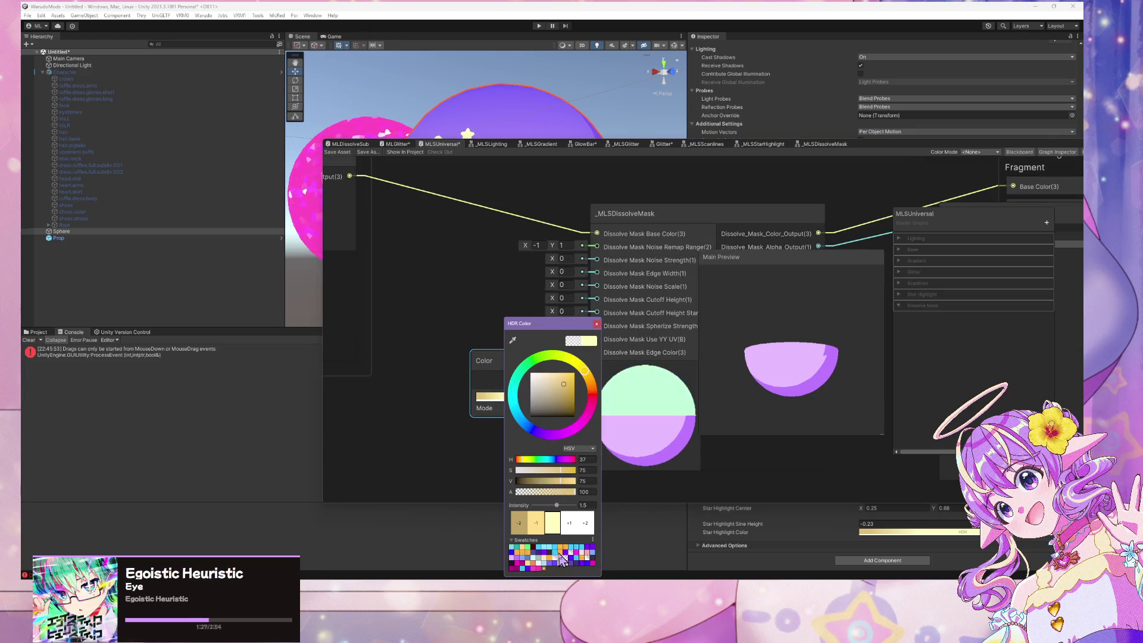
pyautogui.click(596, 324)
pyautogui.moveTo(516, 383); pyautogui.dragTo(597, 352)
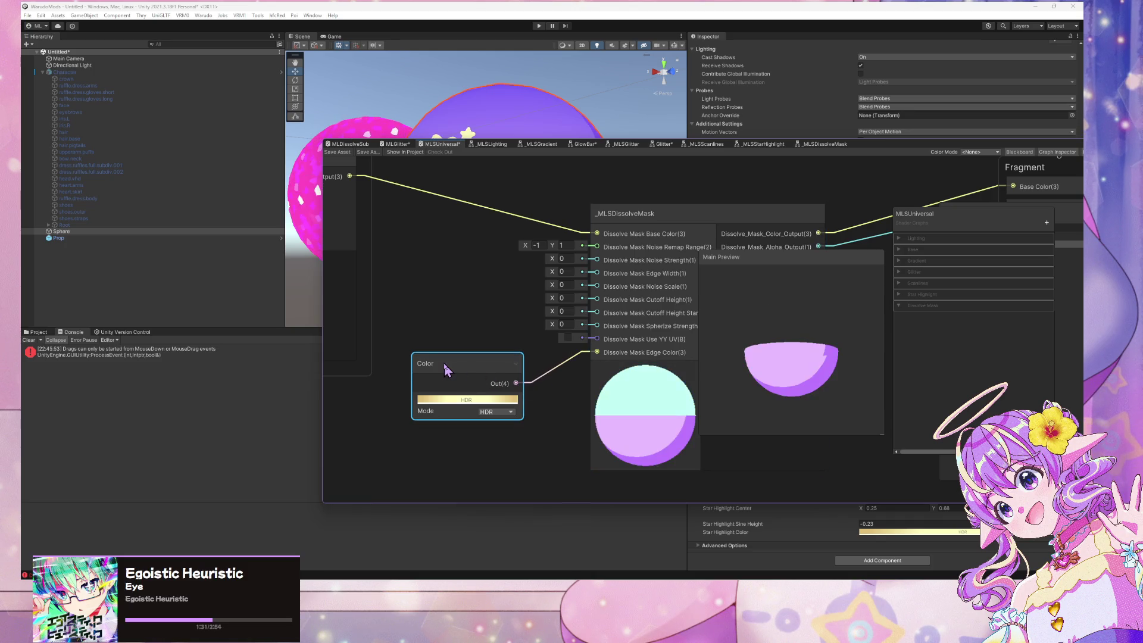
# Convert the Color node to a 'Dissolve Mask Edge Color' property in the Dissolve Mask category
pyautogui.rightClick(446, 366)
pyautogui.moveTo(509, 456)
pyautogui.click(570, 475)
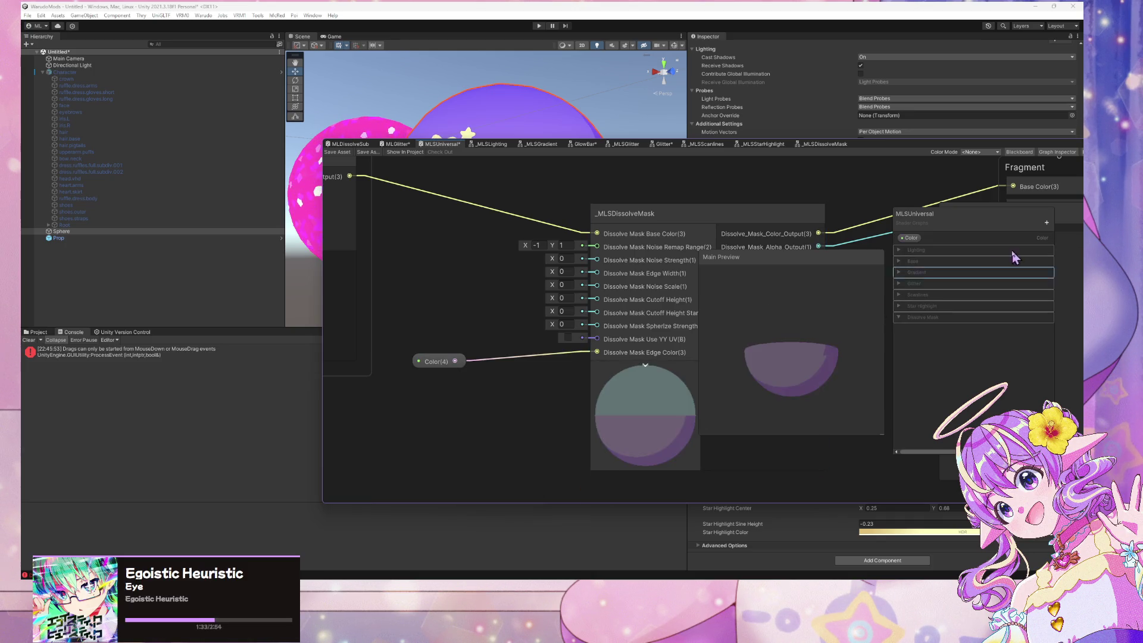
pyautogui.doubleClick(915, 239)
pyautogui.write('Dissolve Mask ')
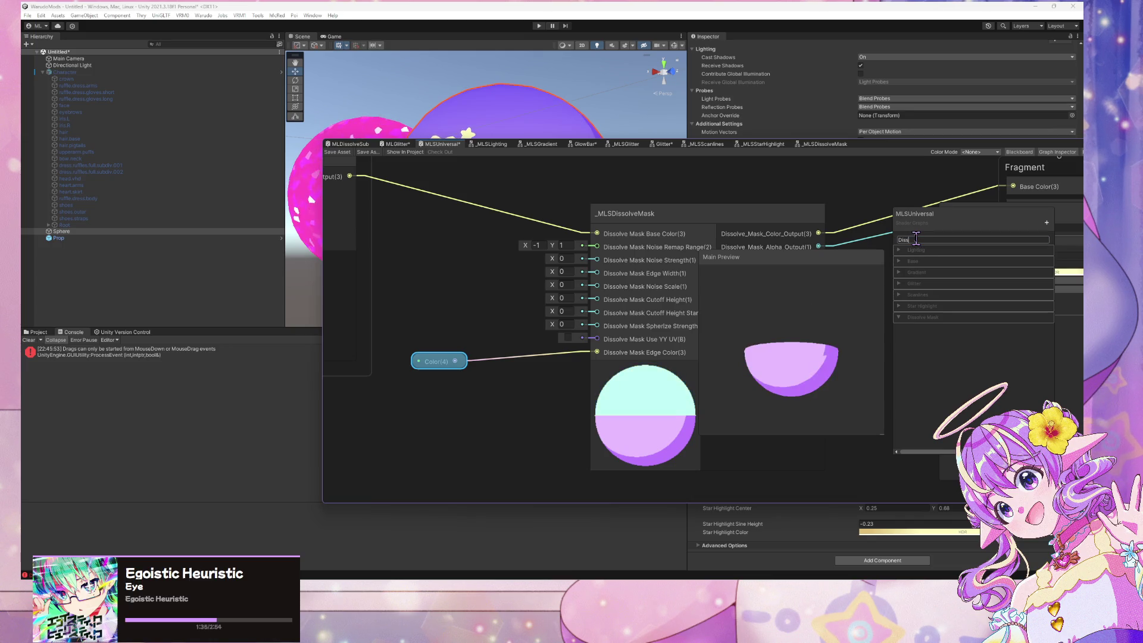
pyautogui.write('Edge Color')
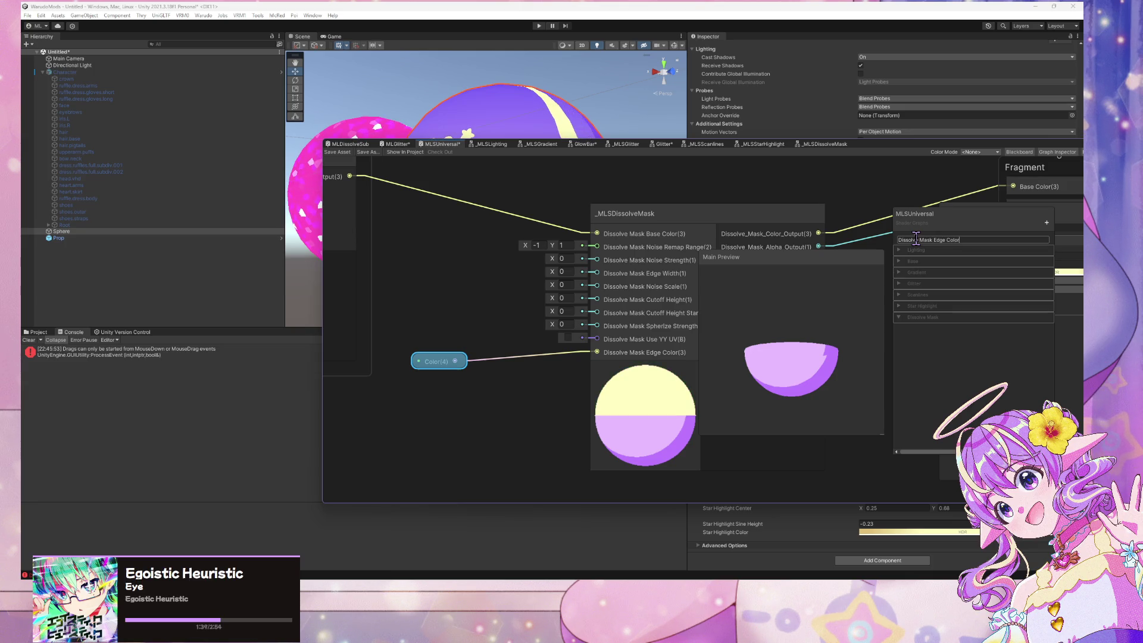
pyautogui.press('Return')
pyautogui.moveTo(955, 239); pyautogui.dragTo(929, 326)
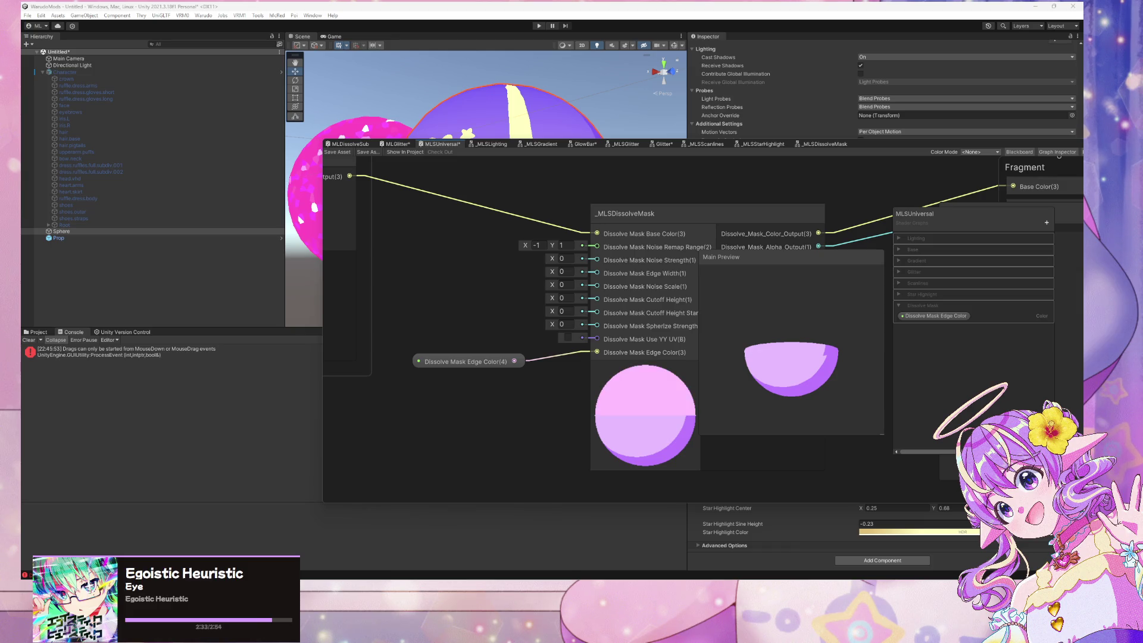
# Nudge the Dissolve Mask Edge Color property node upward and save the MLSUniversal graph
pyautogui.moveTo(507, 305); pyautogui.dragTo(459, 303)
pyautogui.click(457, 361)
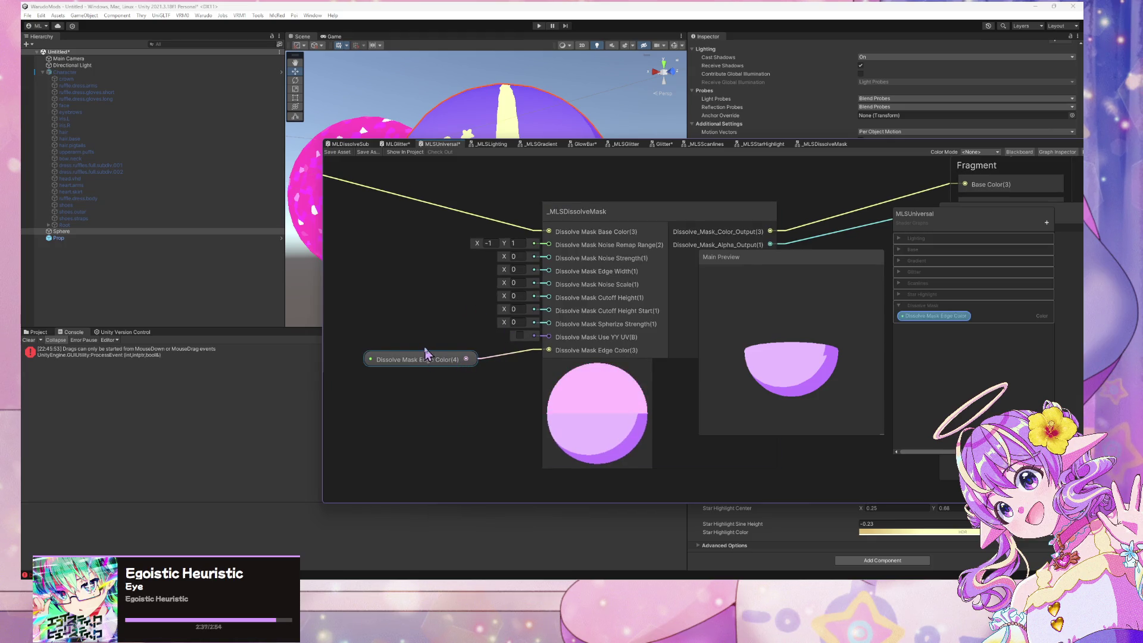
pyautogui.moveTo(426, 353); pyautogui.dragTo(435, 344)
pyautogui.click(479, 403)
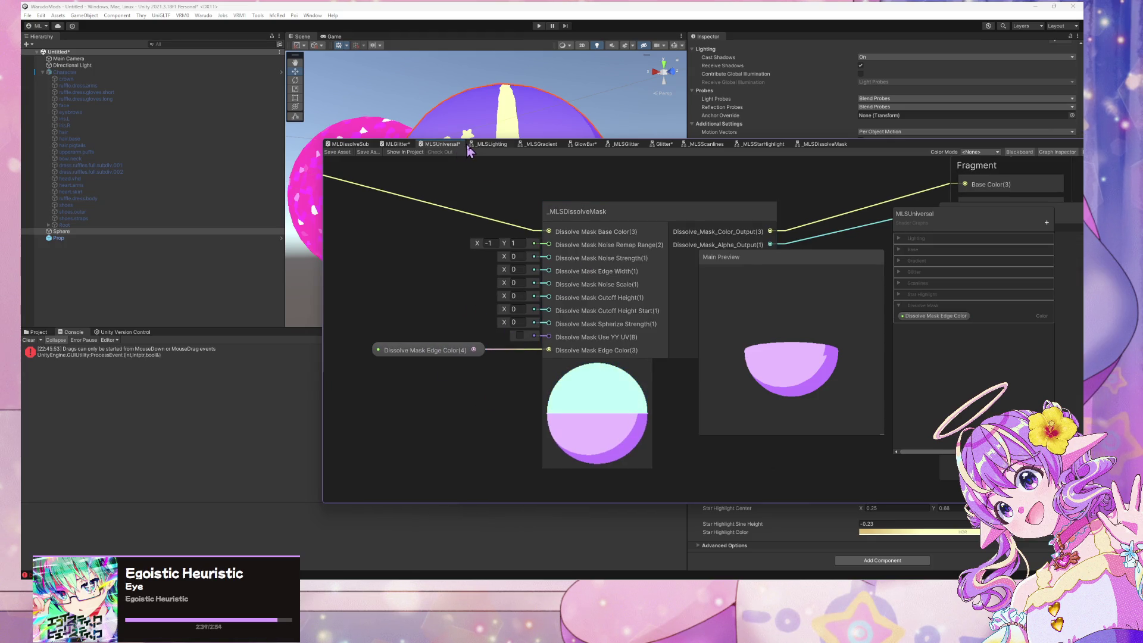
pyautogui.click(337, 151)
pyautogui.click(350, 144)
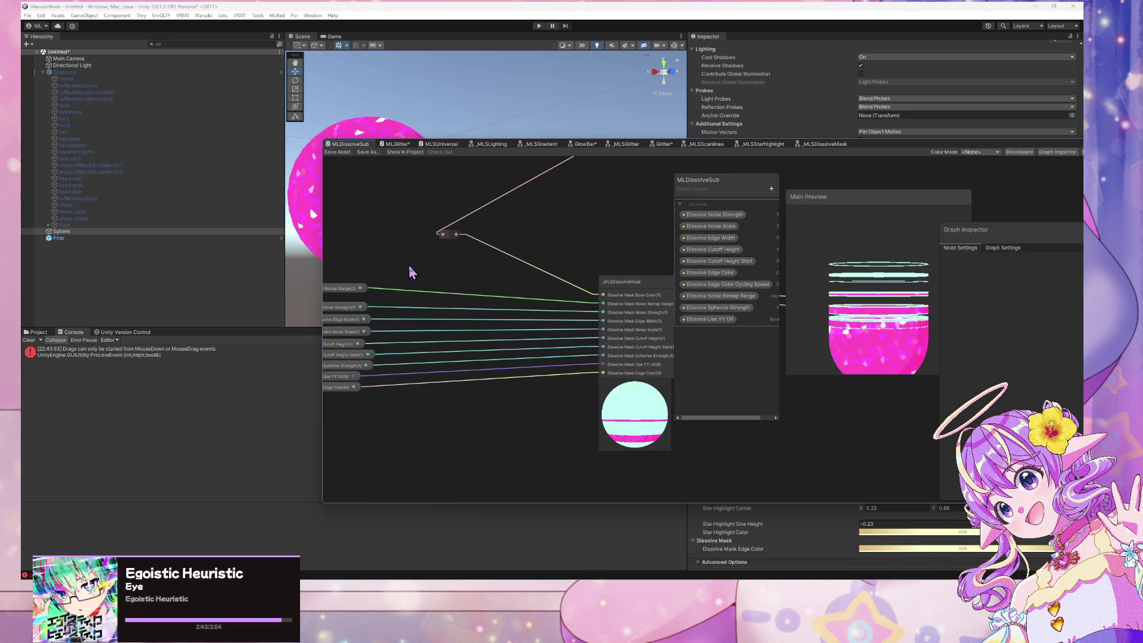
# Inspect MLDissolveSub's remap range defaults, then set MLSUniversal's Noise Remap Range X to 0
pyautogui.moveTo(407, 265); pyautogui.dragTo(427, 267)
pyautogui.click(356, 289)
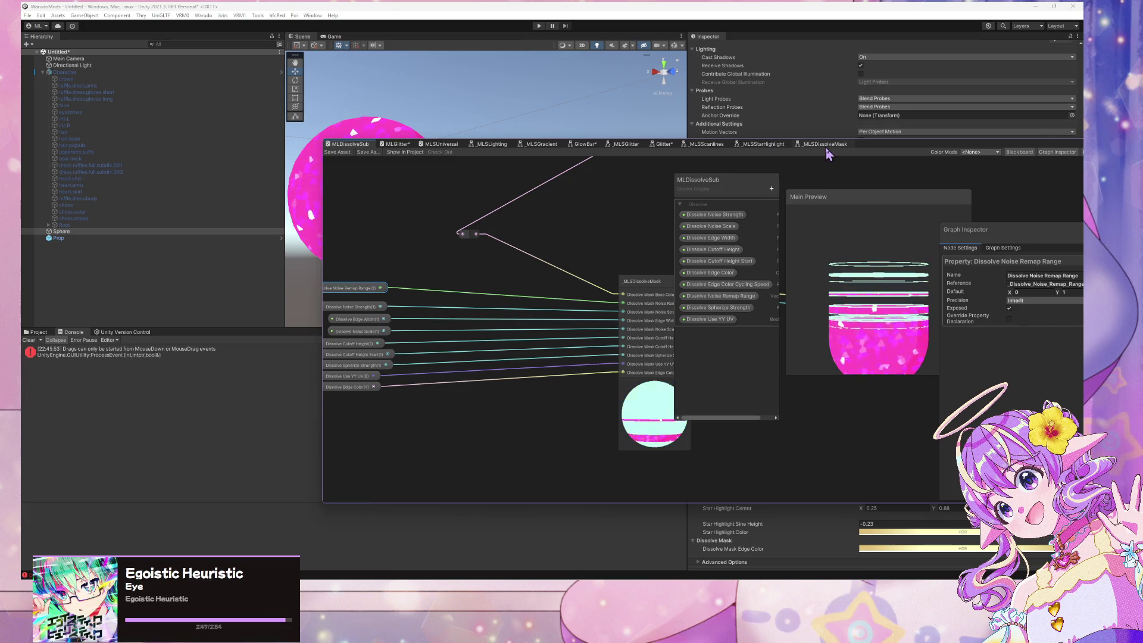
pyautogui.click(441, 144)
pyautogui.rightClick(400, 276)
pyautogui.click(488, 242)
pyautogui.press('BackSpace')
pyautogui.press('Return')
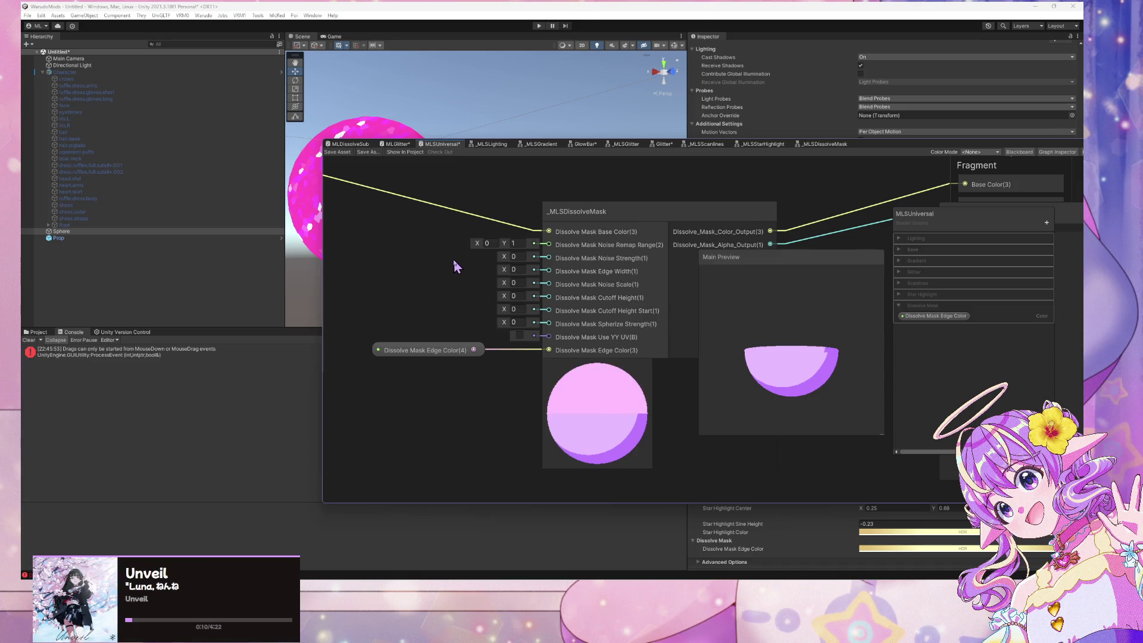
# Wire a Vector 2 into Noise Remap Range, exposed as property 'Dissolve Mask Noise Remap Range'
pyautogui.rightClick(431, 262)
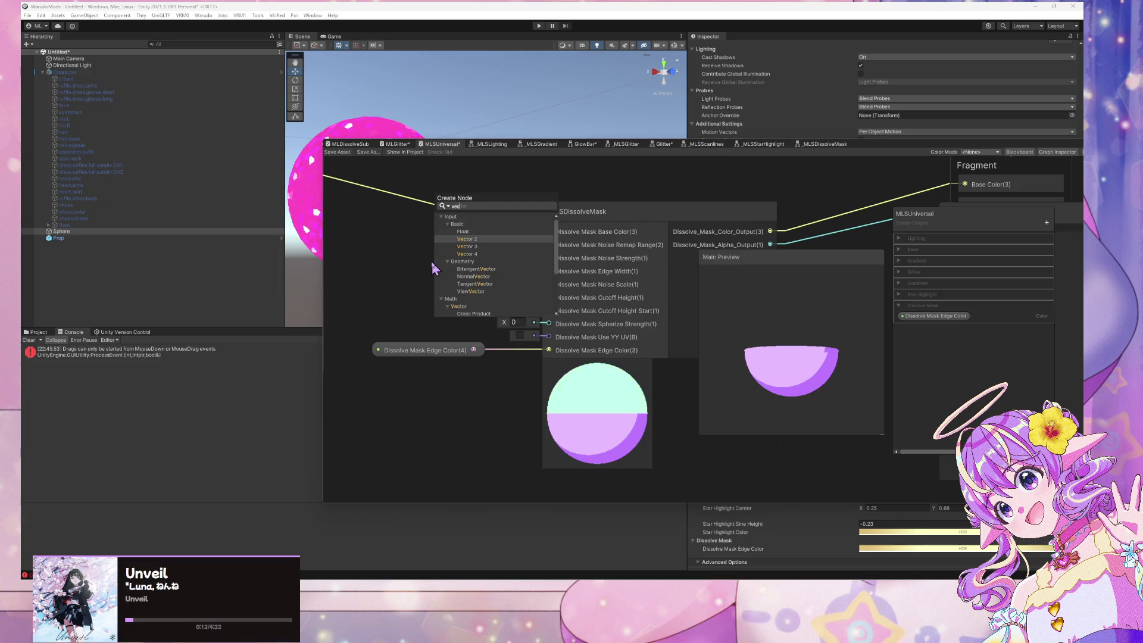
pyautogui.click(433, 268)
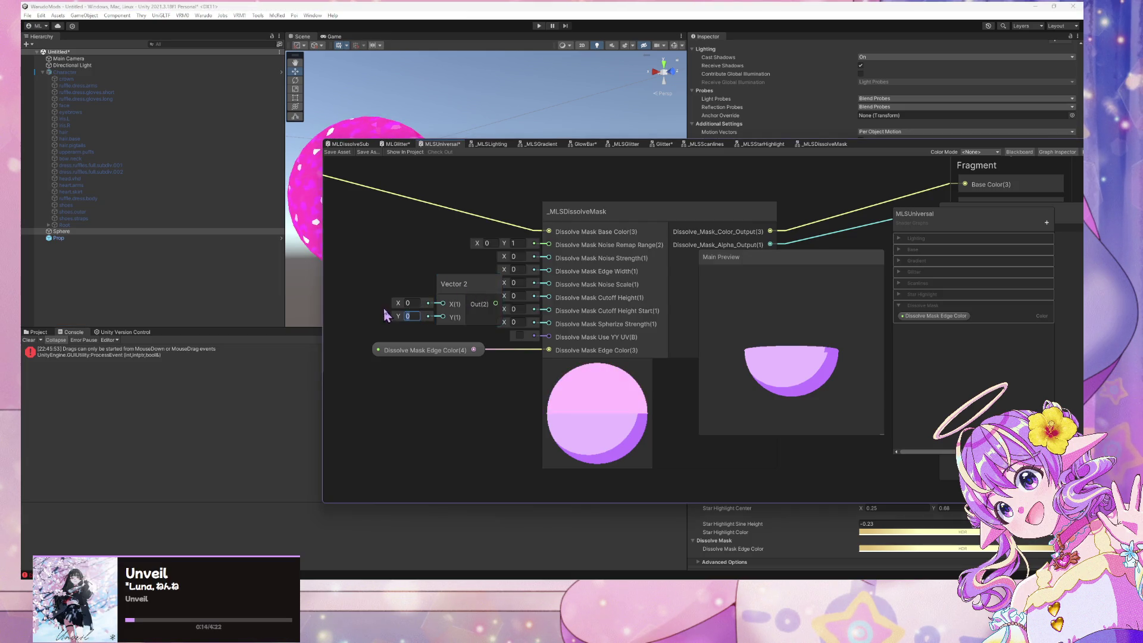
pyautogui.moveTo(439, 285); pyautogui.dragTo(549, 245)
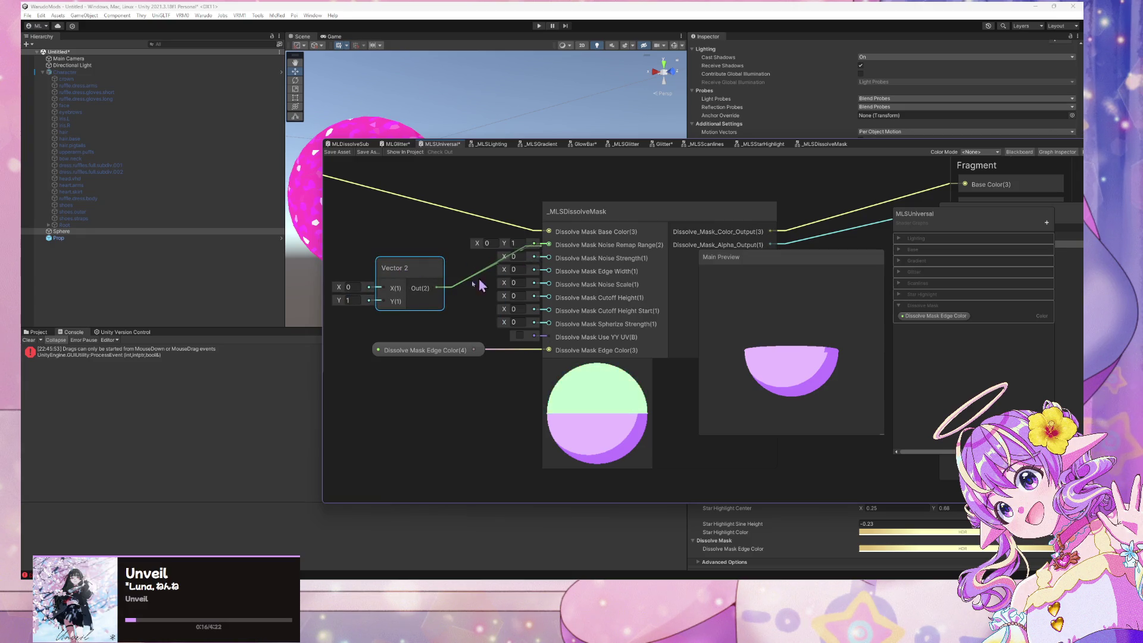
pyautogui.rightClick(422, 264)
pyautogui.moveTo(470, 357)
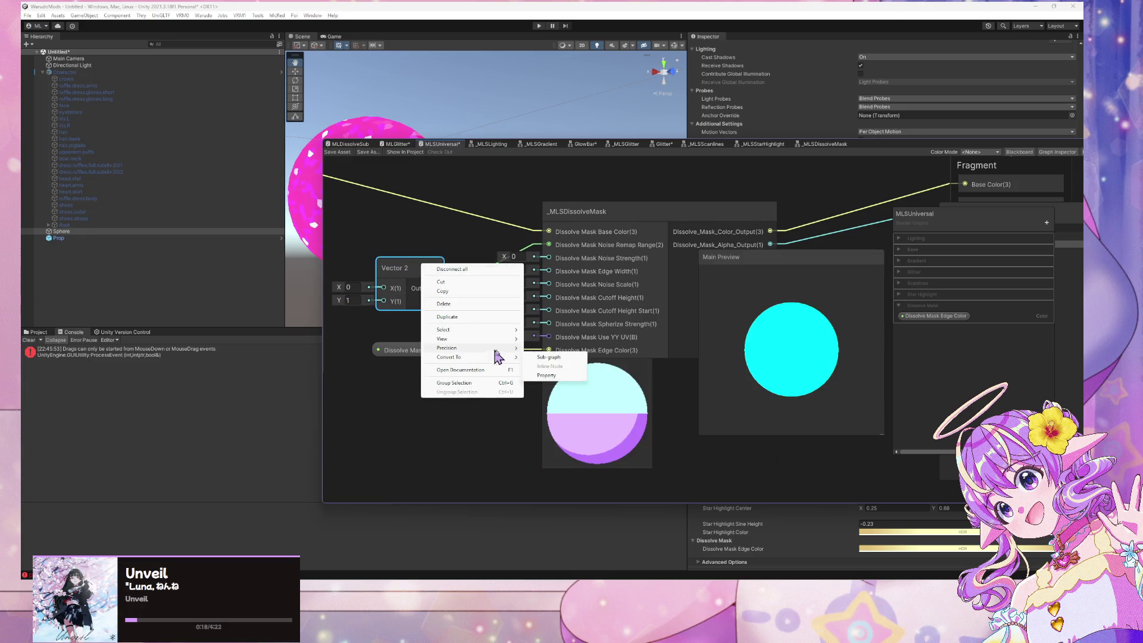
pyautogui.click(545, 375)
pyautogui.doubleClick(919, 240)
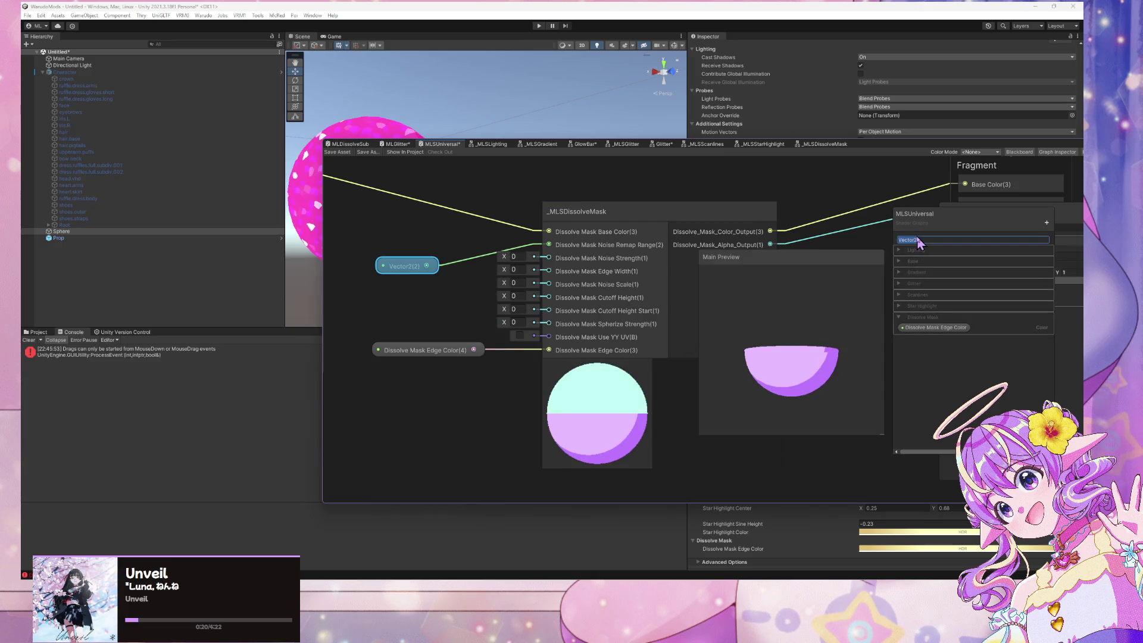
pyautogui.write('Dis')
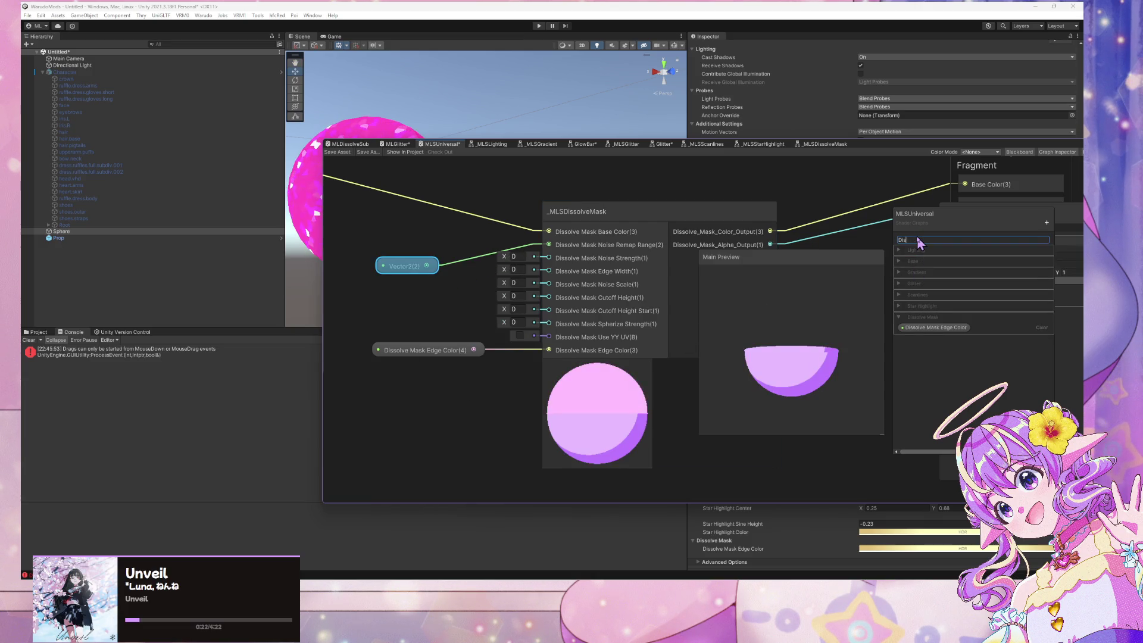
pyautogui.write('solve Mask ')
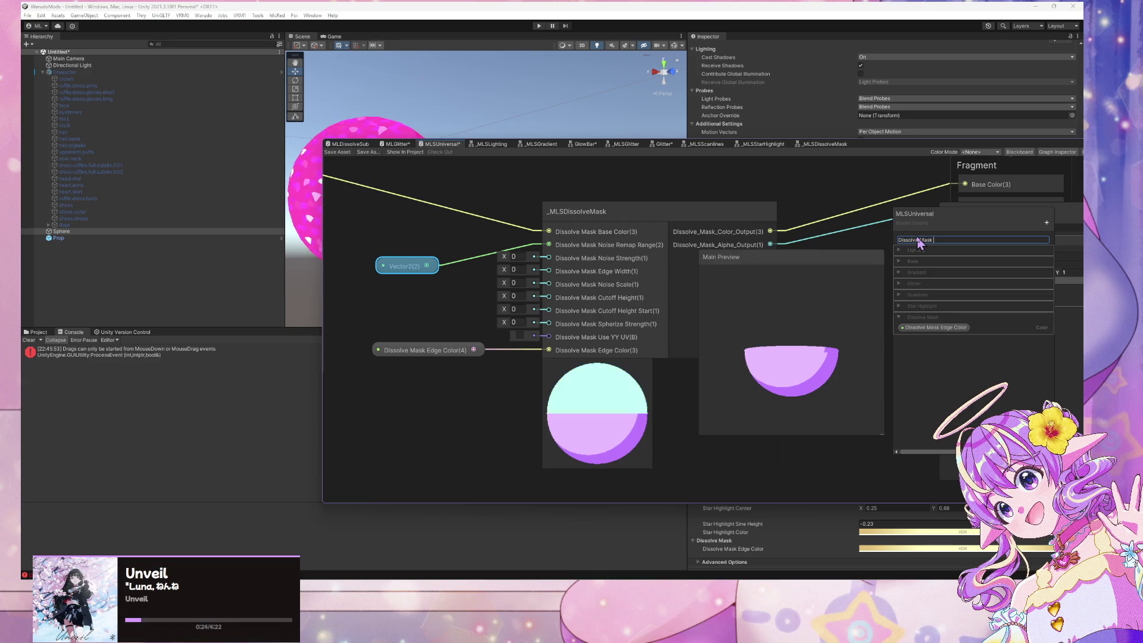
pyautogui.write('Nois')
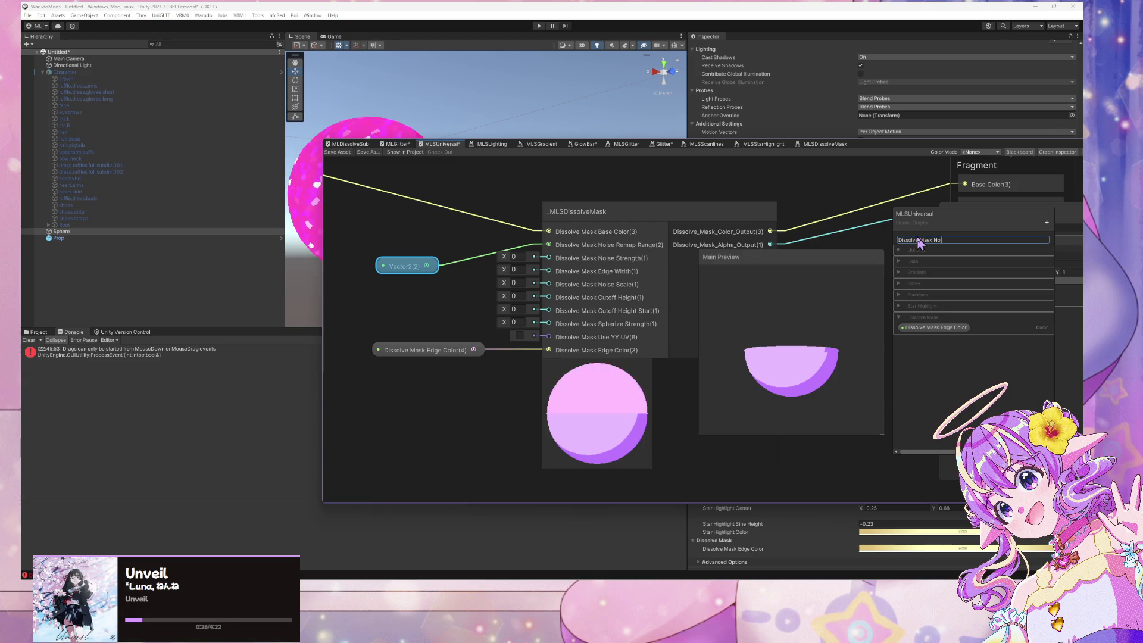
pyautogui.write('e Remapo')
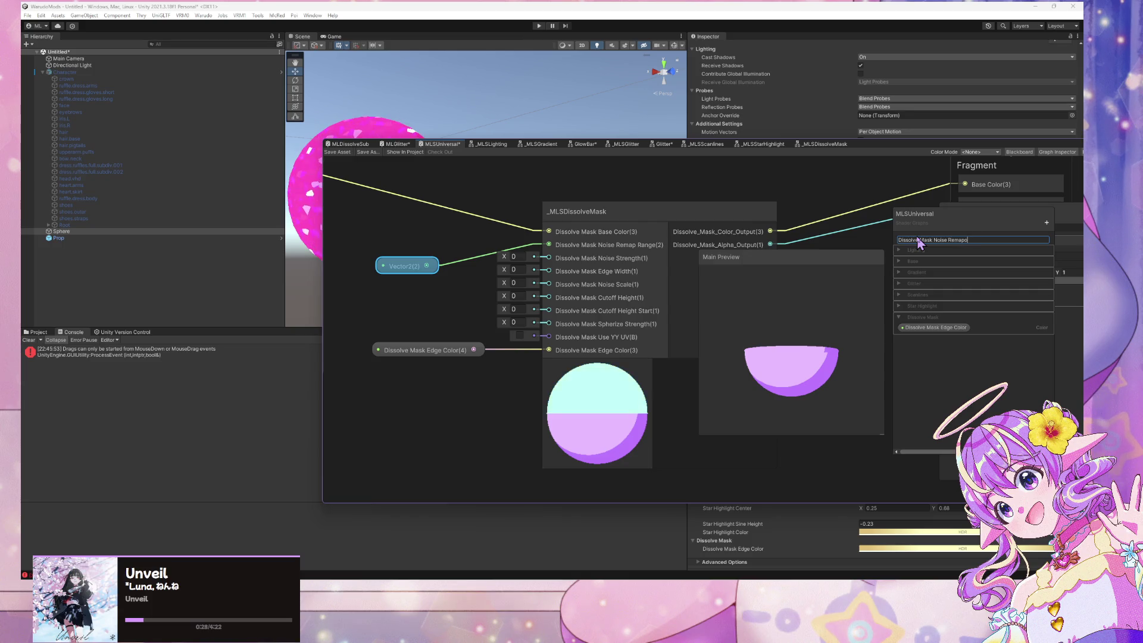
pyautogui.write(' Range')
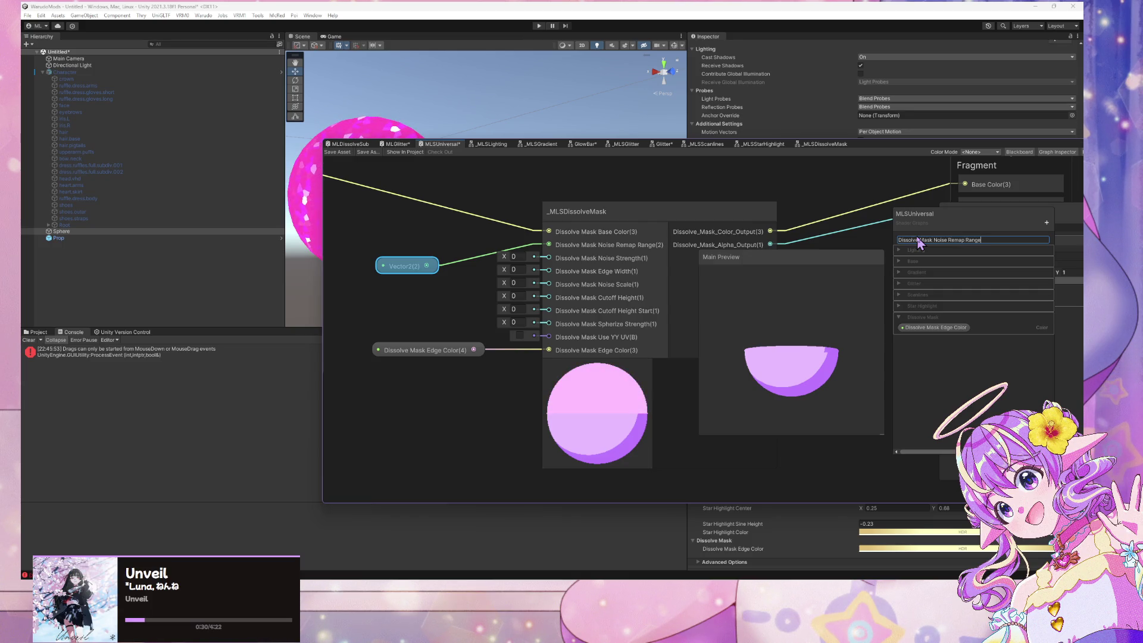
pyautogui.press('Return')
pyautogui.moveTo(937, 238); pyautogui.dragTo(928, 321)
pyautogui.hotkey('ctrl', 'z')
pyautogui.hotkey('ctrl', 'z')
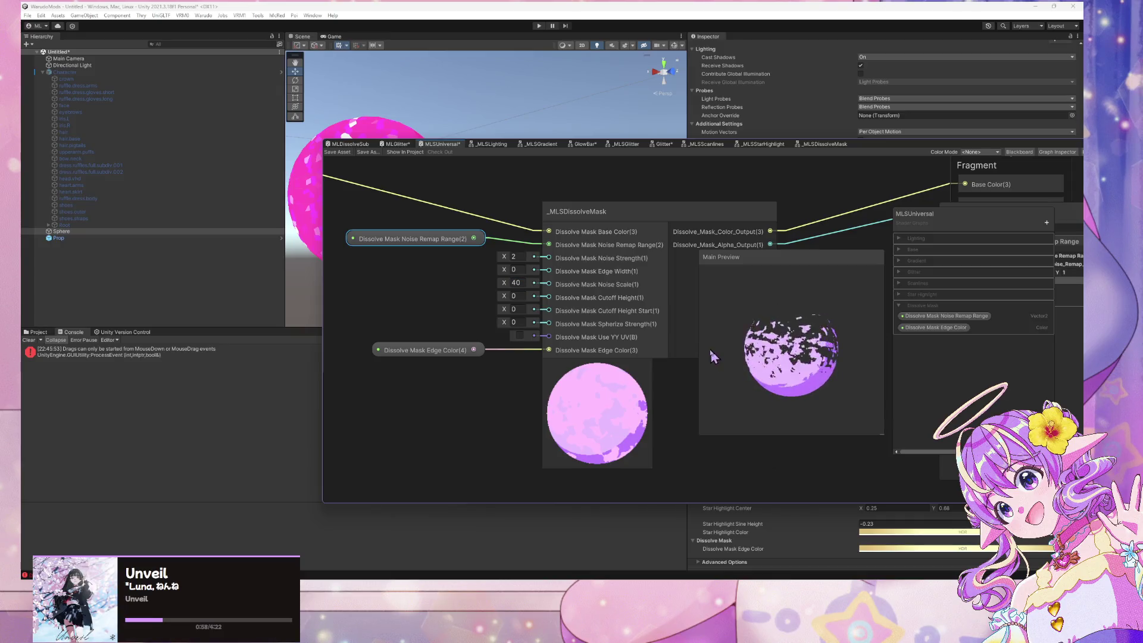
# Set the _MLSDissolveMask node's Edge Width to 0.22
pyautogui.click(659, 325)
pyautogui.moveTo(503, 270); pyautogui.dragTo(500, 270)
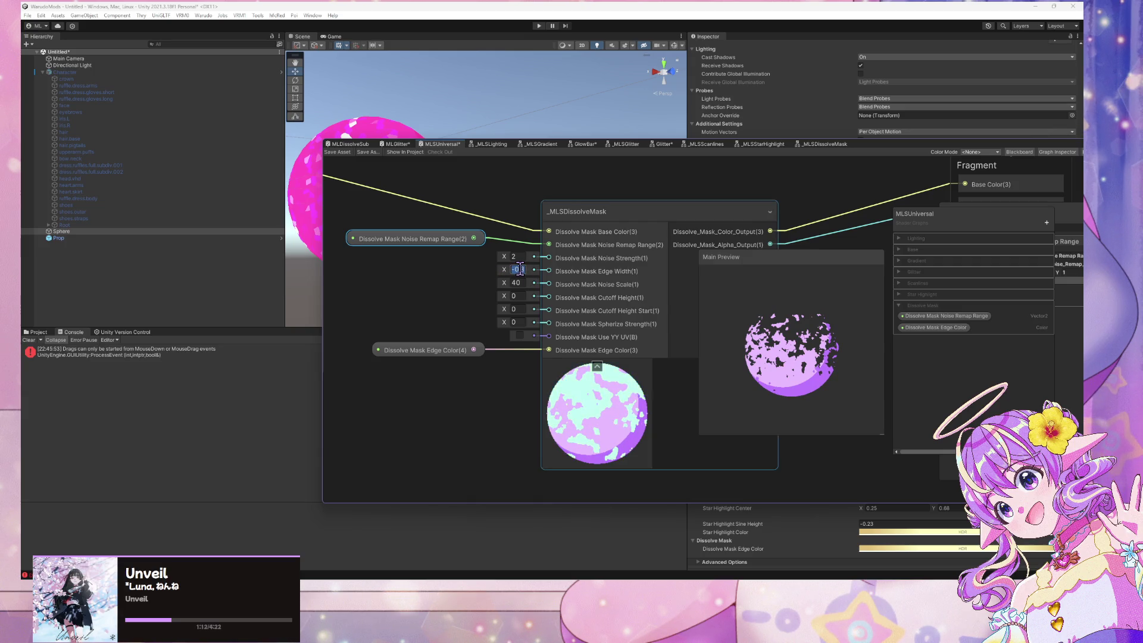
pyautogui.write('0')
pyautogui.click(682, 360)
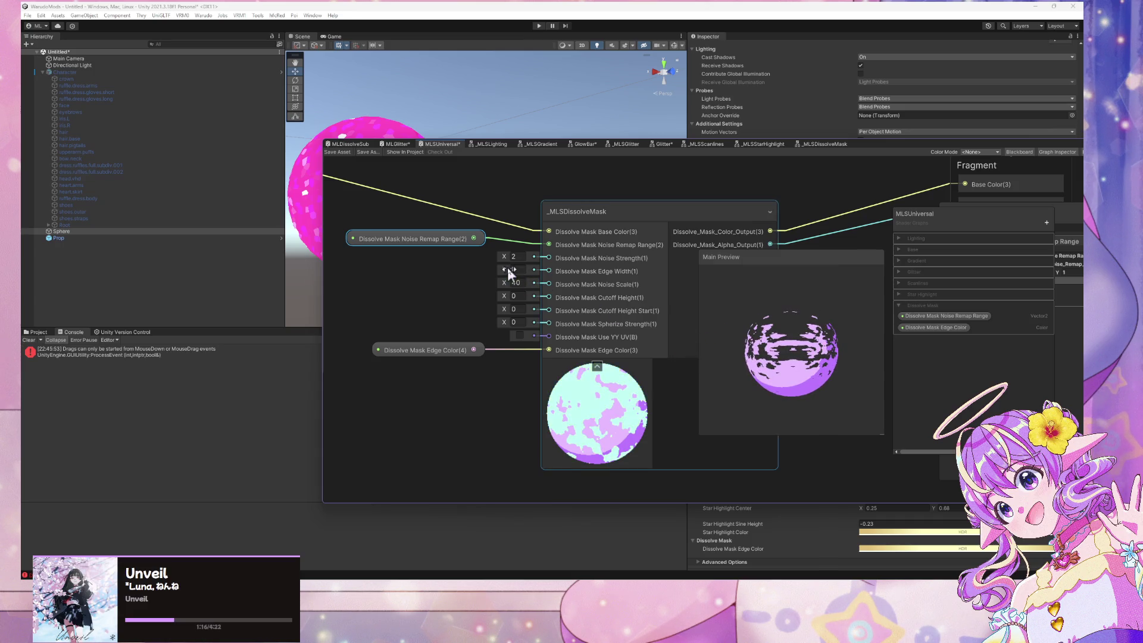
pyautogui.moveTo(507, 266); pyautogui.dragTo(512, 269)
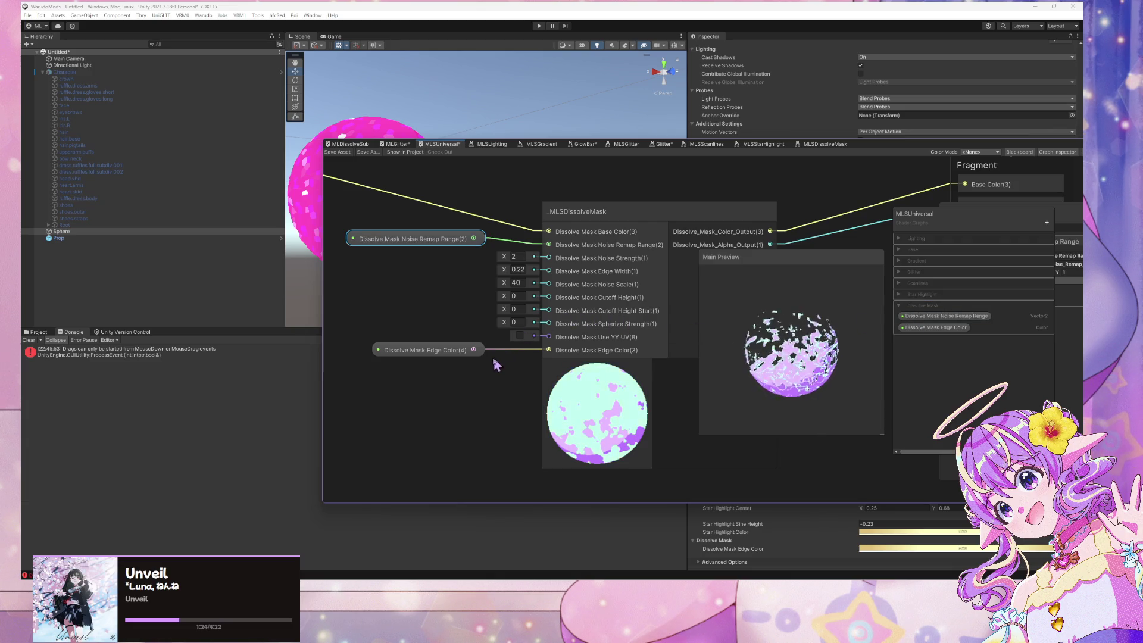
pyautogui.scroll(3)
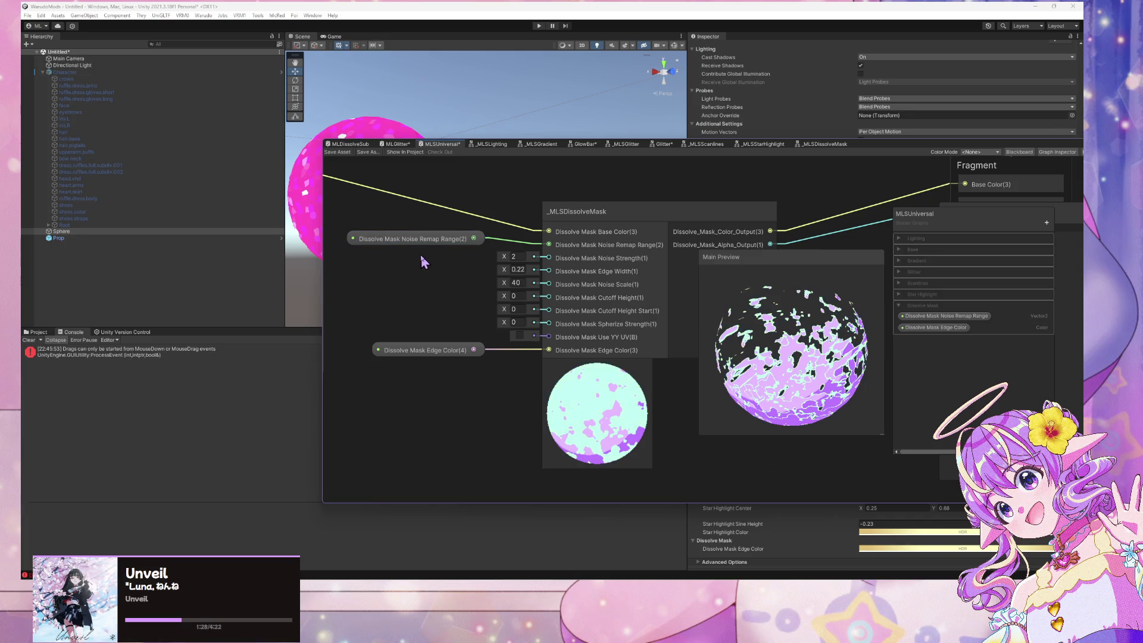
pyautogui.press('space')
# Add a Float node with value 2 beside the dissolve node's Noise Strength input
pyautogui.write('fl')
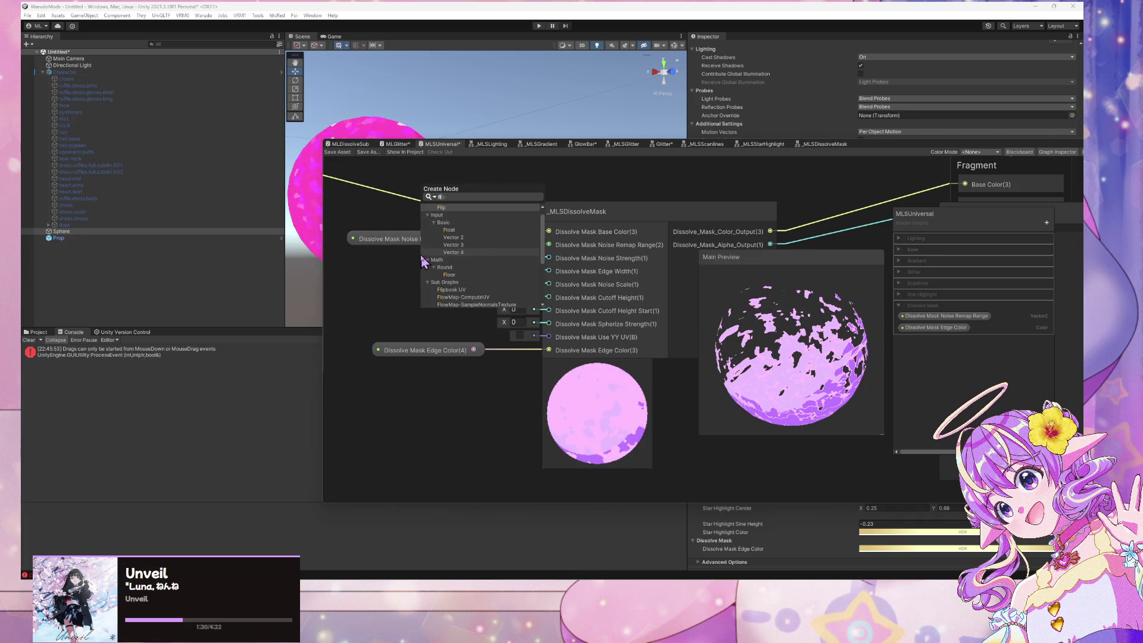
pyautogui.write('oat')
pyautogui.press('Return')
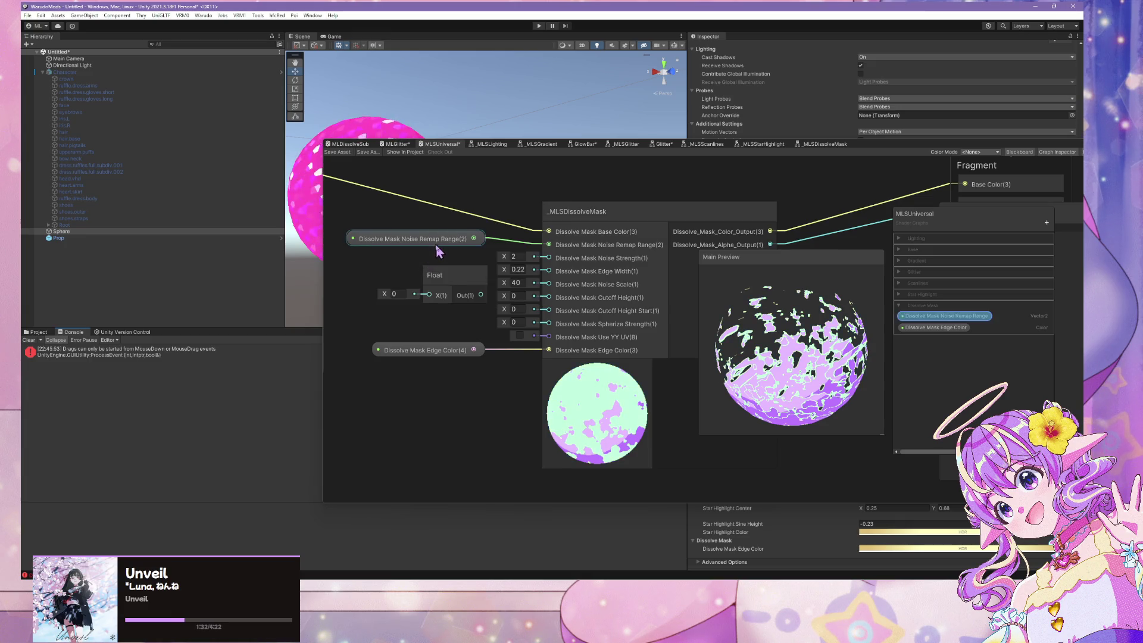
pyautogui.moveTo(458, 275); pyautogui.dragTo(541, 262)
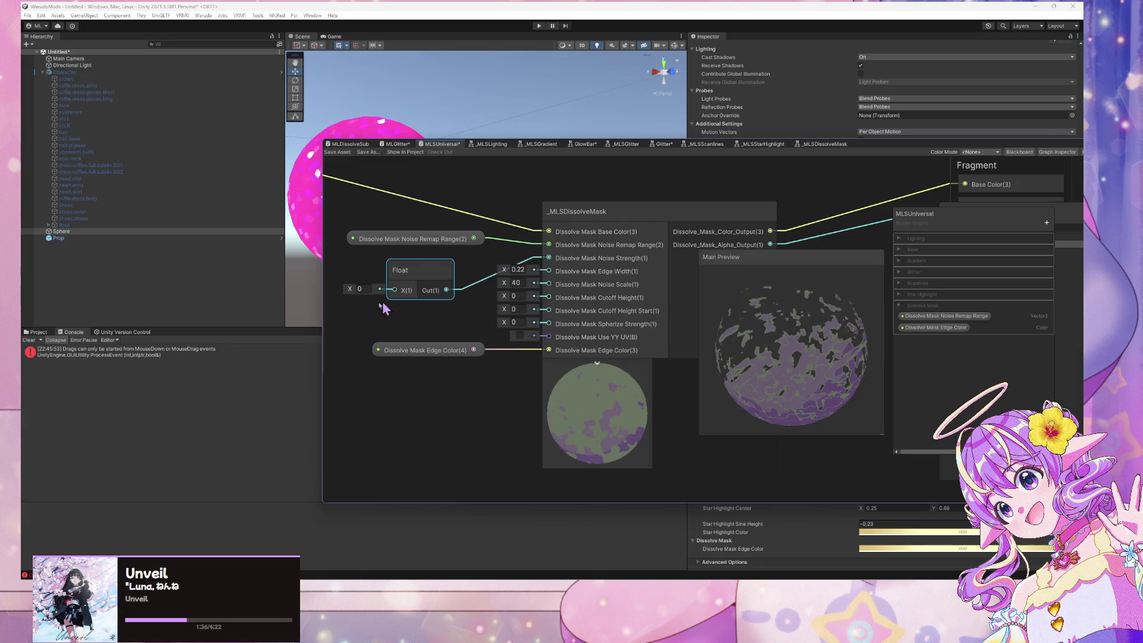
pyautogui.click(361, 289)
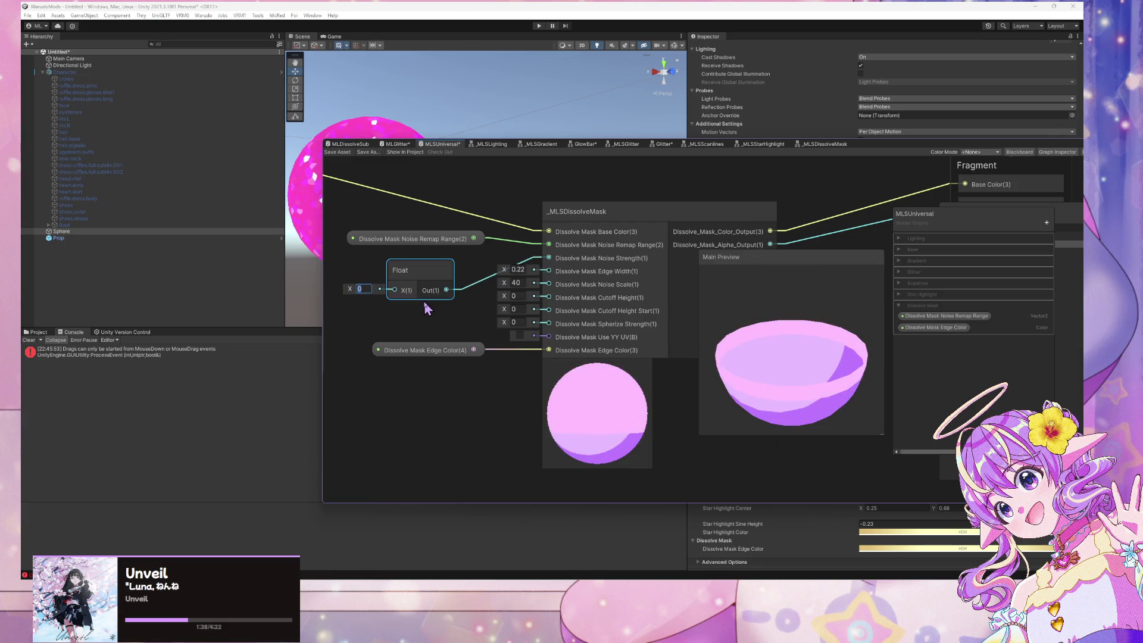
pyautogui.write('2')
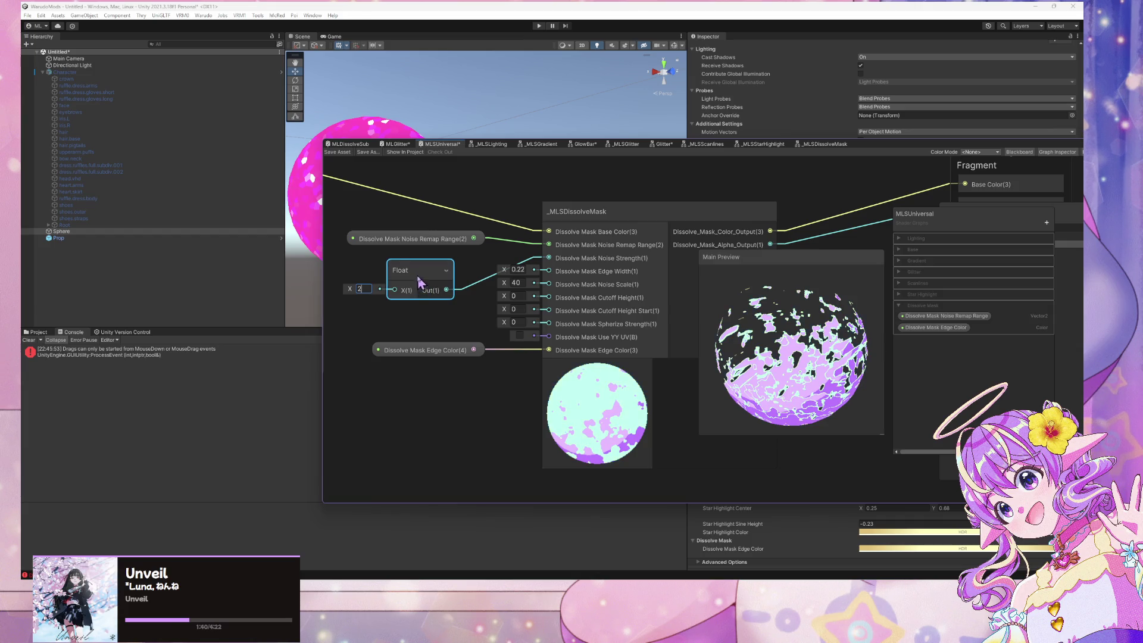
pyautogui.moveTo(422, 290); pyautogui.dragTo(416, 279)
# Convert the Float to a property named Dissolve Mask Noise Strength, filed under Dissolve Mask
pyautogui.rightClick(415, 268)
pyautogui.moveTo(478, 359)
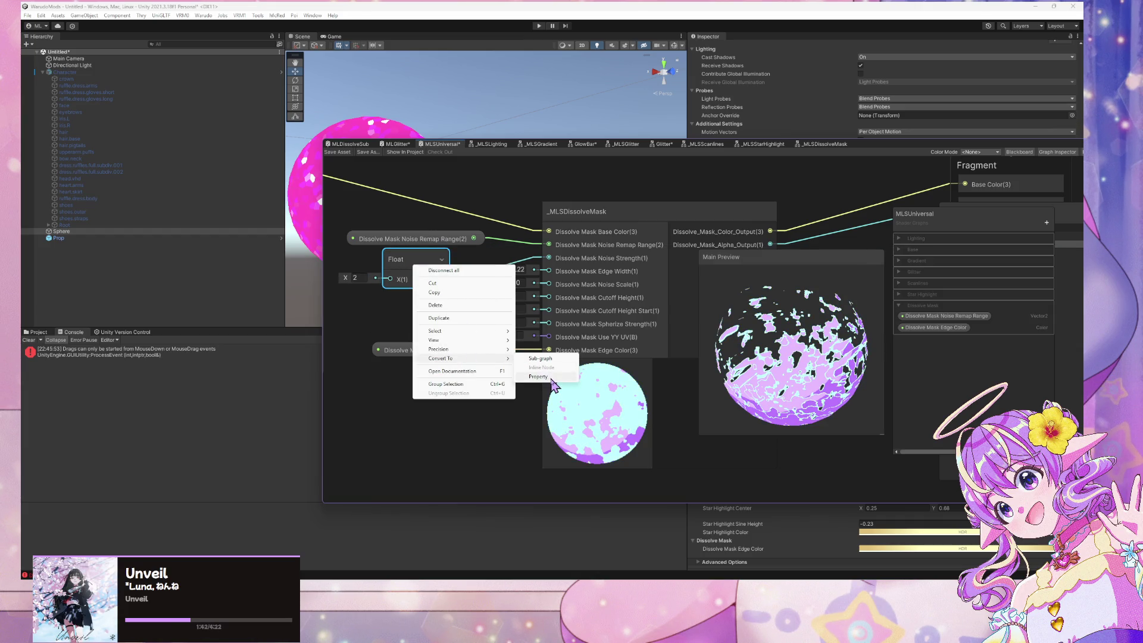
pyautogui.click(552, 378)
pyautogui.doubleClick(908, 240)
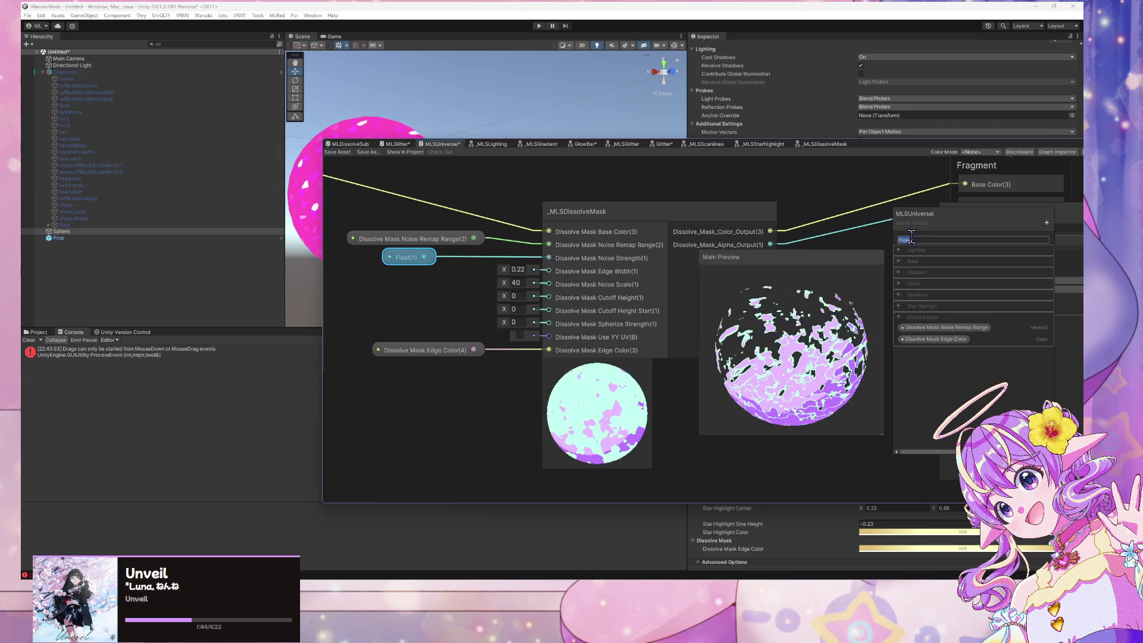
pyautogui.write('Dissolve')
pyautogui.write(' Mask Noise S')
pyautogui.write('treng')
pyautogui.write('th')
pyautogui.press('Return')
pyautogui.moveTo(939, 237); pyautogui.dragTo(948, 335)
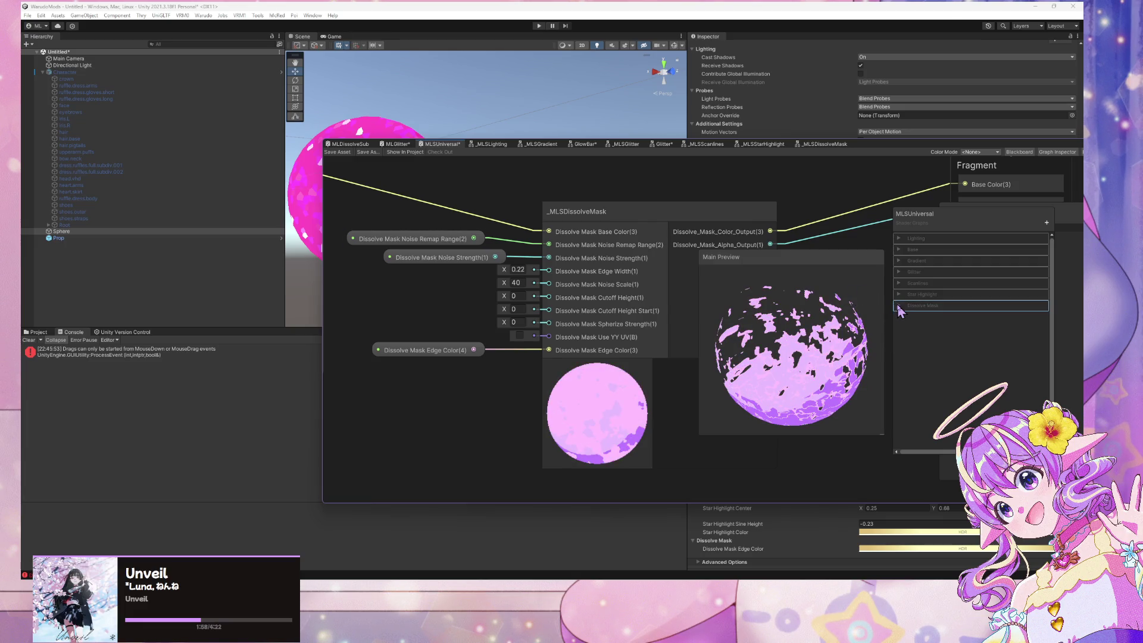
# Expand and collapse the Scanlines, Star Highlight and Gradient categories, then pan back to the dissolve node
pyautogui.click(897, 295)
pyautogui.click(897, 295)
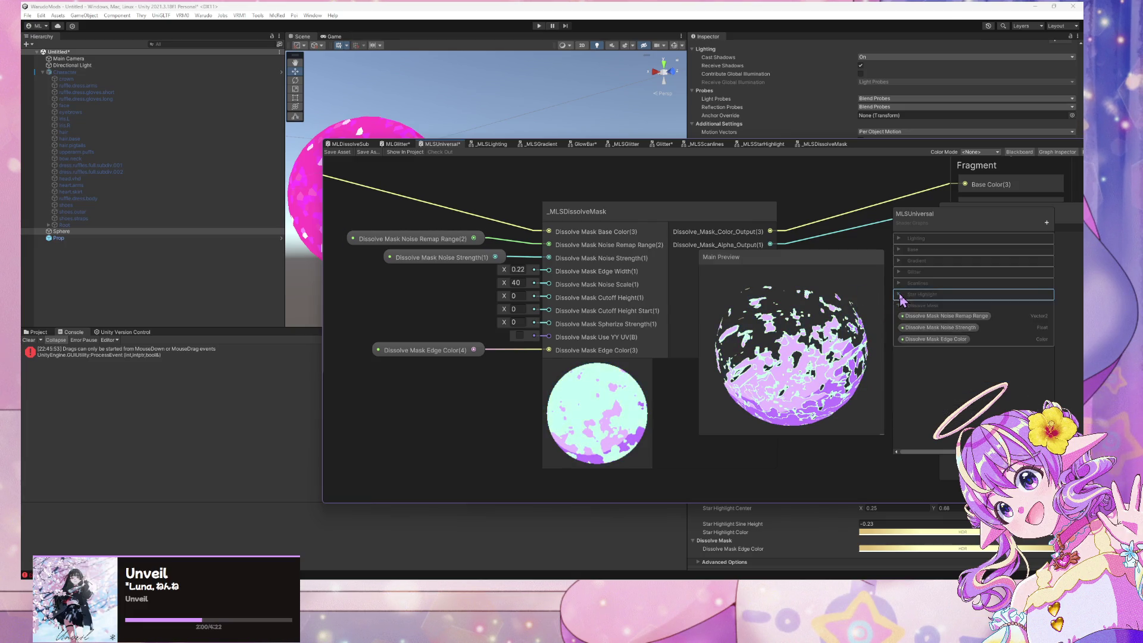
pyautogui.click(900, 284)
pyautogui.click(899, 284)
pyautogui.click(900, 262)
pyautogui.click(900, 262)
pyautogui.click(899, 238)
pyautogui.click(898, 238)
pyautogui.scroll(-3)
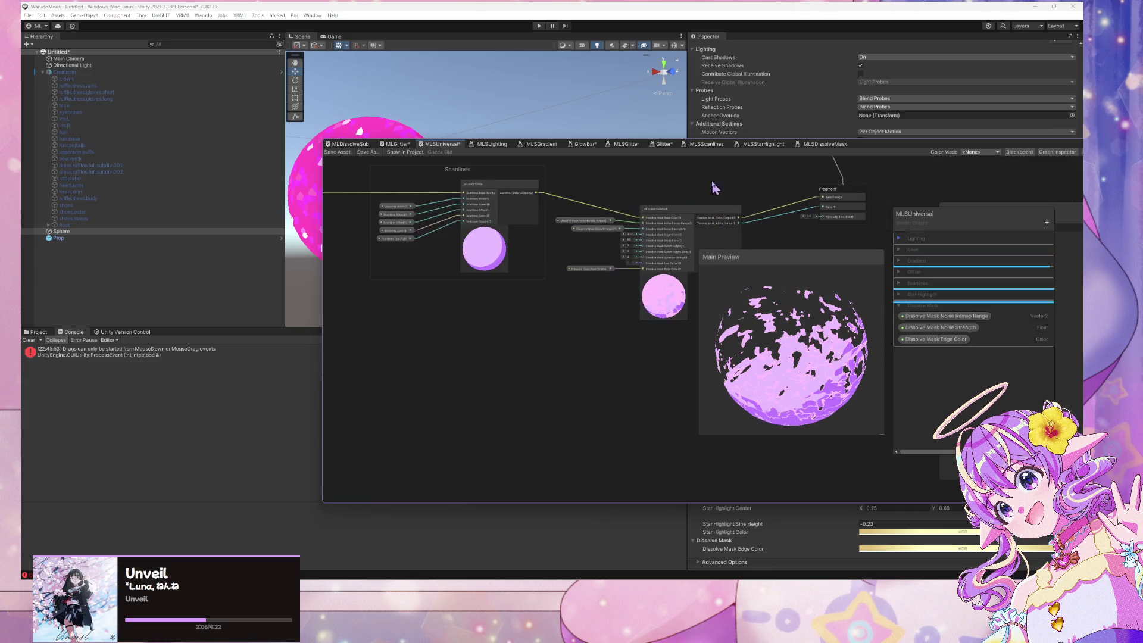
pyautogui.moveTo(714, 187); pyautogui.dragTo(663, 409)
pyautogui.moveTo(505, 219); pyautogui.dragTo(513, 187)
pyautogui.scroll(3)
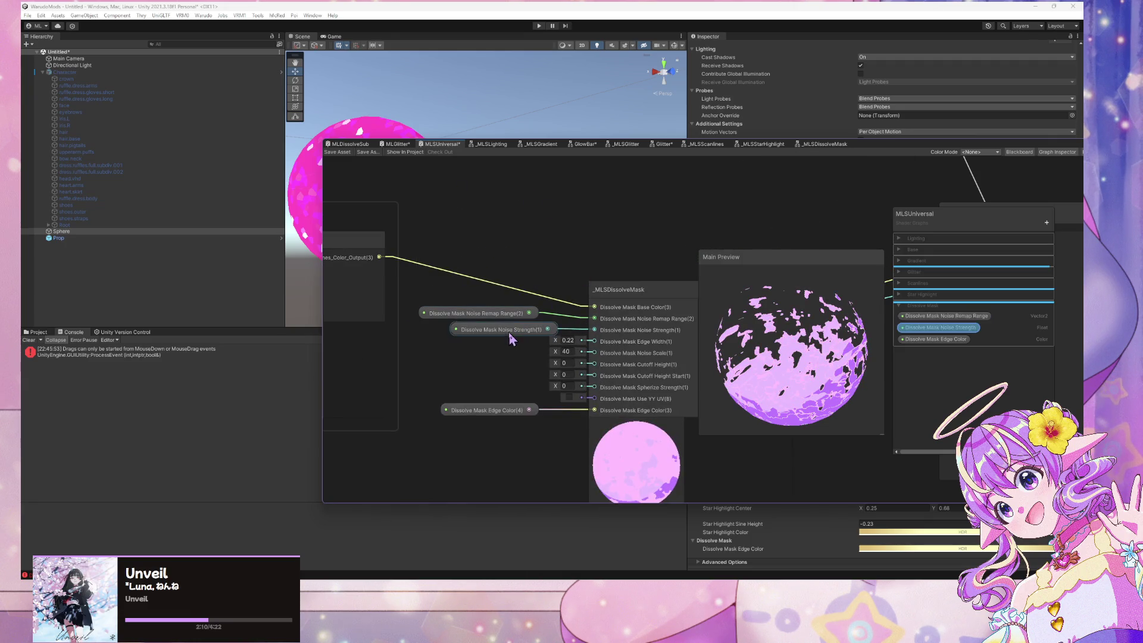
# Reposition the Noise Strength and Edge Color property nodes beside the dissolve mask node
pyautogui.moveTo(508, 333); pyautogui.dragTo(488, 331)
pyautogui.moveTo(511, 415); pyautogui.dragTo(512, 414)
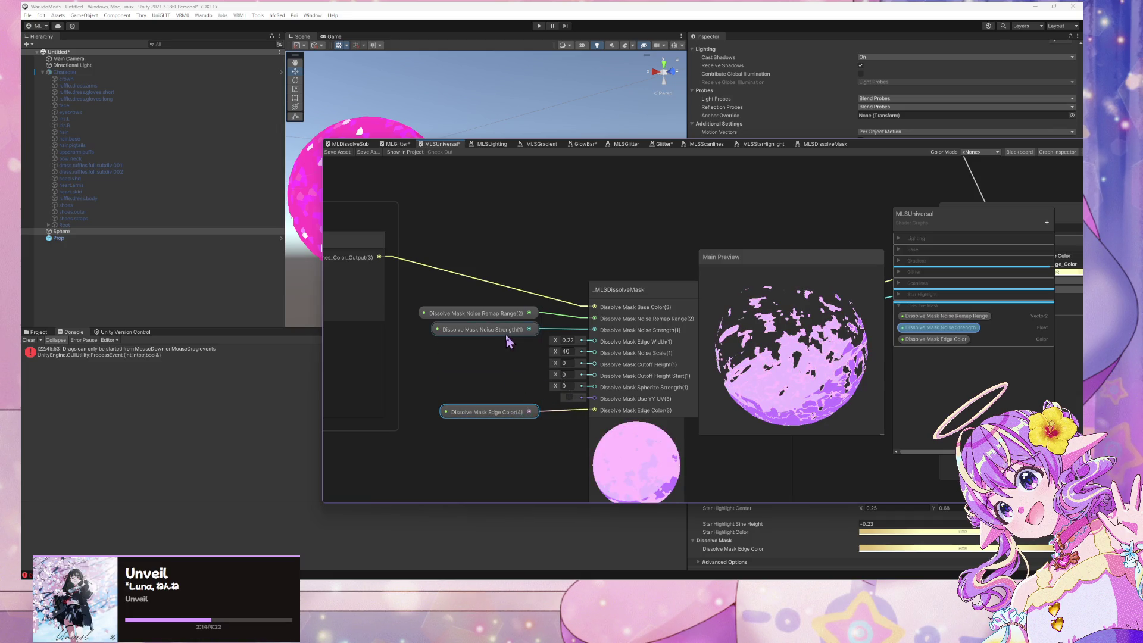
pyautogui.click(494, 354)
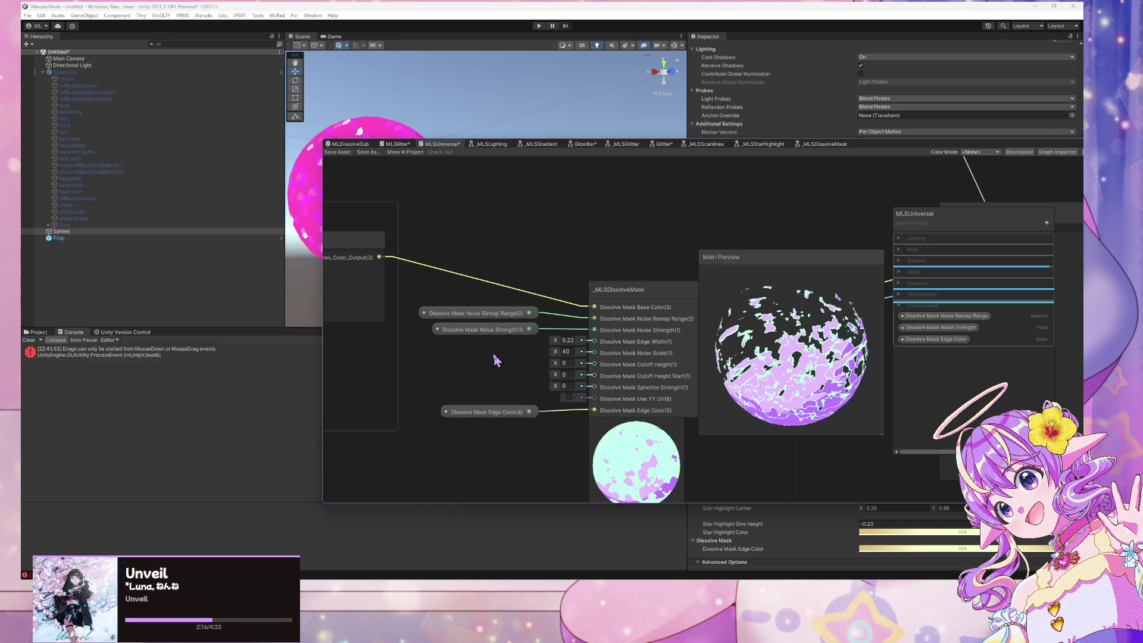
pyautogui.press('space')
# Add a Float node beside the dissolve node's Edge Width input
pyautogui.write('float')
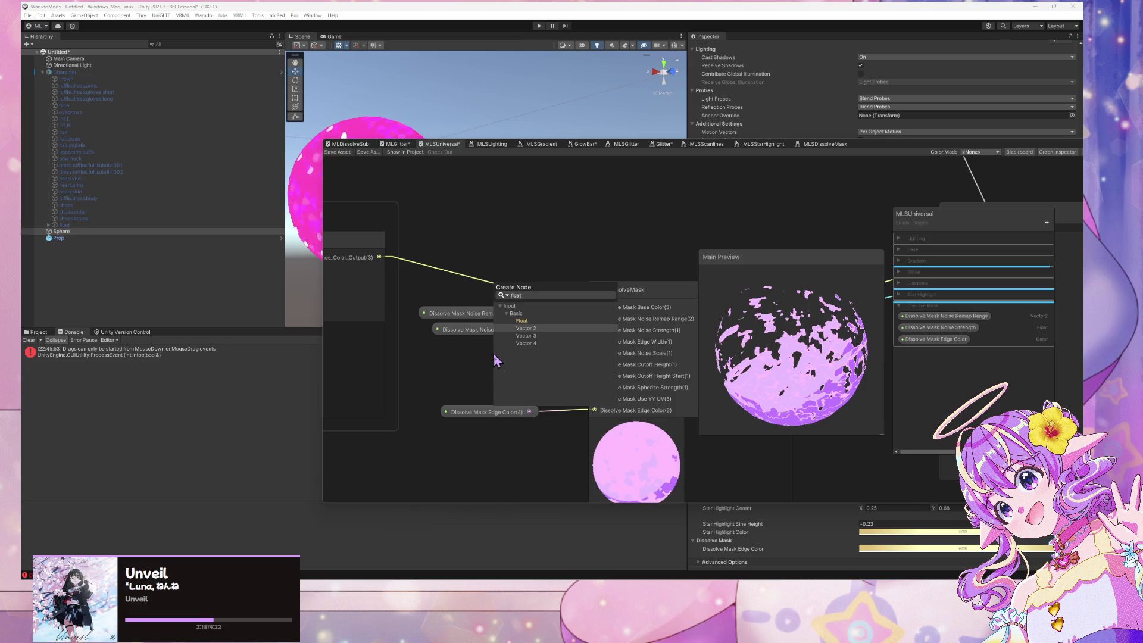
pyautogui.click(521, 320)
pyautogui.moveTo(523, 370); pyautogui.dragTo(480, 352)
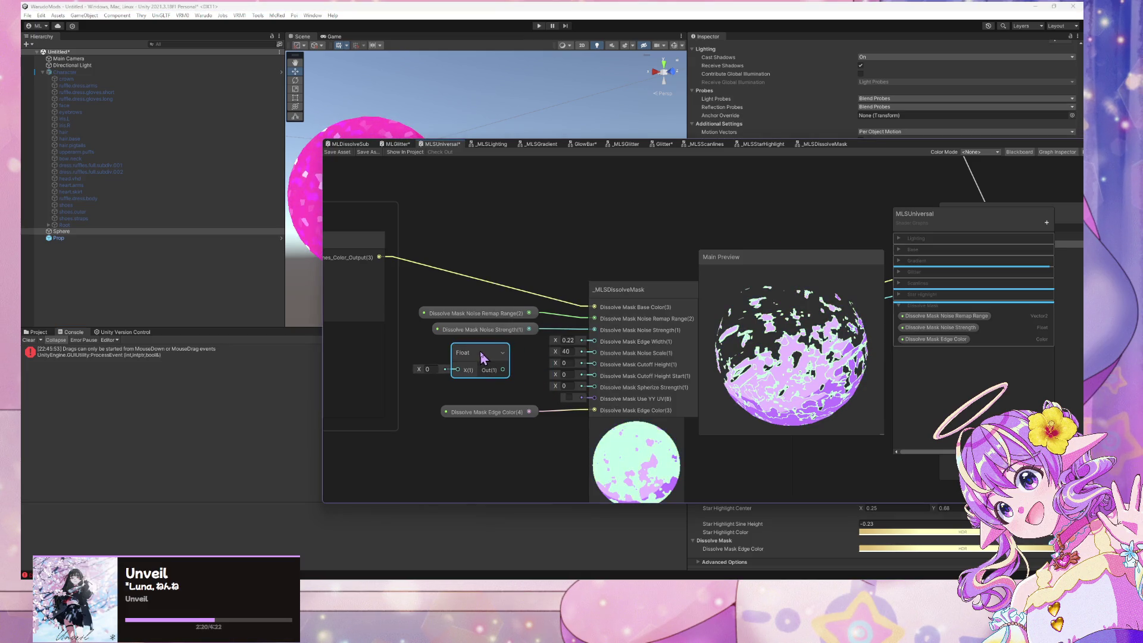
pyautogui.rightClick(480, 351)
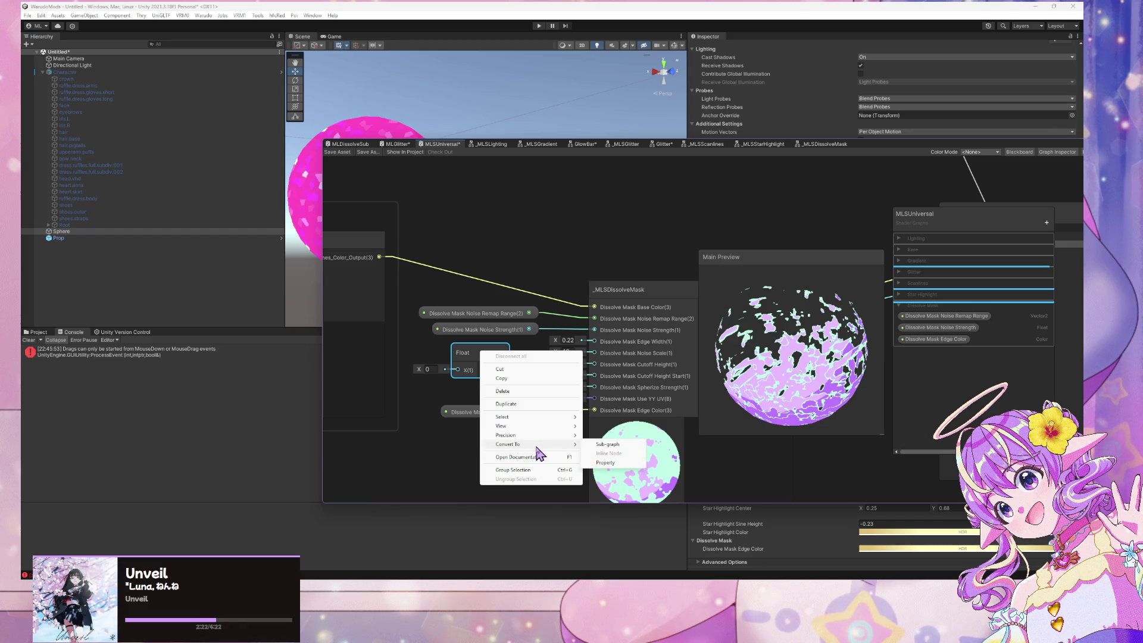
pyautogui.click(532, 243)
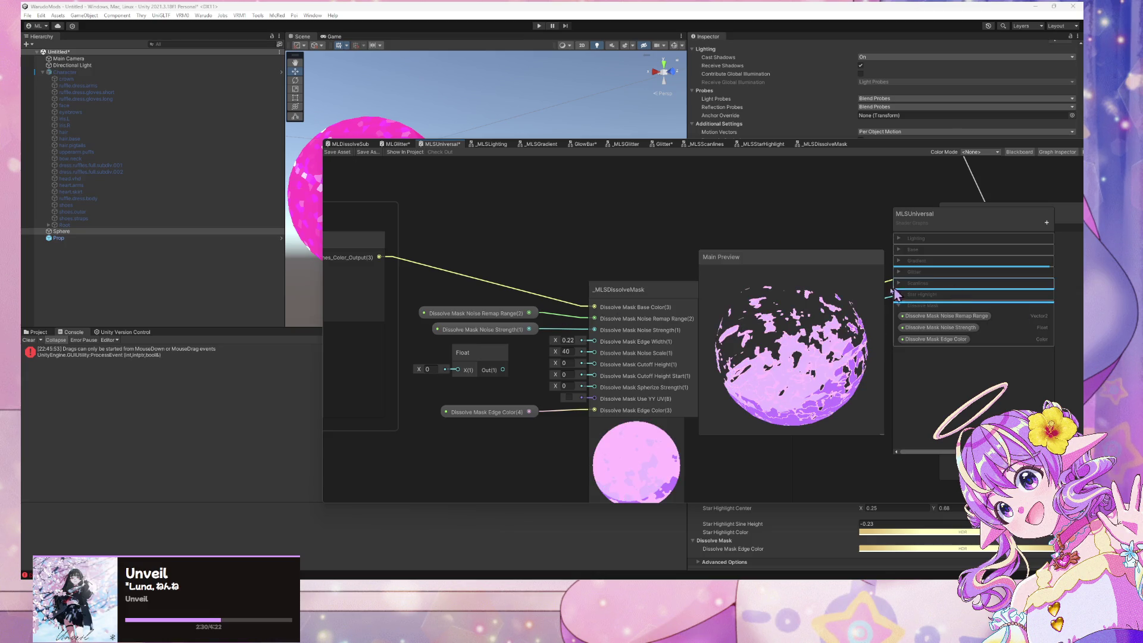
# Convert the Float to a property named Dissolve Mask Edge Width, filed under Dissolve Mask
pyautogui.click(502, 361)
pyautogui.rightClick(489, 355)
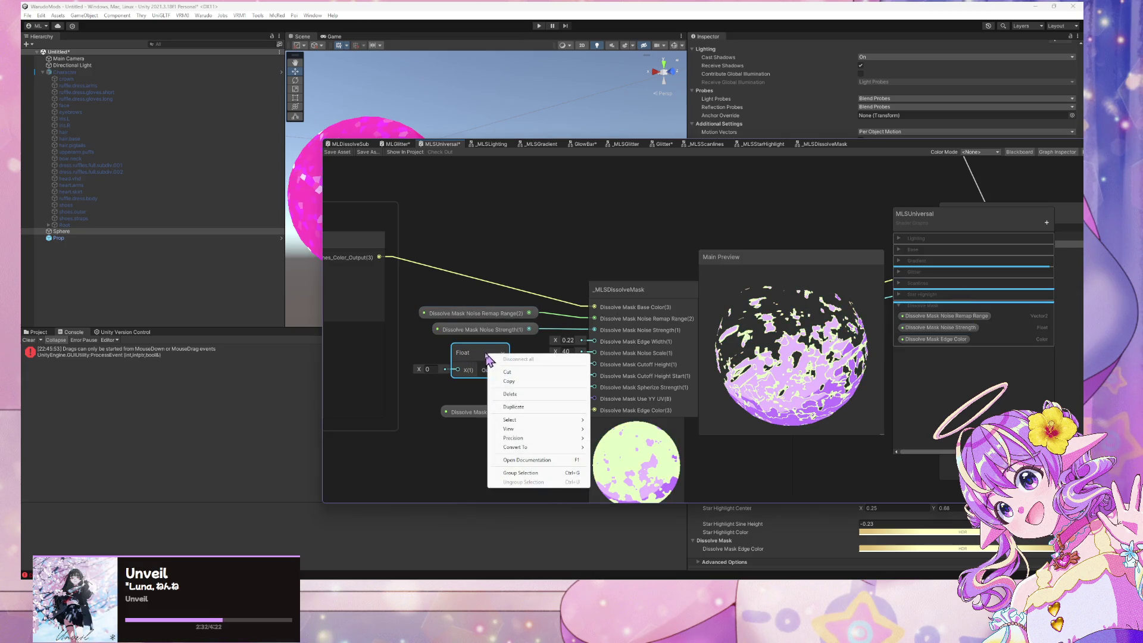
pyautogui.moveTo(536, 452)
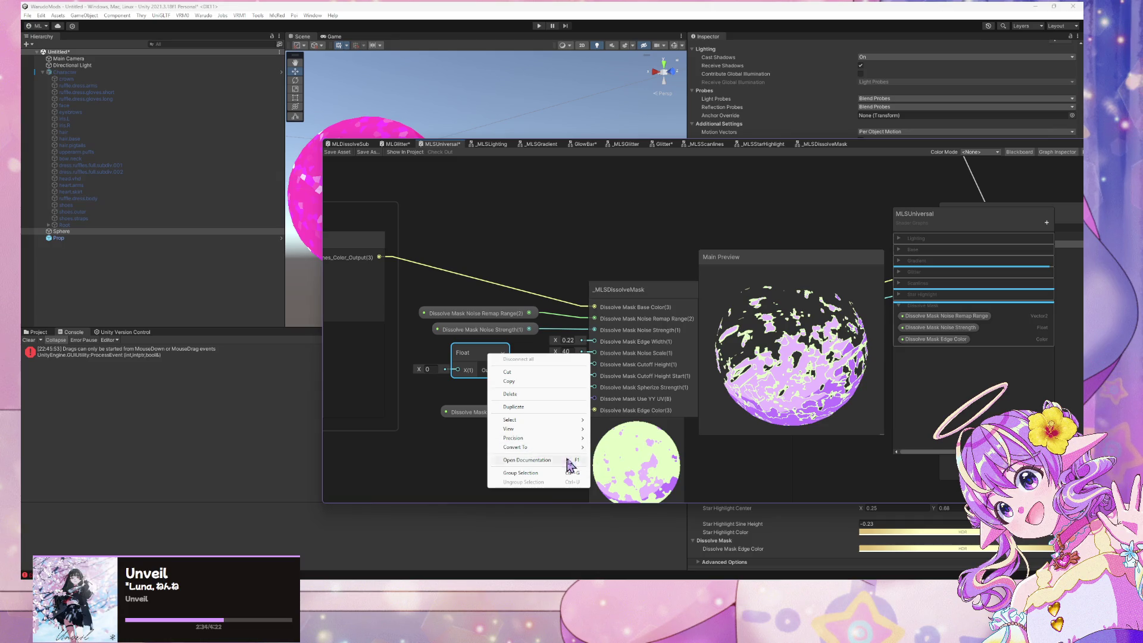
pyautogui.click(632, 465)
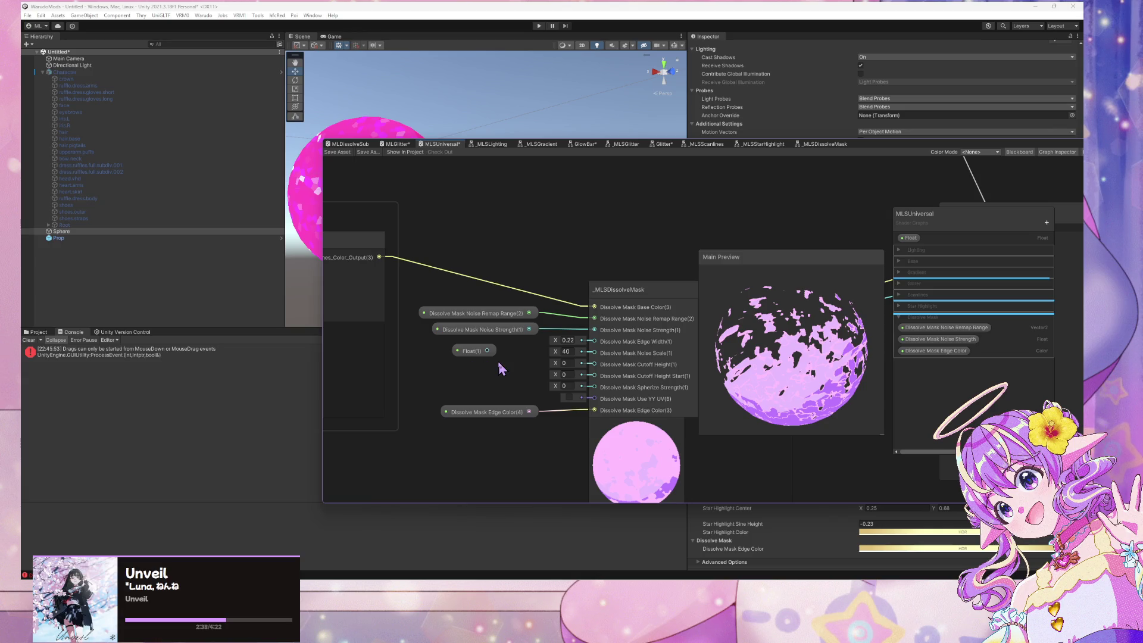
pyautogui.click(458, 355)
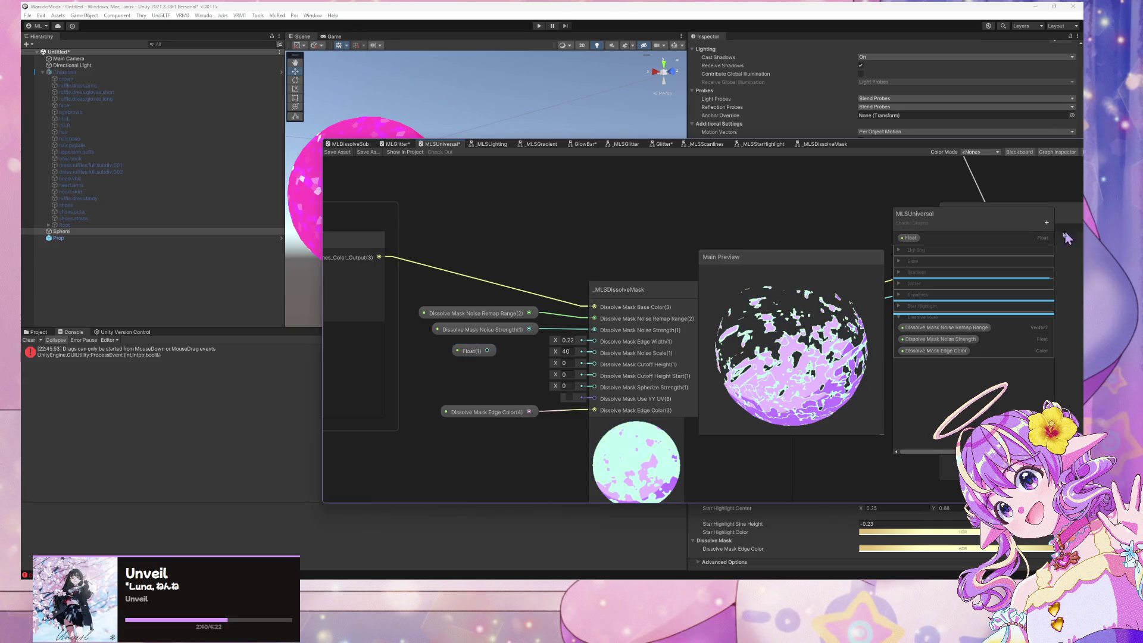
pyautogui.doubleClick(931, 240)
pyautogui.write('Dissolve ')
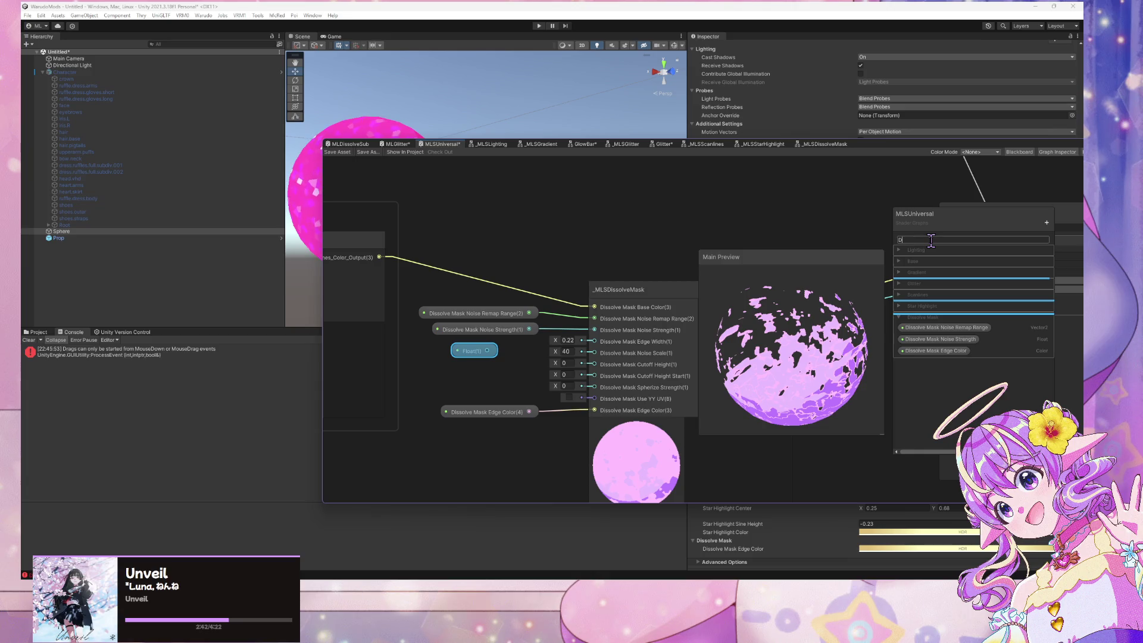
pyautogui.write('Mas')
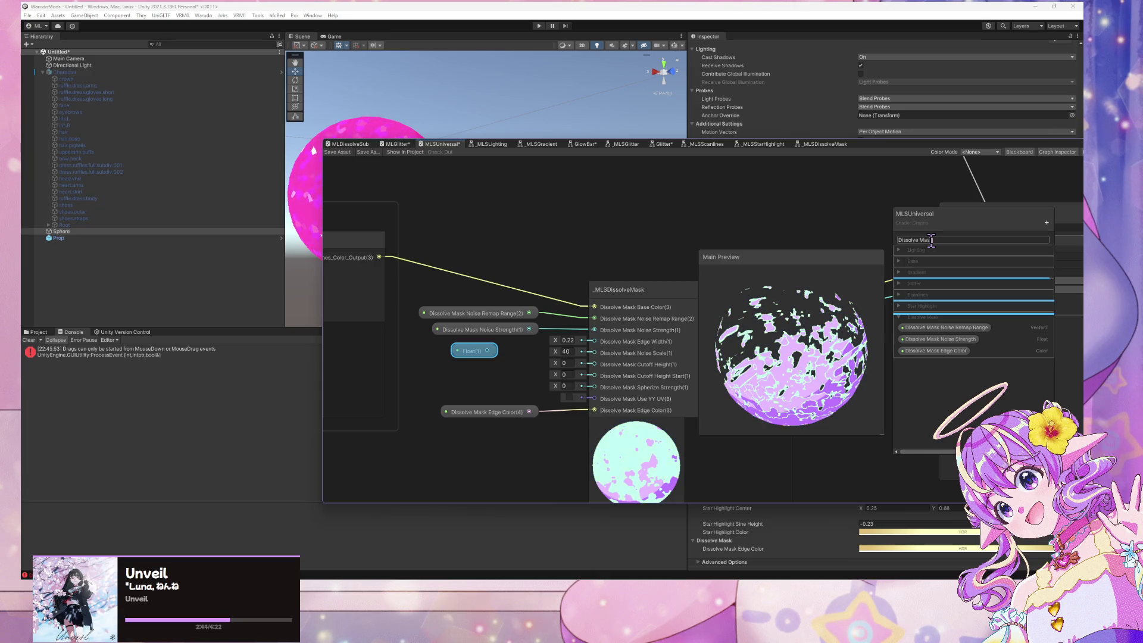
pyautogui.write('k Edge Width')
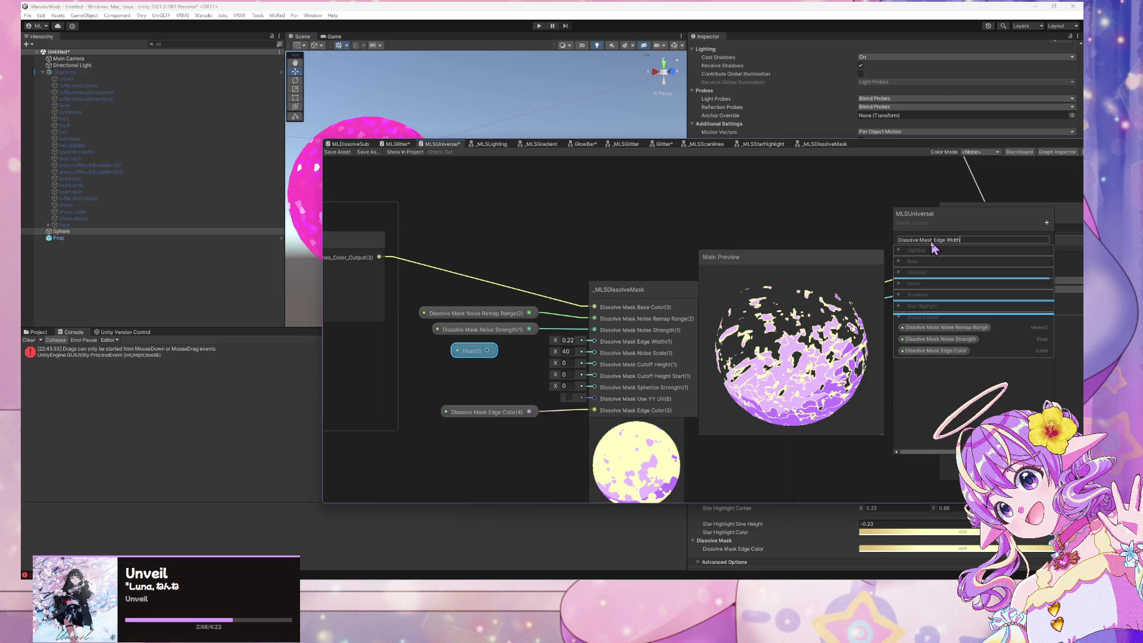
pyautogui.click(933, 250)
pyautogui.moveTo(945, 312); pyautogui.dragTo(937, 357)
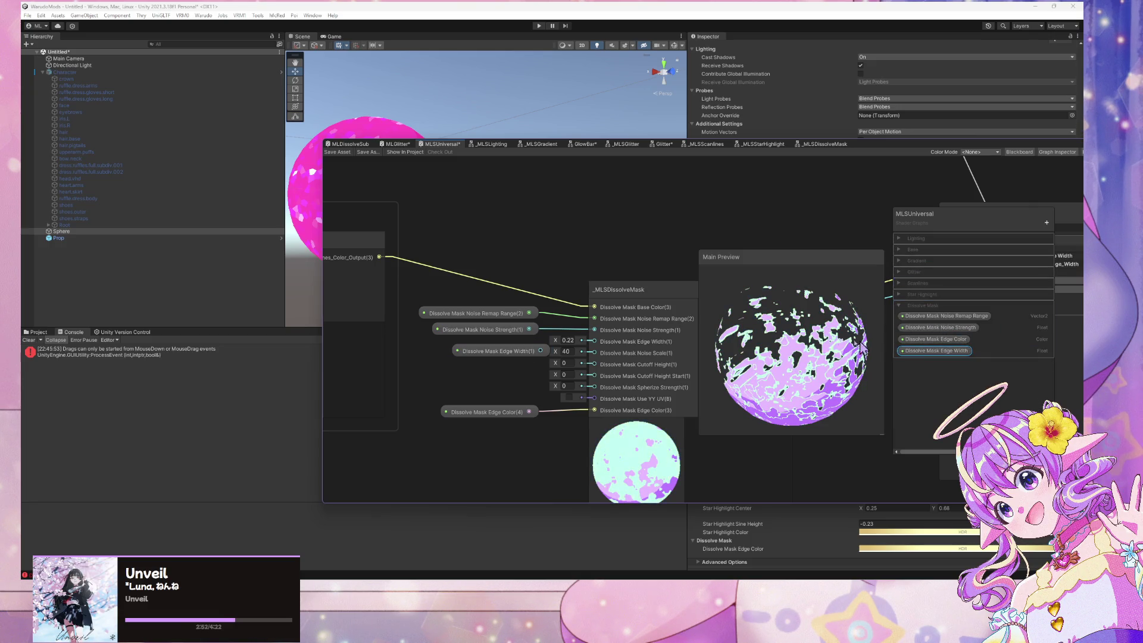
# Align the Noise Remap Range, Noise Strength and Edge Width property nodes, and slide the Blackboard aside
pyautogui.moveTo(538, 357); pyautogui.dragTo(594, 341)
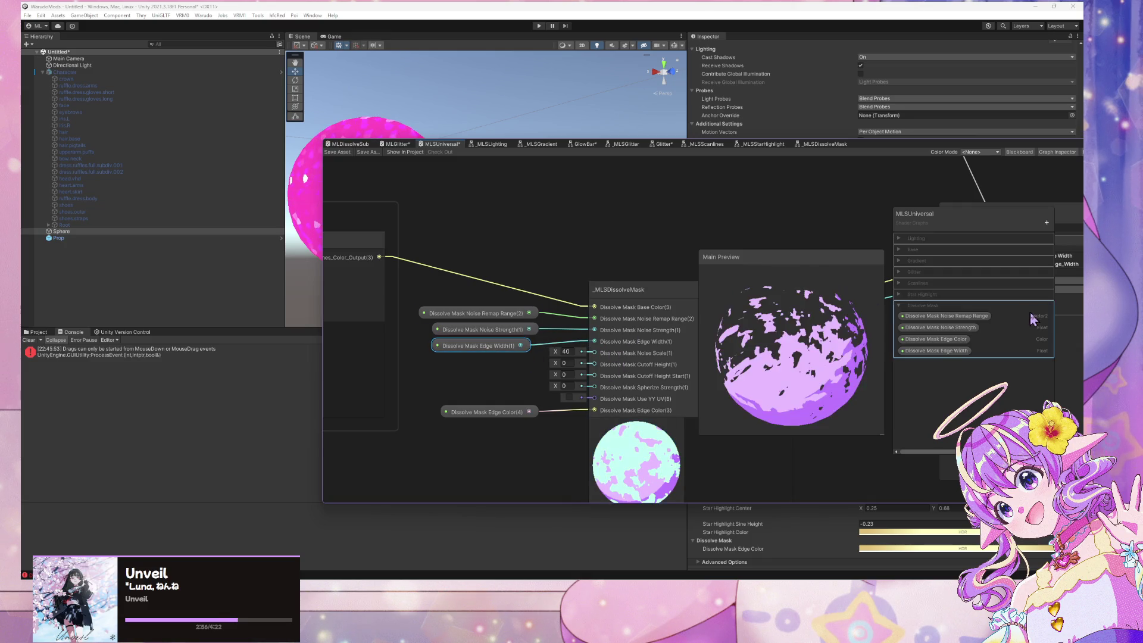
pyautogui.click(928, 350)
pyautogui.moveTo(513, 349); pyautogui.dragTo(515, 350)
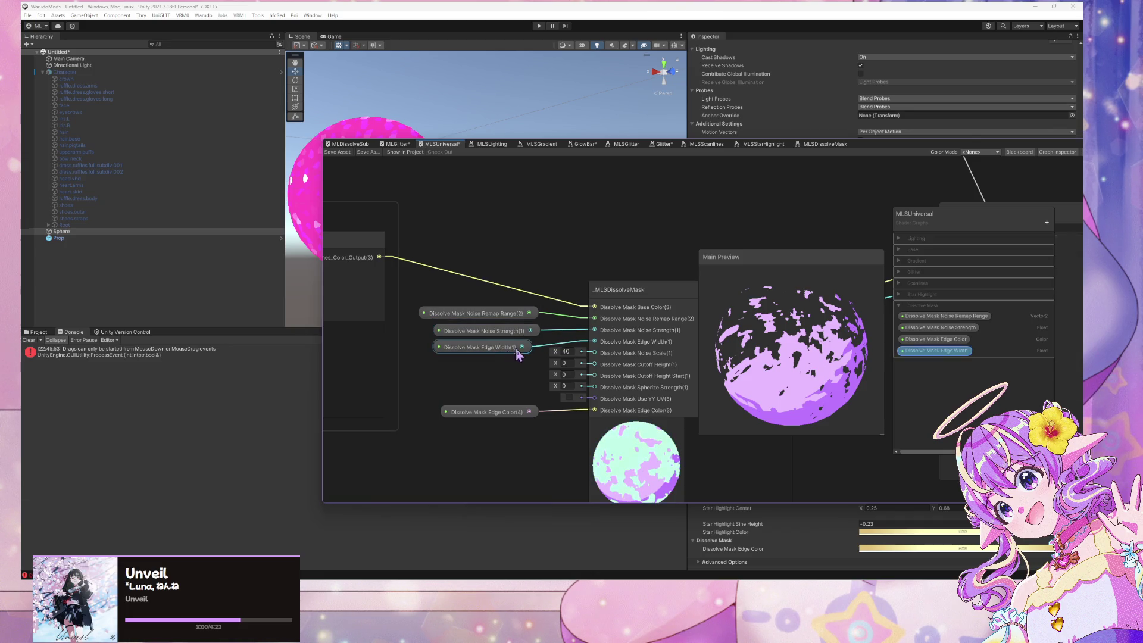
pyautogui.click(514, 316)
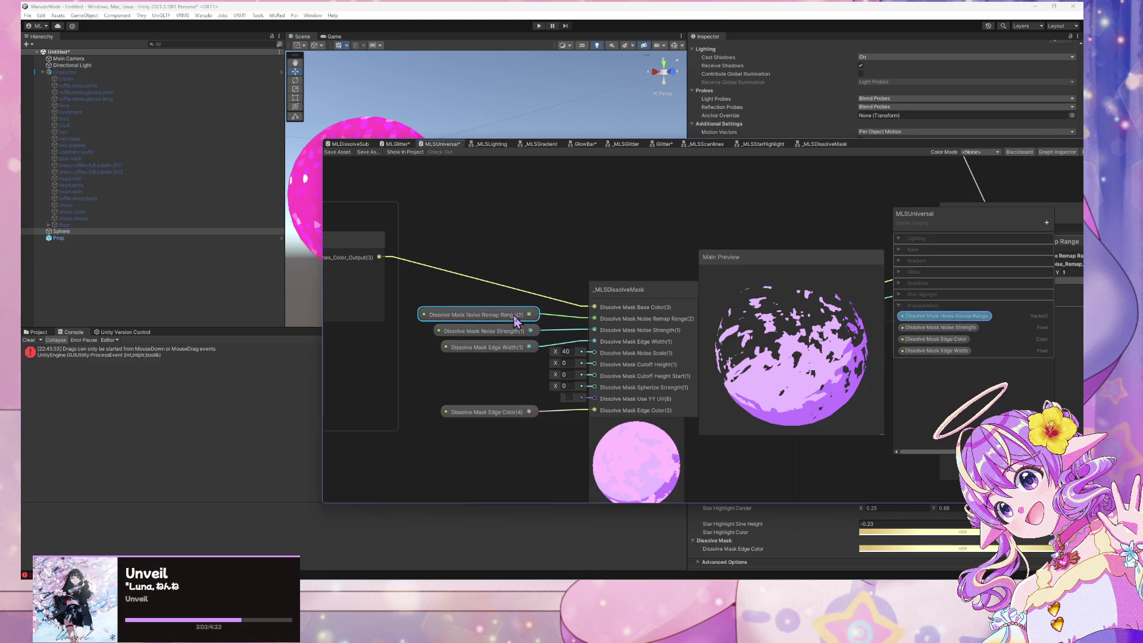
pyautogui.moveTo(503, 349); pyautogui.dragTo(481, 312)
pyautogui.click(488, 330)
pyautogui.click(489, 315)
pyautogui.click(494, 337)
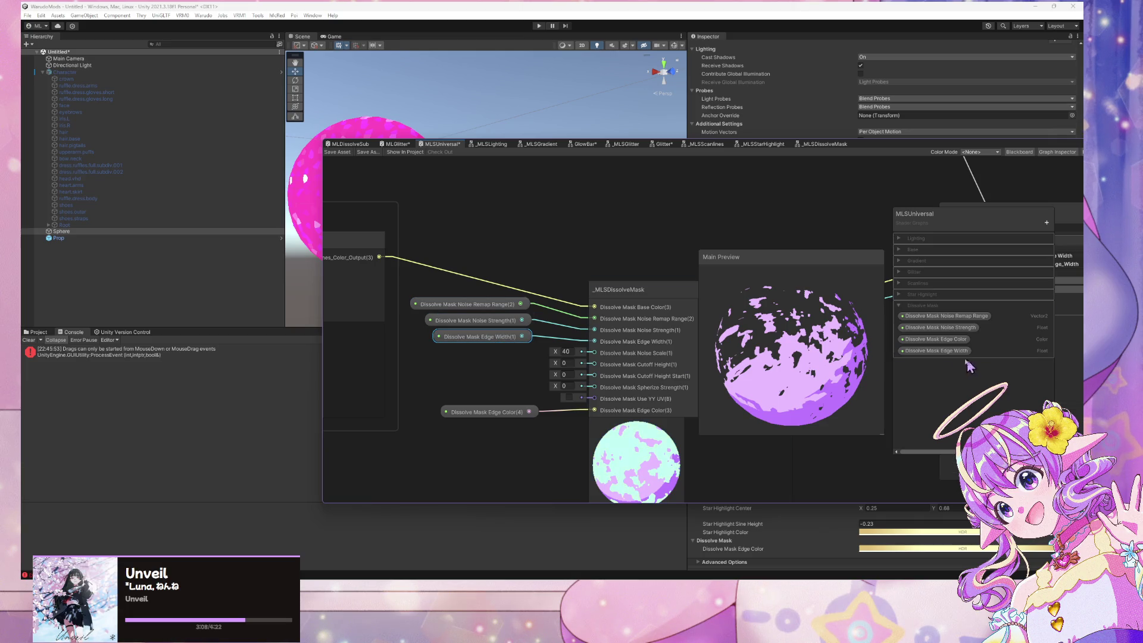
pyautogui.moveTo(973, 228); pyautogui.dragTo(844, 234)
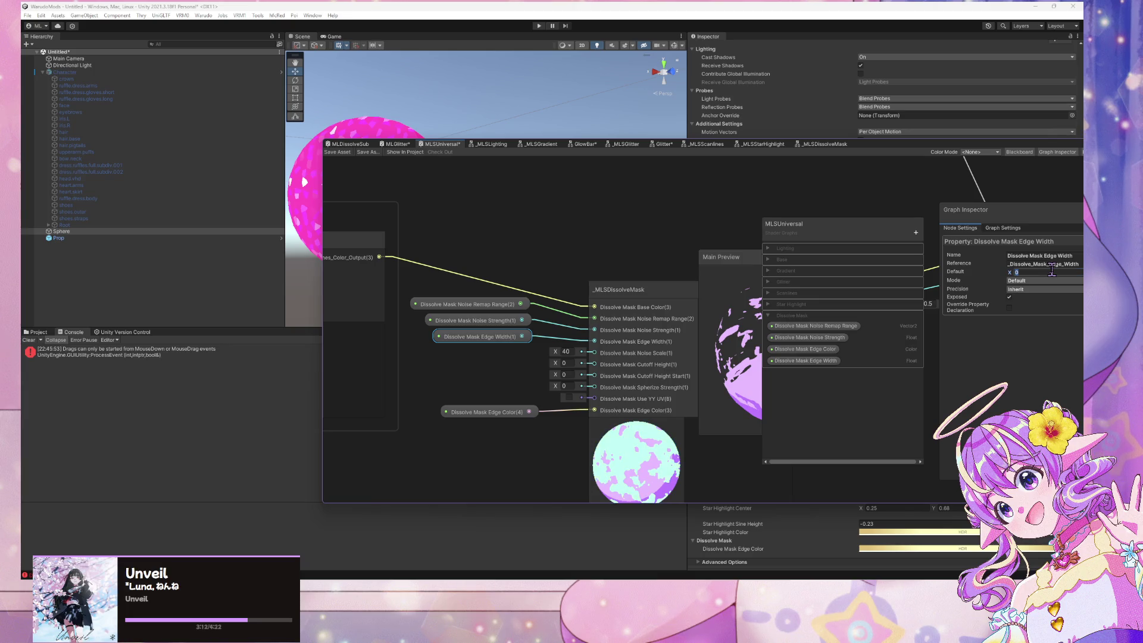
# Change the Dissolve Mask Edge Width default from 0.25 to 0.22 in the Graph Inspector
pyautogui.click(497, 339)
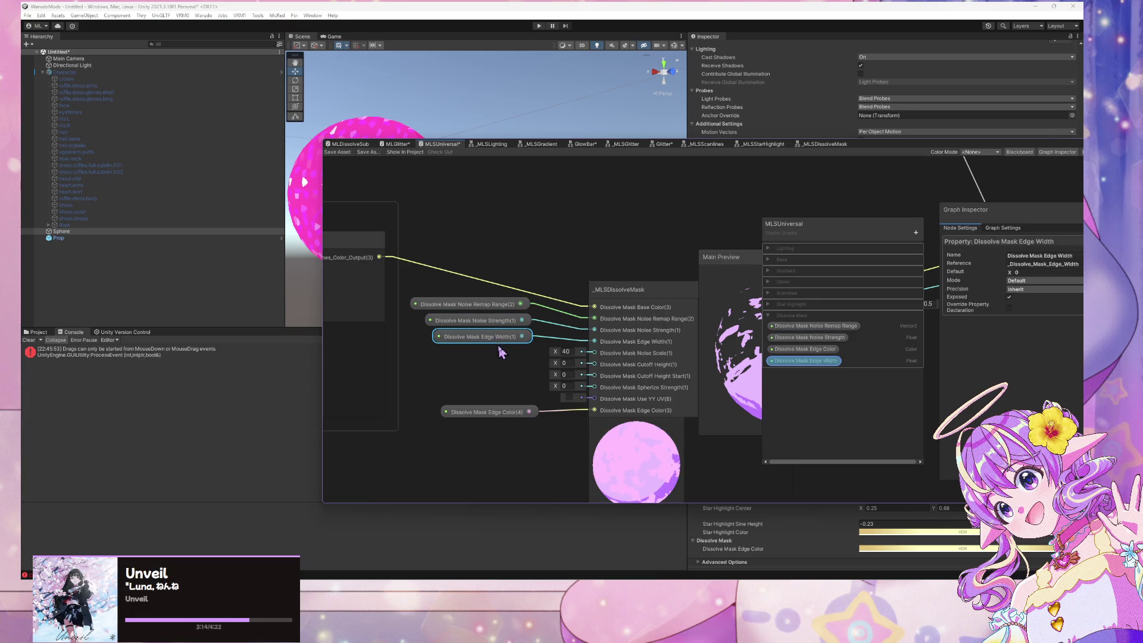
pyautogui.click(1032, 272)
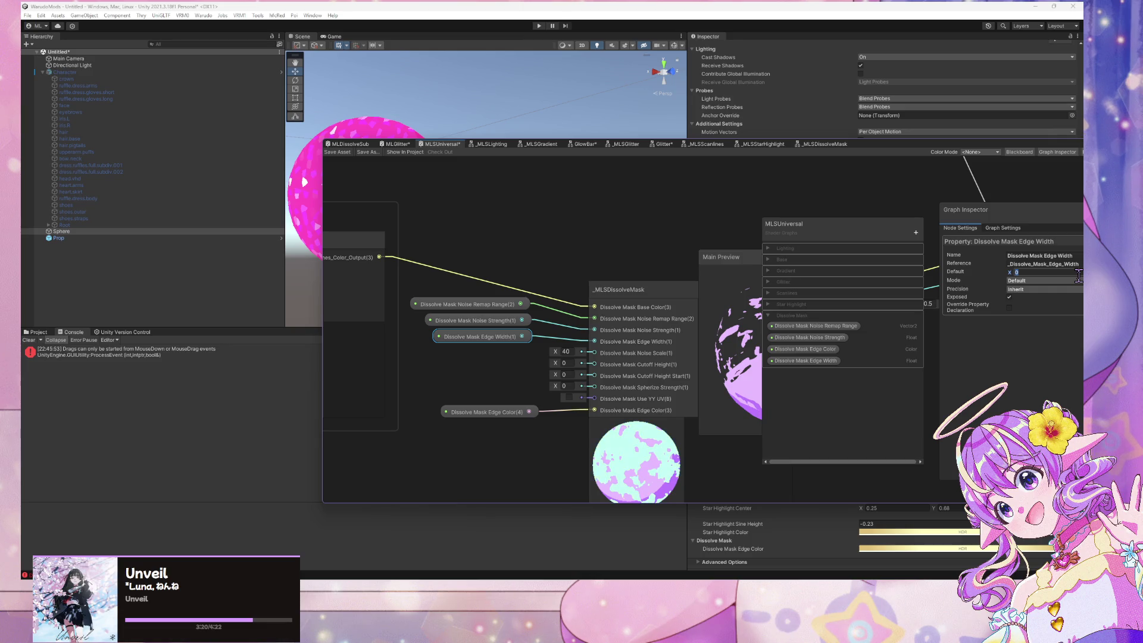
pyautogui.write('0.25')
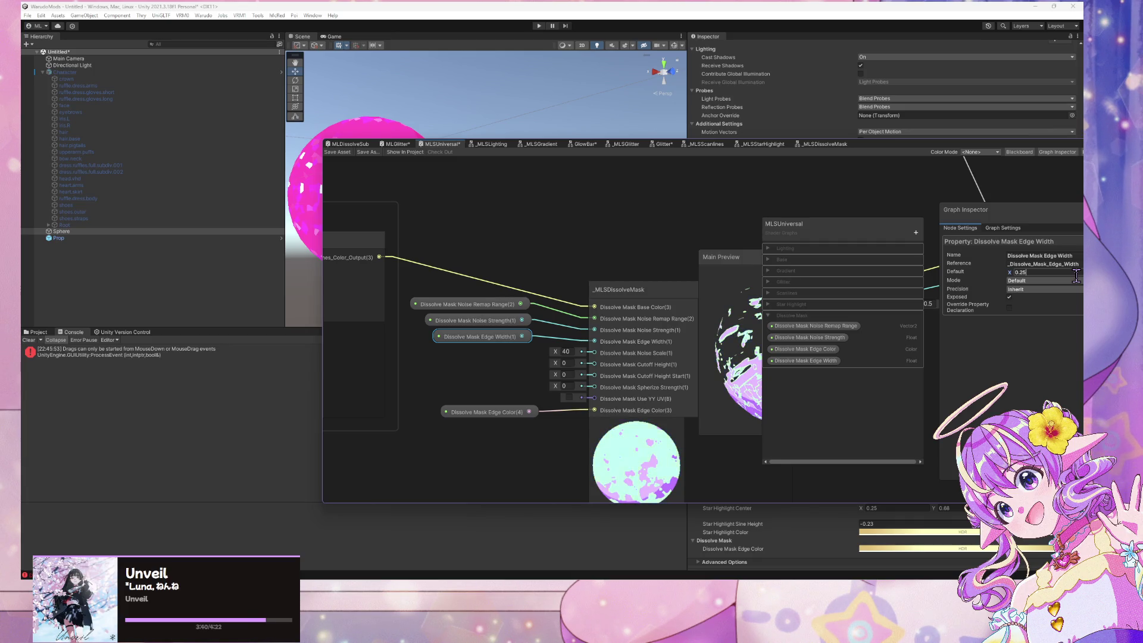
pyautogui.press('BackSpace')
pyautogui.write('2')
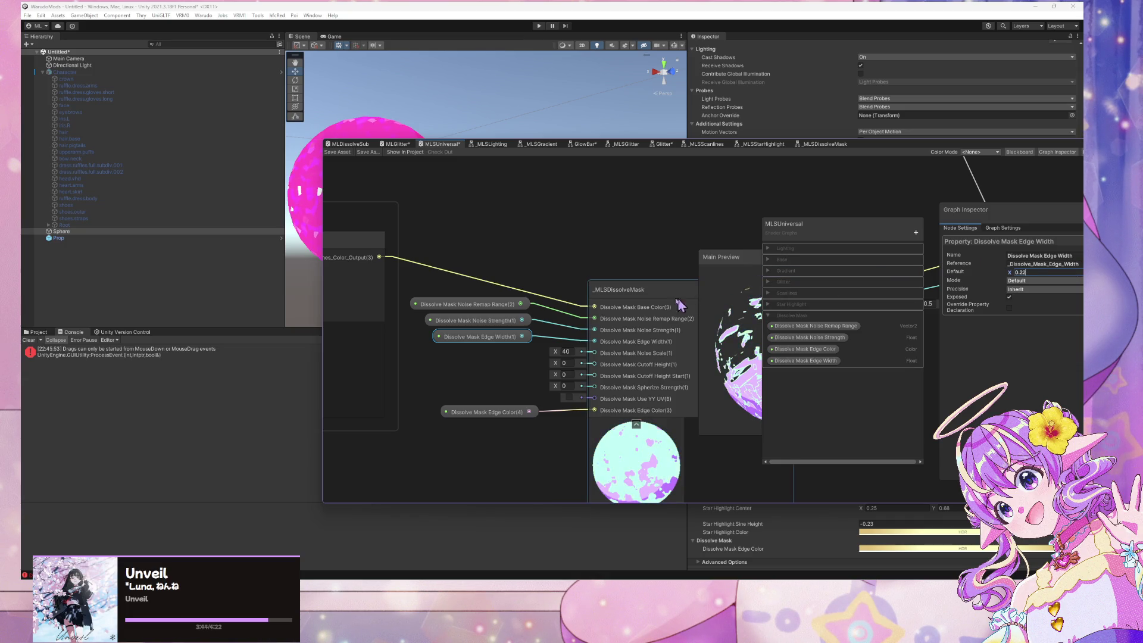
pyautogui.moveTo(718, 262); pyautogui.dragTo(438, 185)
pyautogui.scroll(-3)
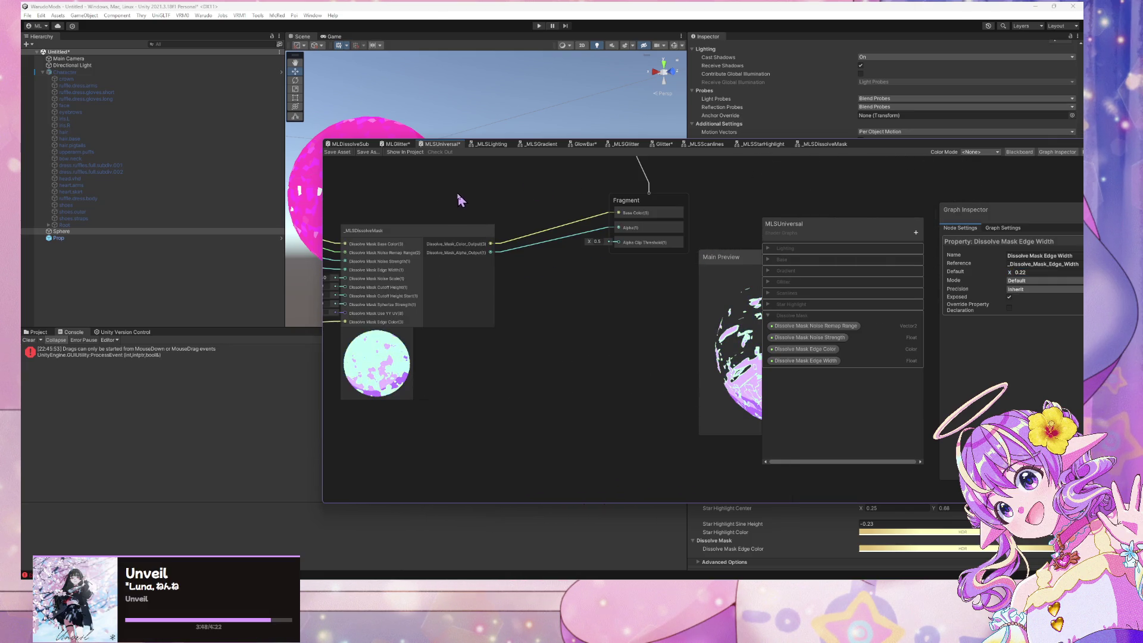
# Add a Float node set to 40 and wire it into the Noise Scale input
pyautogui.scroll(3)
pyautogui.moveTo(250, 280); pyautogui.dragTo(469, 295)
pyautogui.click(492, 280)
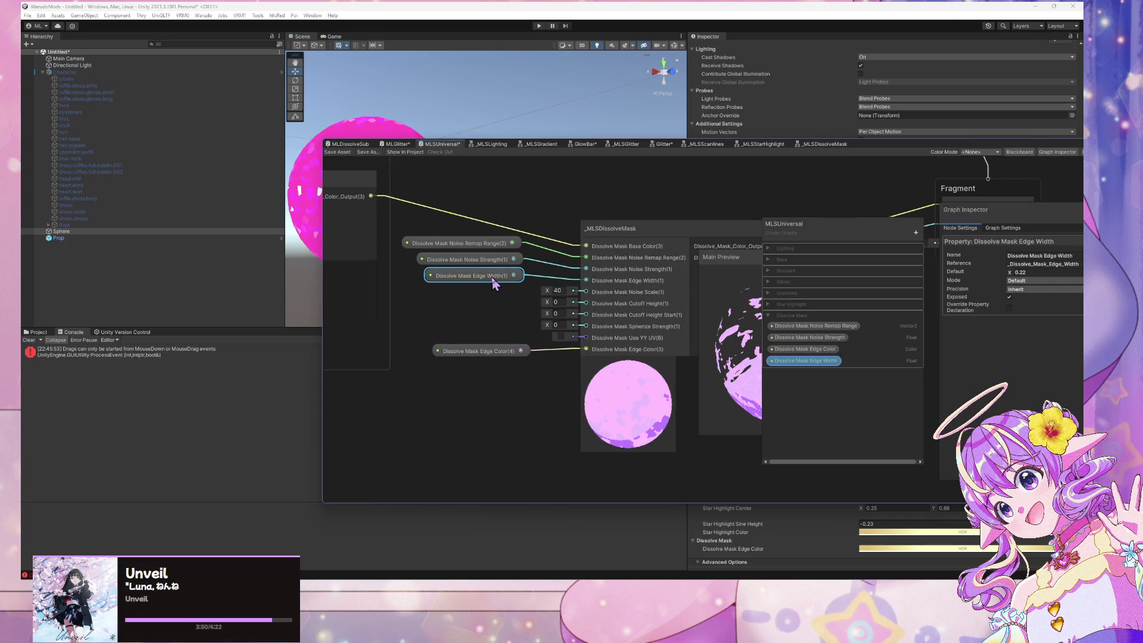
pyautogui.click(494, 303)
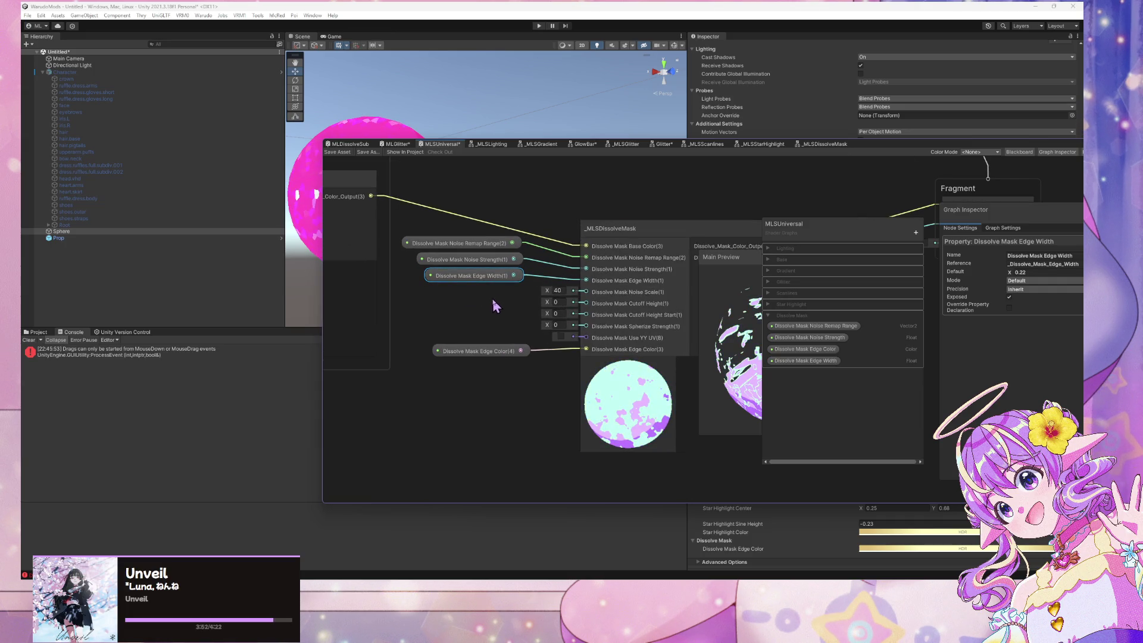
pyautogui.rightClick(503, 302)
pyautogui.click(503, 302)
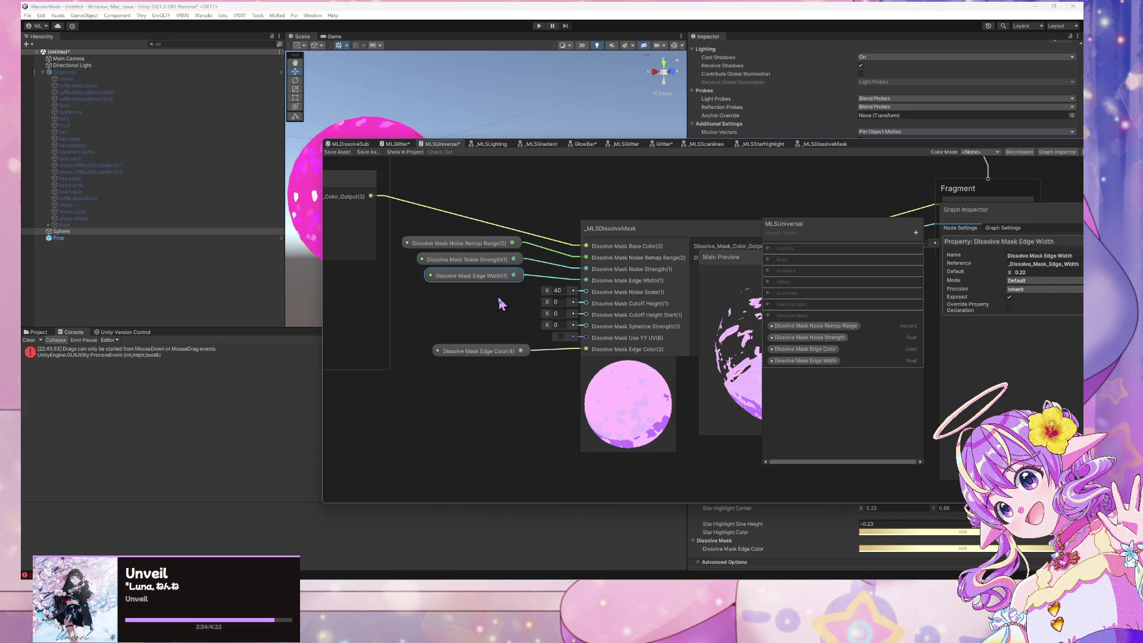
pyautogui.write('float')
pyautogui.press('Return')
pyautogui.click(478, 332)
pyautogui.write('40')
pyautogui.moveTo(511, 315); pyautogui.dragTo(586, 294)
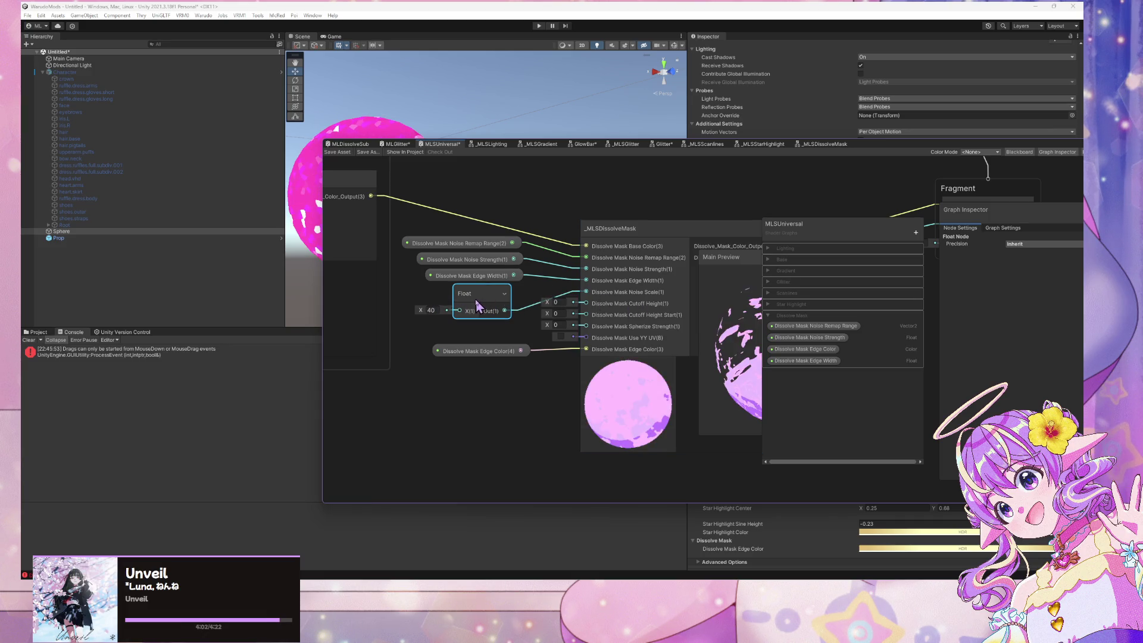
# Convert the Float to a property named Dissolve Mask Noise Scale under the Dissolve Mask category
pyautogui.rightClick(476, 304)
pyautogui.moveTo(565, 394)
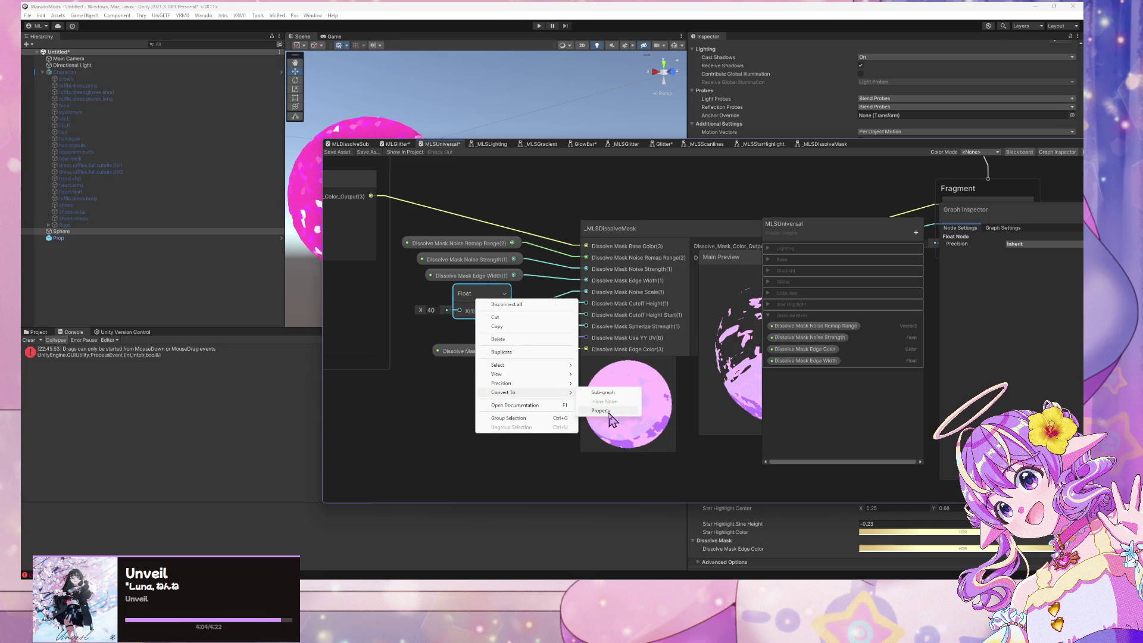
pyautogui.click(601, 411)
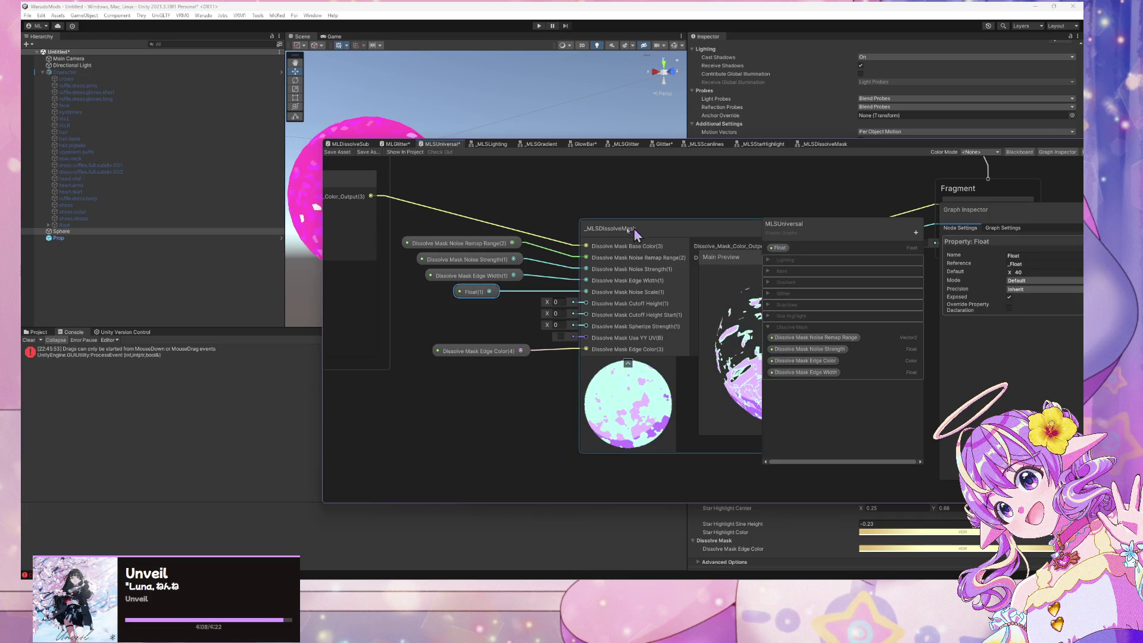
pyautogui.scroll(-3)
pyautogui.scroll(3)
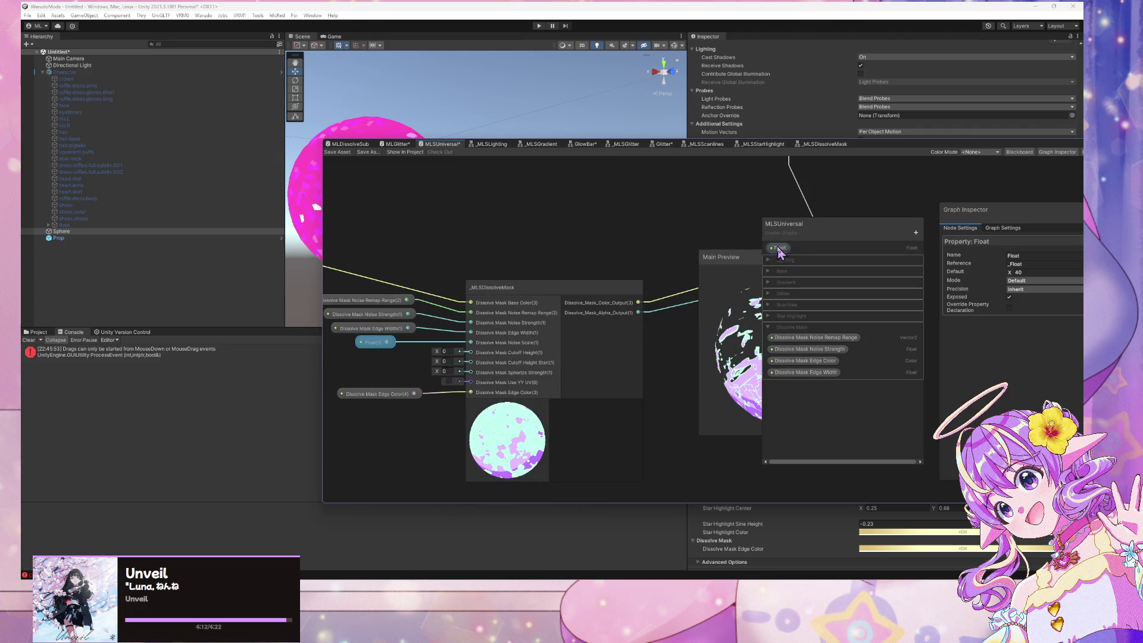
pyautogui.doubleClick(779, 249)
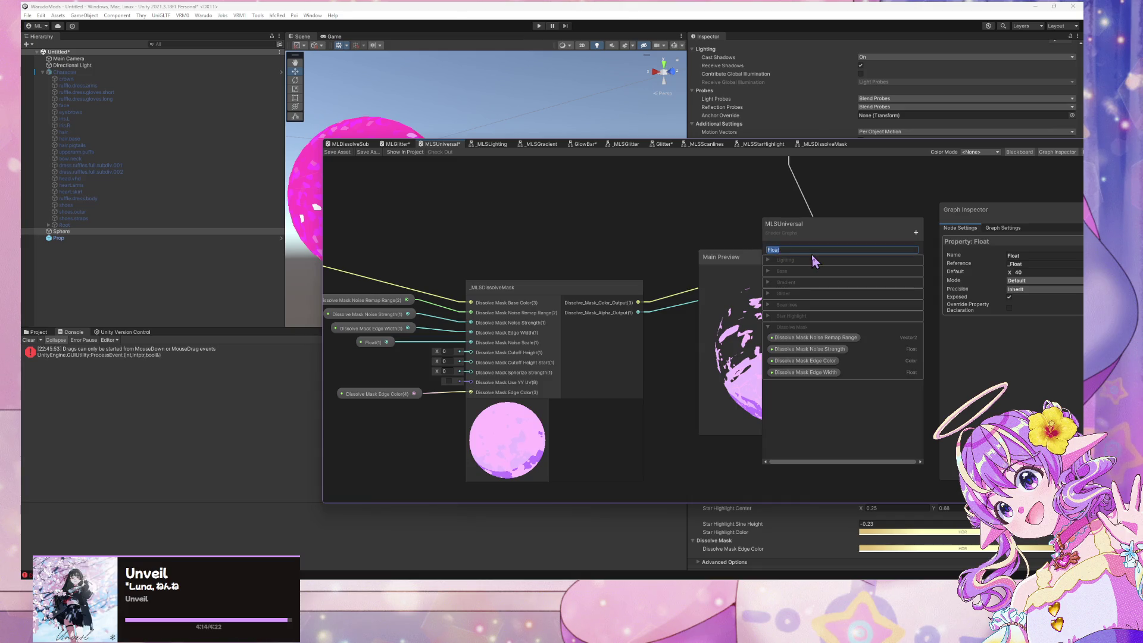
pyautogui.write('Dissolve')
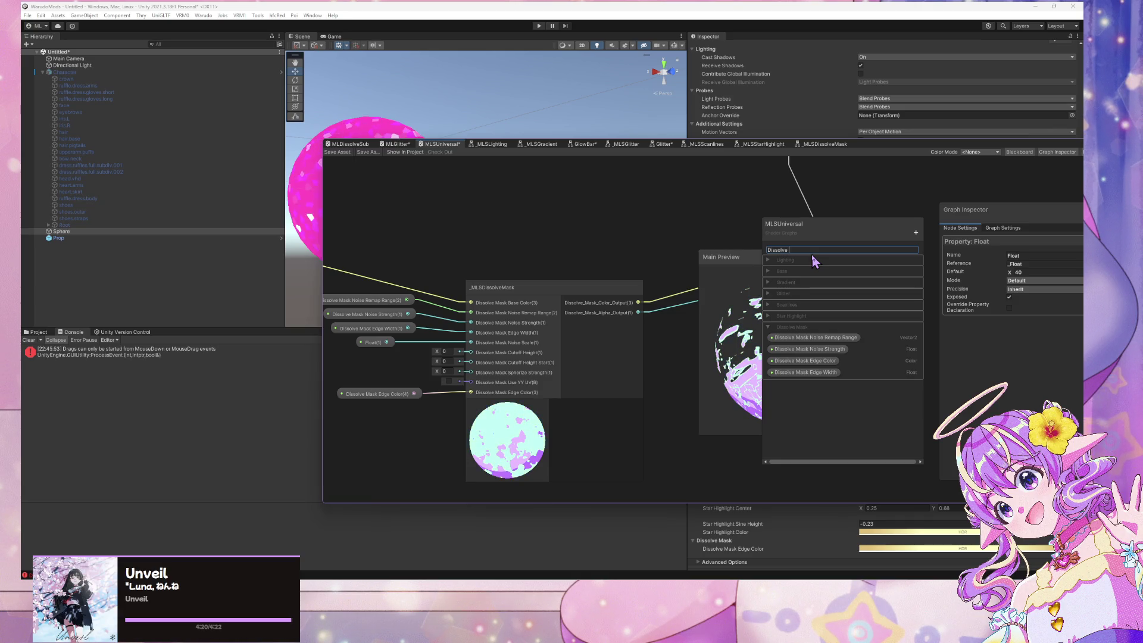
pyautogui.write('Mask Nois')
pyautogui.write('e Scale')
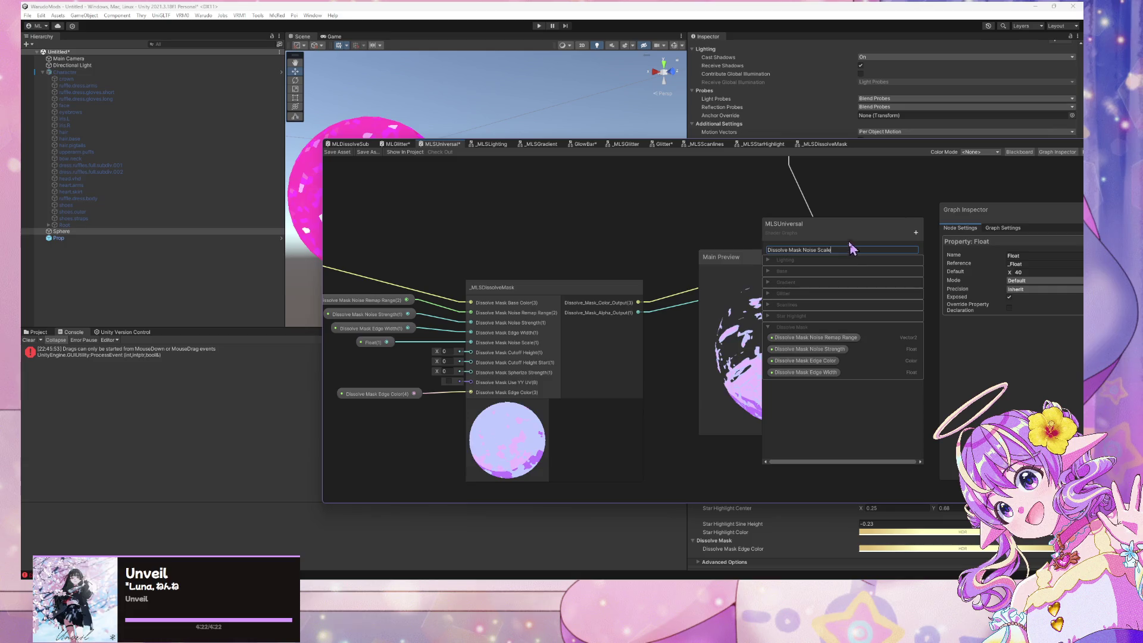
pyautogui.press('Return')
pyautogui.moveTo(798, 253); pyautogui.dragTo(809, 378)
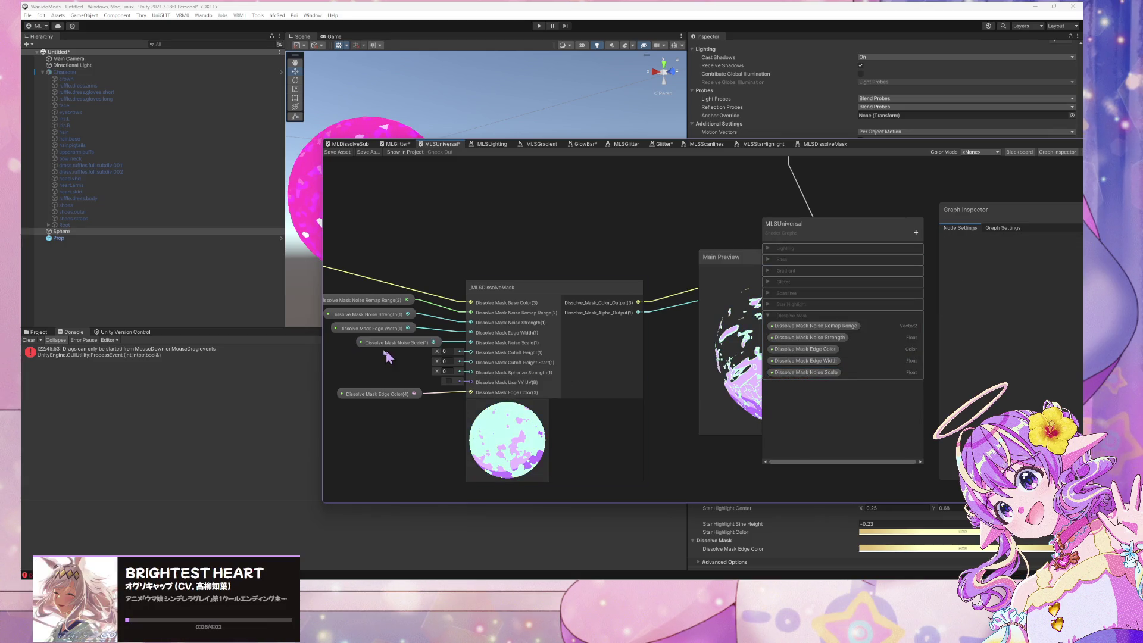
pyautogui.click(384, 344)
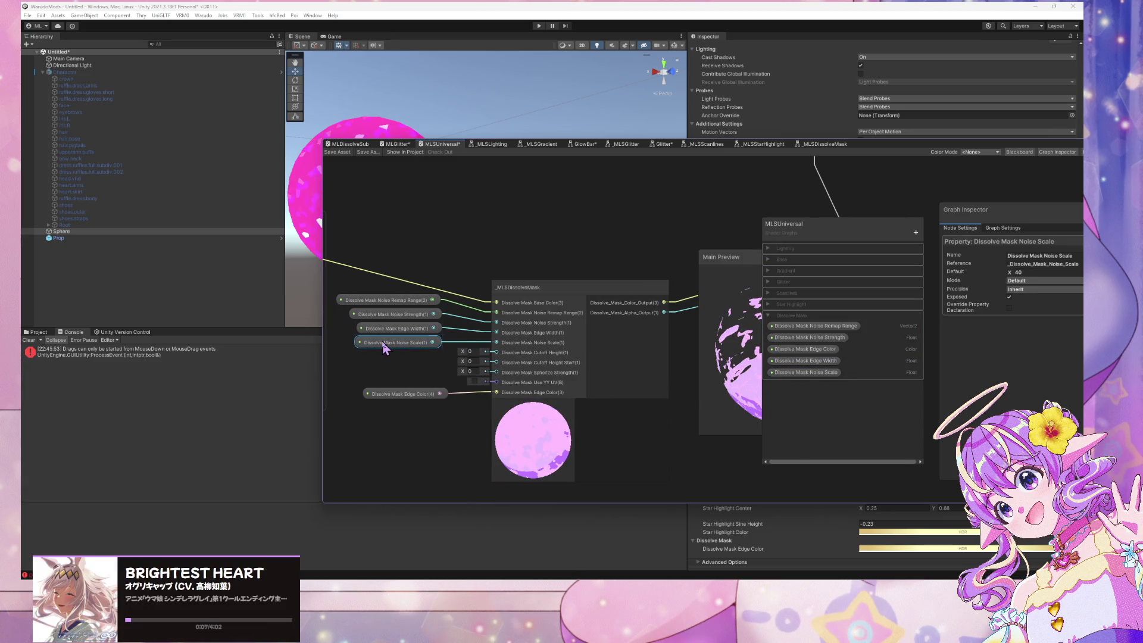
pyautogui.click(408, 445)
# Toggle Use YY UV on and off to compare previews, leaving it off
pyautogui.scroll(3)
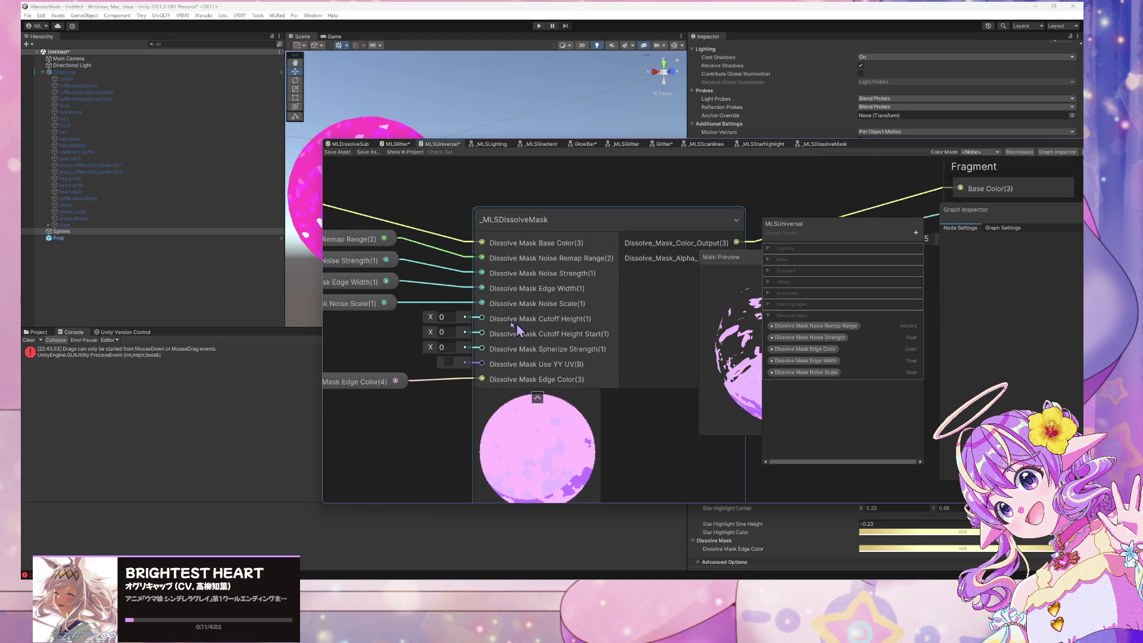
pyautogui.scroll(-3)
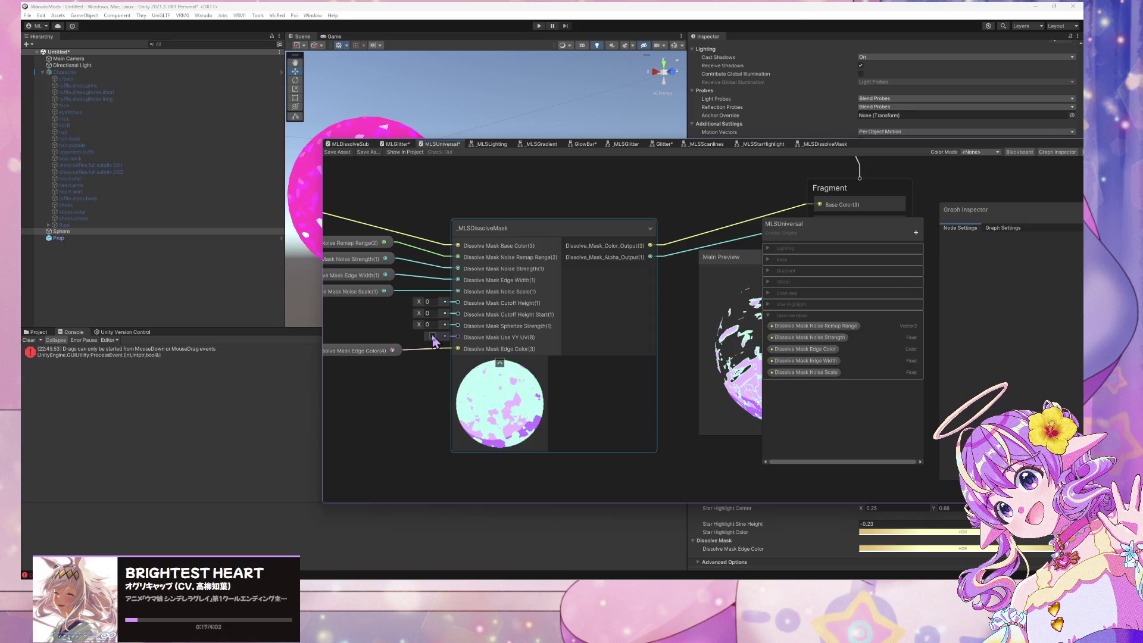
pyautogui.click(433, 337)
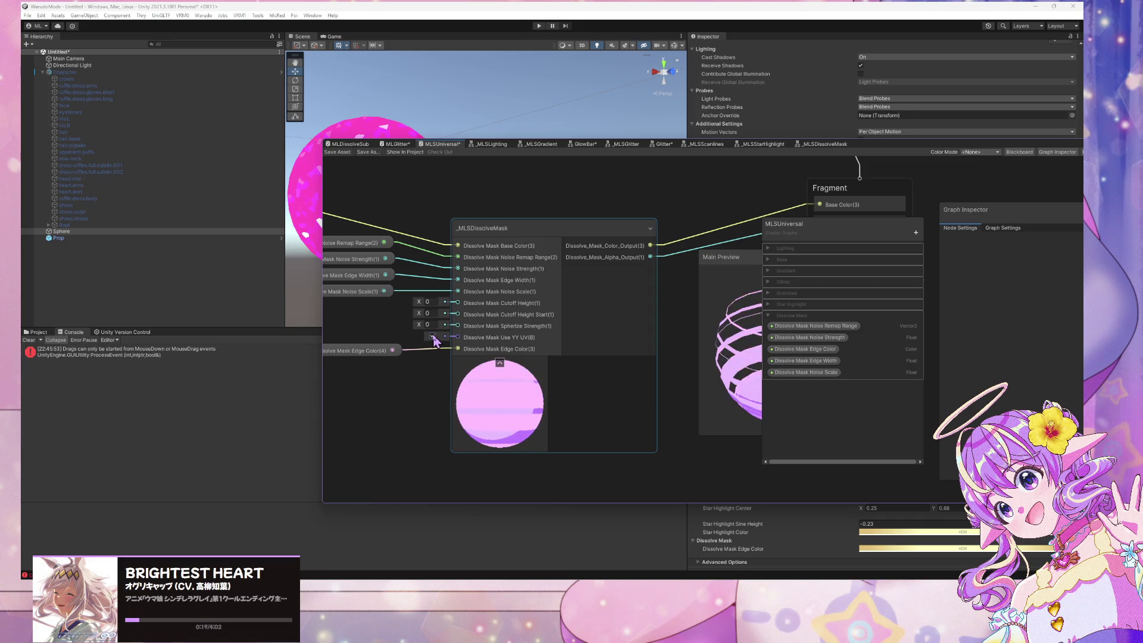
pyautogui.click(433, 337)
pyautogui.click(432, 337)
pyautogui.click(433, 337)
pyautogui.click(433, 336)
pyautogui.click(433, 336)
pyautogui.scroll(-3)
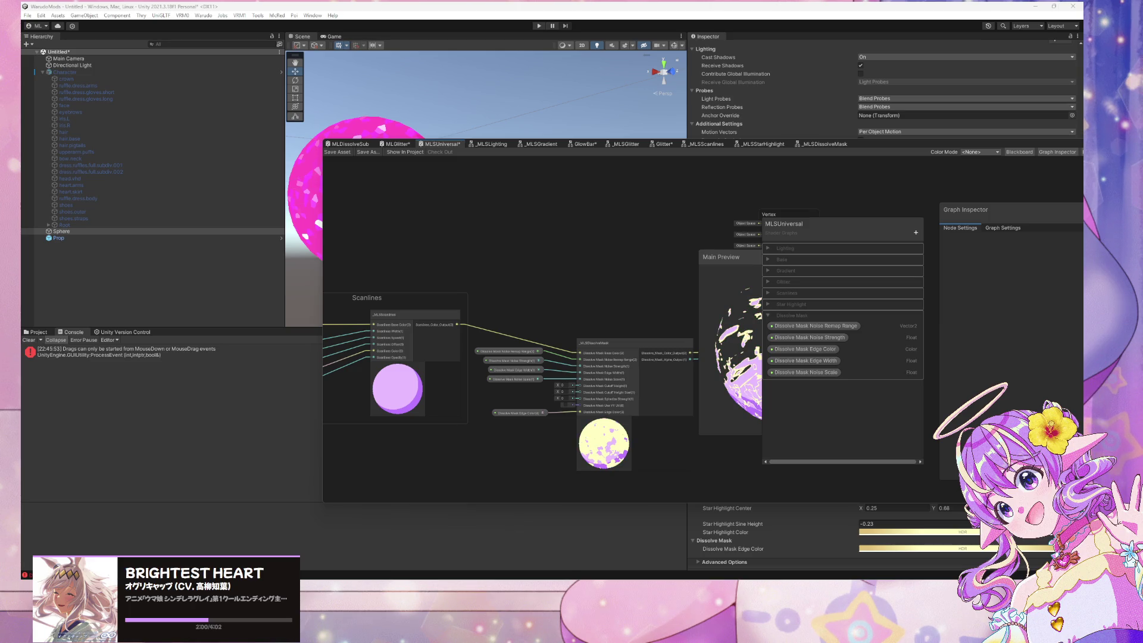
pyautogui.scroll(3)
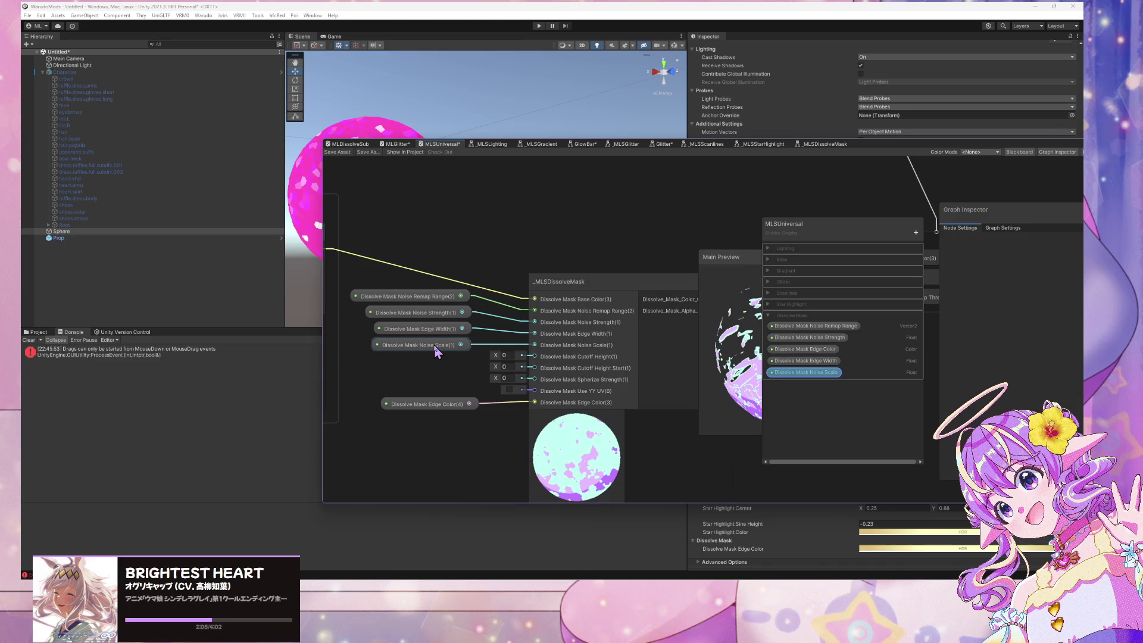
# Add a Float node beside Edge Color, moving the Edge Color node down for room
pyautogui.click(435, 346)
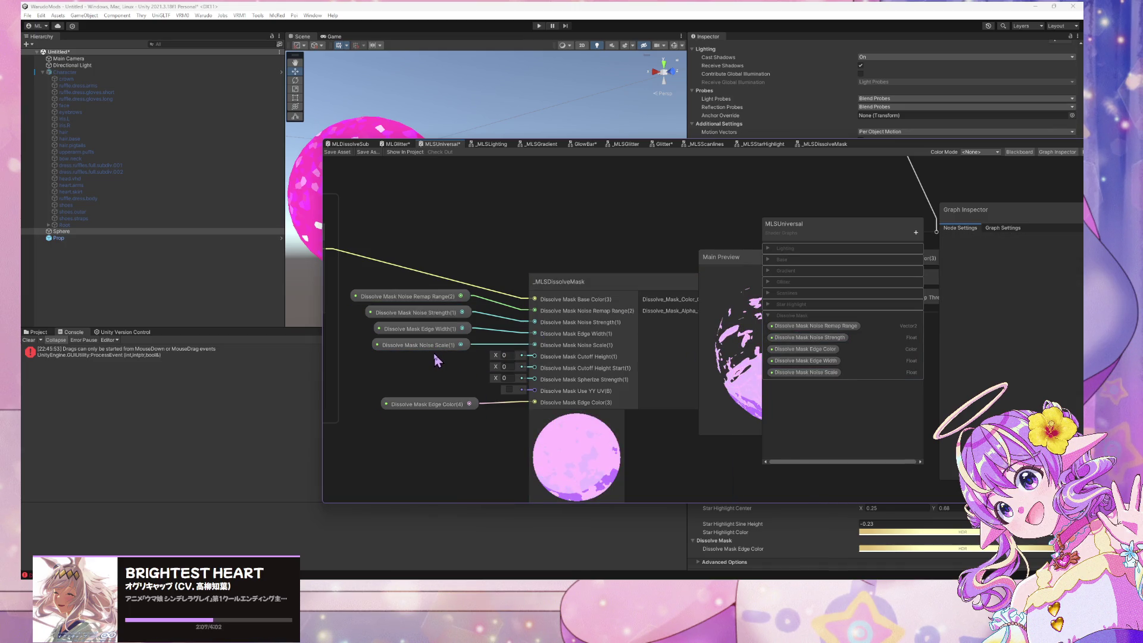
pyautogui.press('space')
pyautogui.write('float')
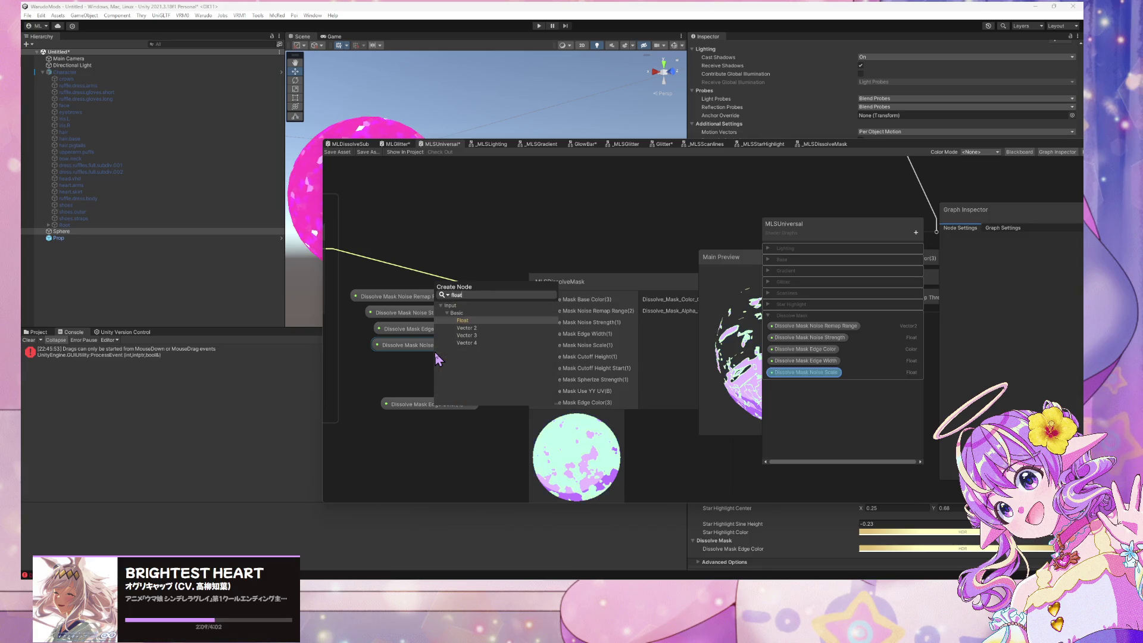
pyautogui.press('Return')
pyautogui.moveTo(447, 371); pyautogui.dragTo(420, 371)
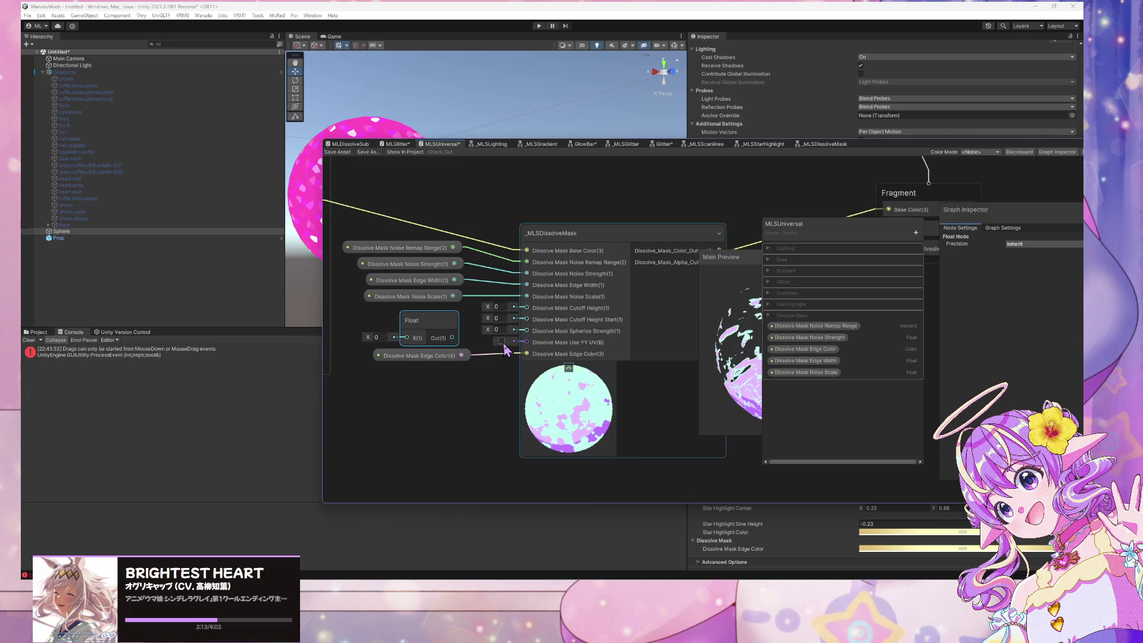
pyautogui.moveTo(433, 356); pyautogui.dragTo(436, 387)
pyautogui.moveTo(444, 331); pyautogui.dragTo(440, 329)
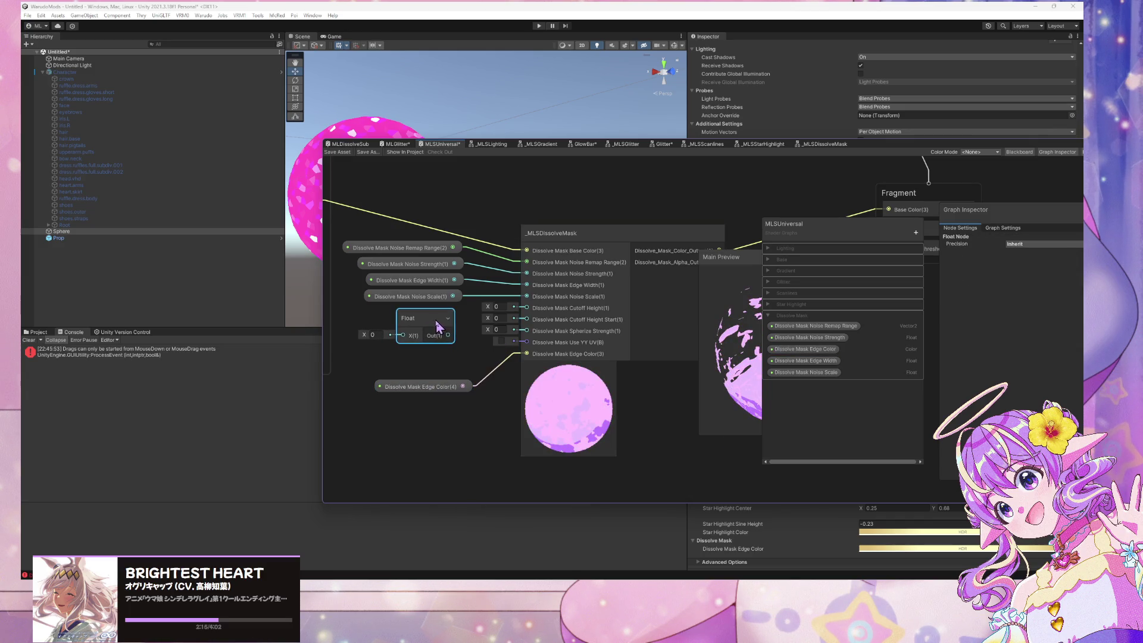
# Convert the Float to a Dissolve Mask Cutoff Height property wired into Cutoff Height
pyautogui.rightClick(439, 329)
pyautogui.moveTo(501, 416)
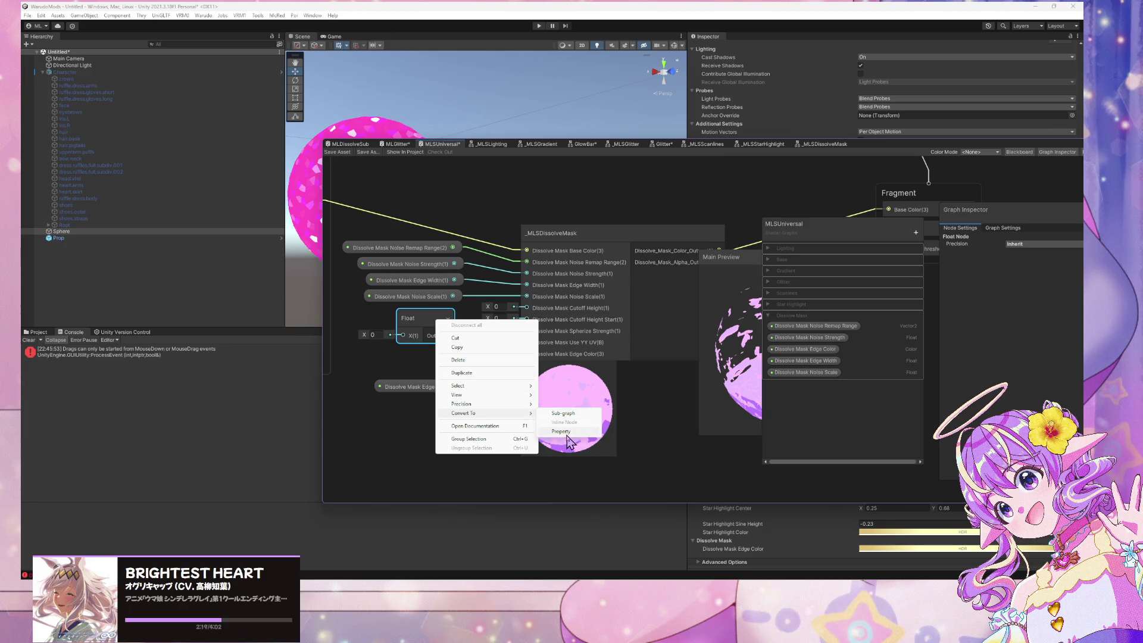
pyautogui.click(563, 431)
pyautogui.moveTo(441, 316); pyautogui.dragTo(544, 311)
pyautogui.doubleClick(779, 248)
pyautogui.write('Dis')
pyautogui.write('solve Mask Cu')
pyautogui.write('toff Heig')
pyautogui.write('ht')
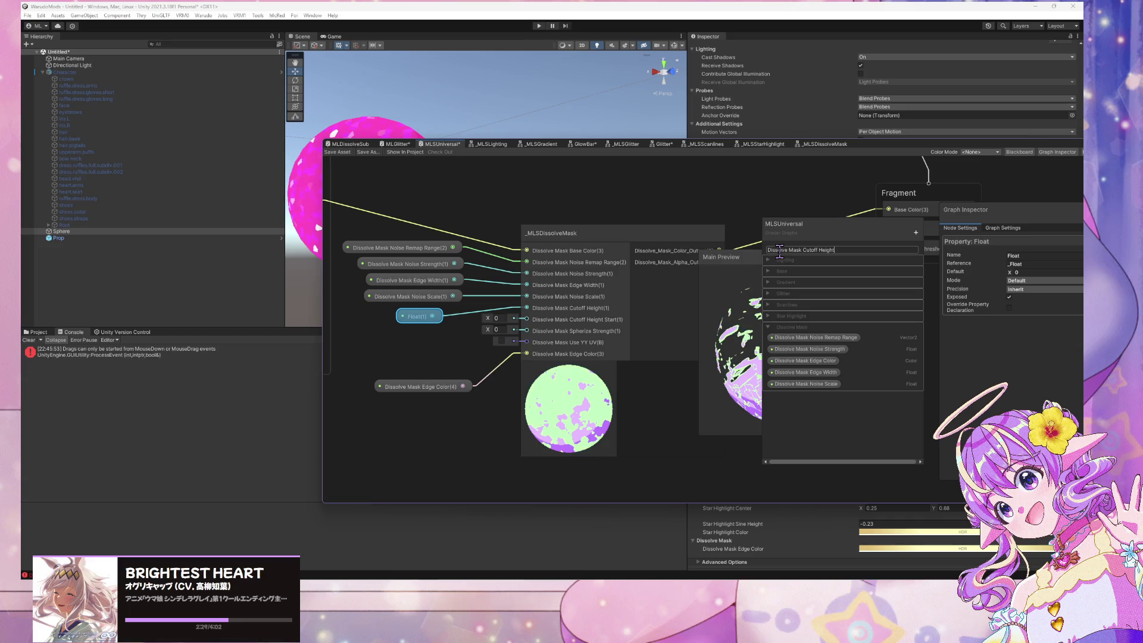
pyautogui.press('Return')
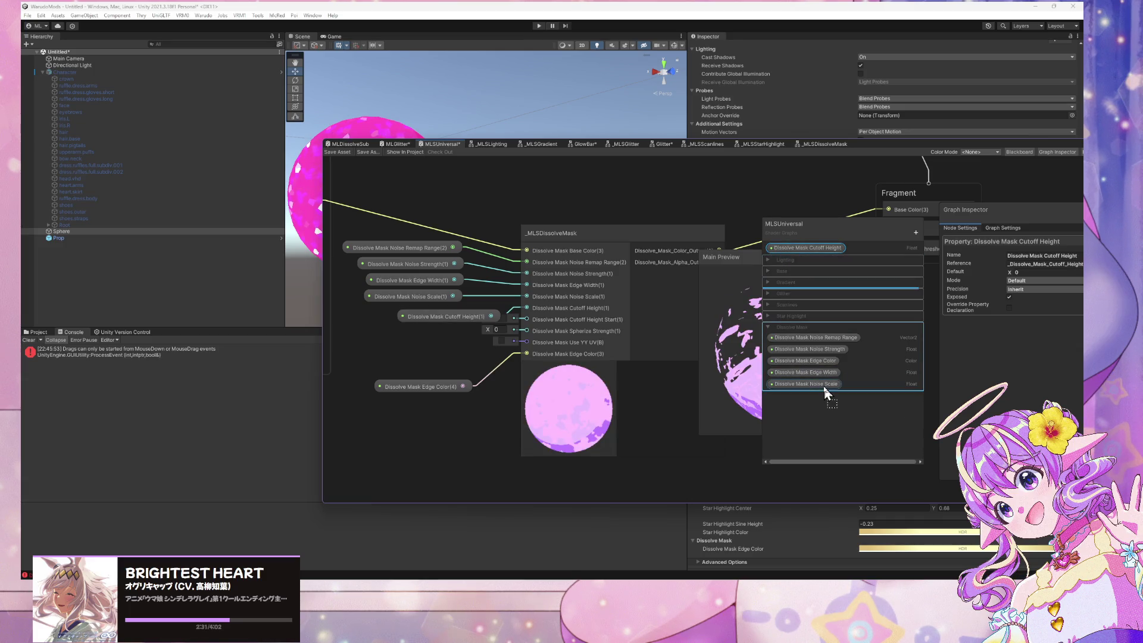
pyautogui.click(586, 280)
pyautogui.moveTo(447, 319); pyautogui.dragTo(420, 320)
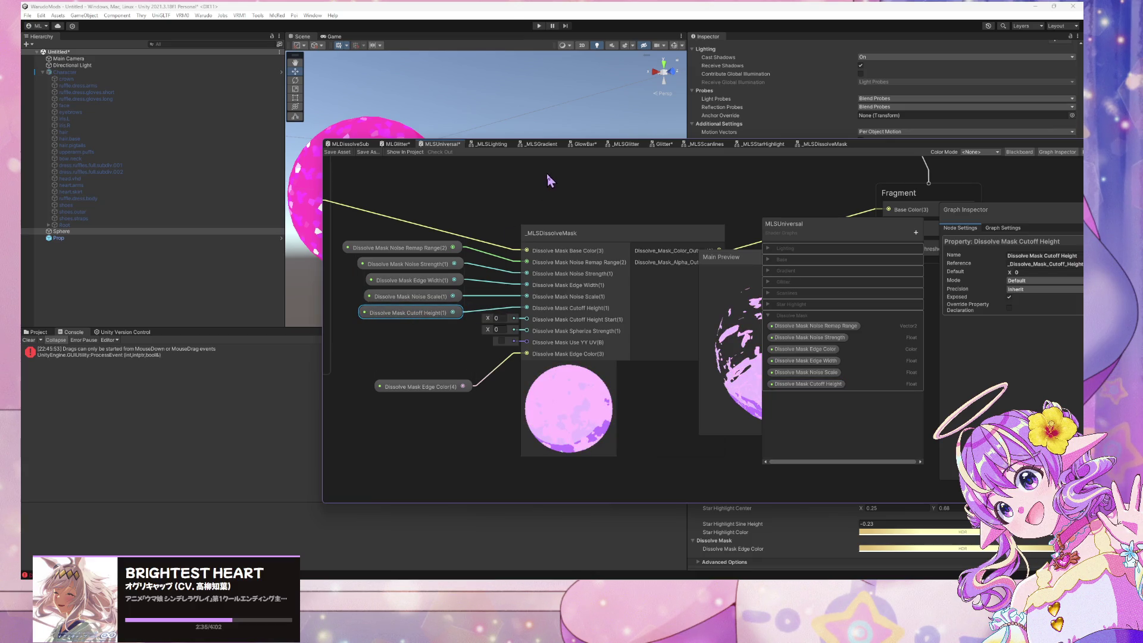
pyautogui.scroll(-3)
pyautogui.scroll(-3)
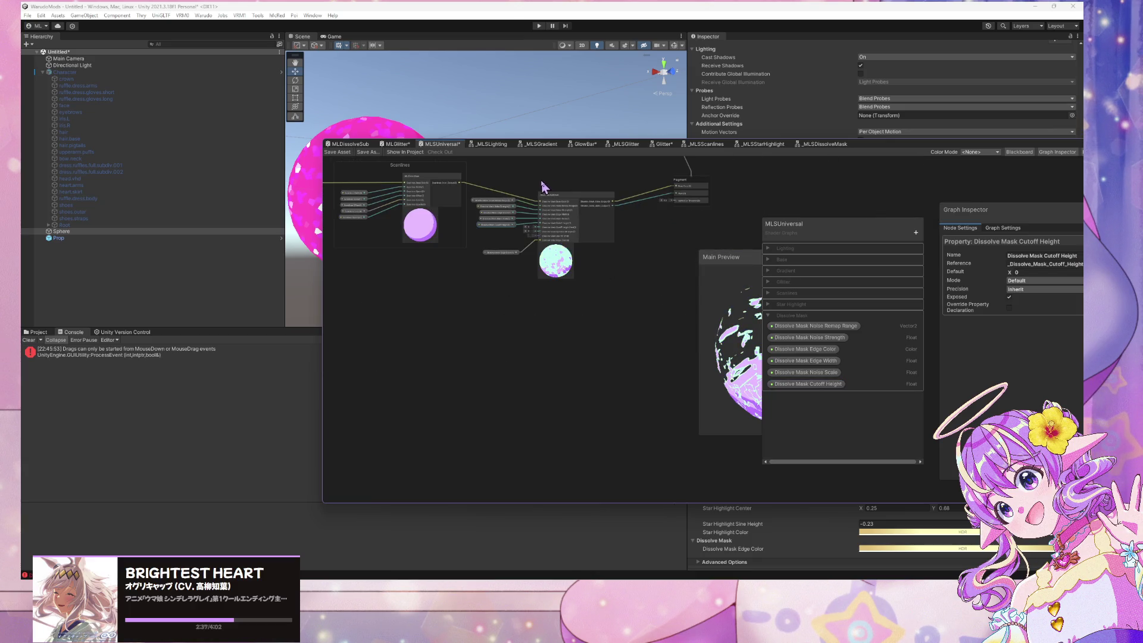
# Duplicate the Dissolve Mask Cutoff Height property from the blackboard
pyautogui.scroll(3)
pyautogui.moveTo(632, 239); pyautogui.dragTo(625, 216)
pyautogui.scroll(3)
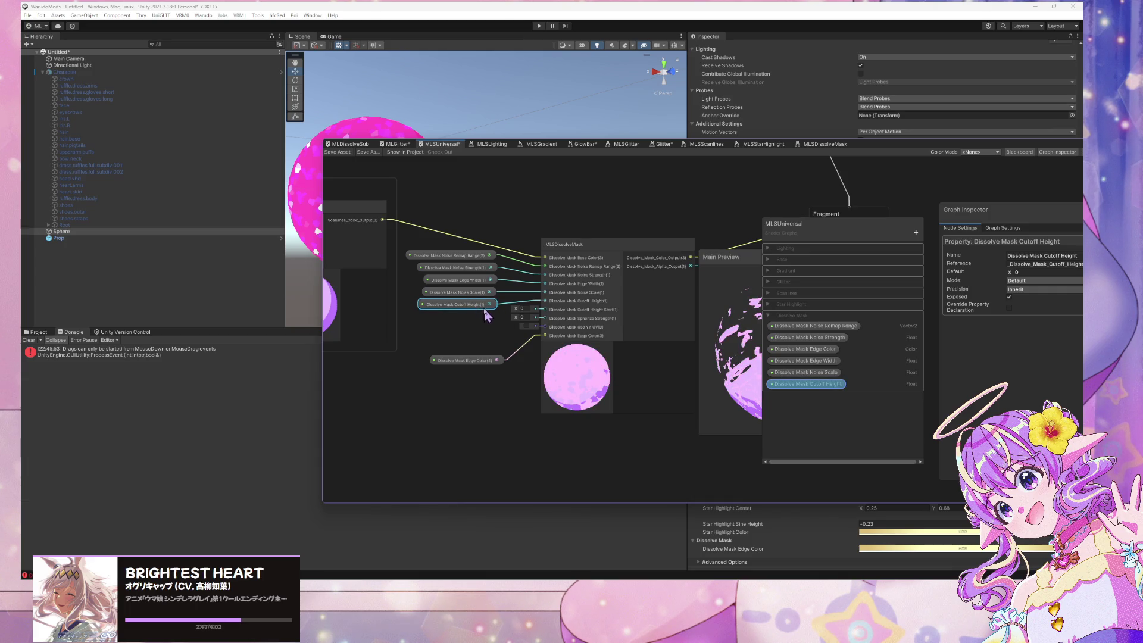
pyautogui.rightClick(840, 385)
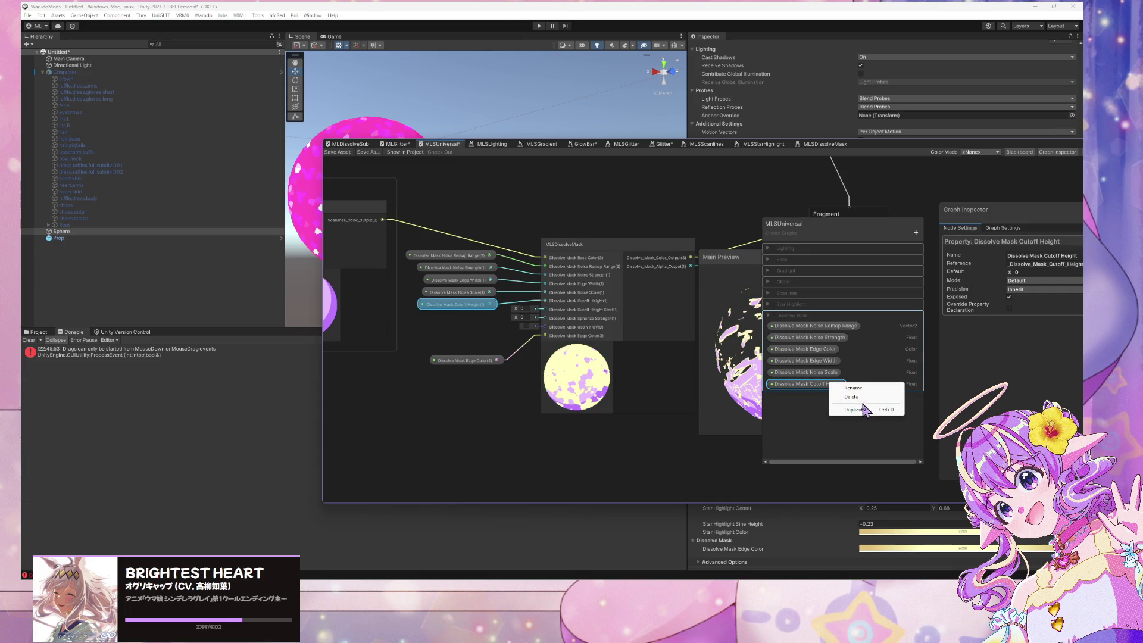
pyautogui.click(862, 411)
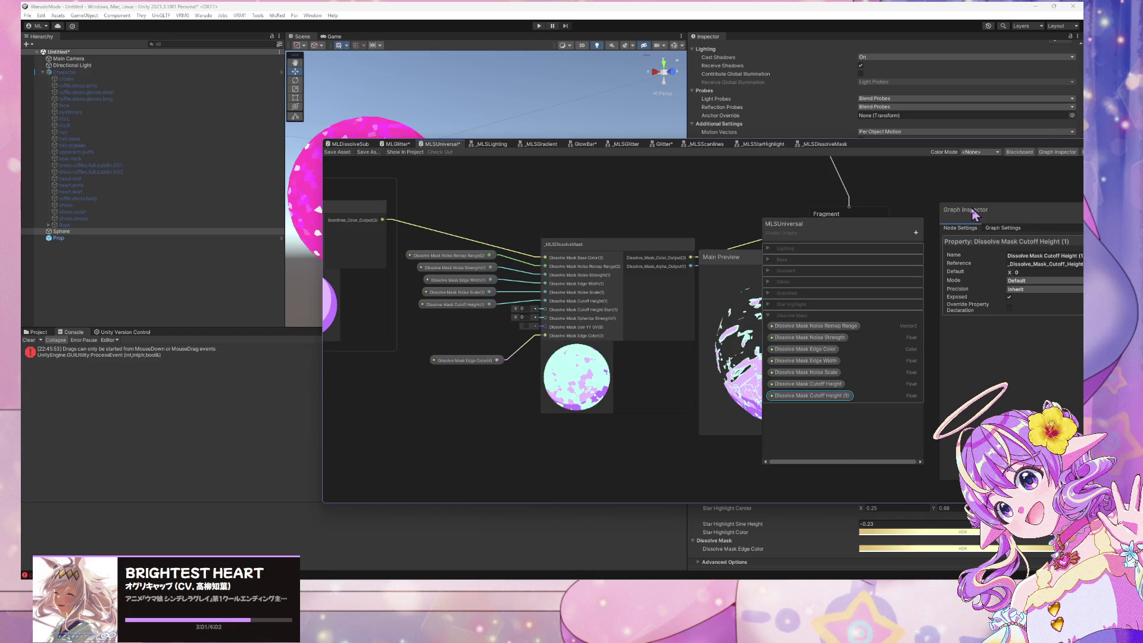
# Rename the copy Dissolve Mask Cutoff Start and place its node in the graph
pyautogui.moveTo(933, 152); pyautogui.dragTo(789, 166)
pyautogui.moveTo(920, 269); pyautogui.dragTo(976, 272)
pyautogui.write('S')
pyautogui.write('tart')
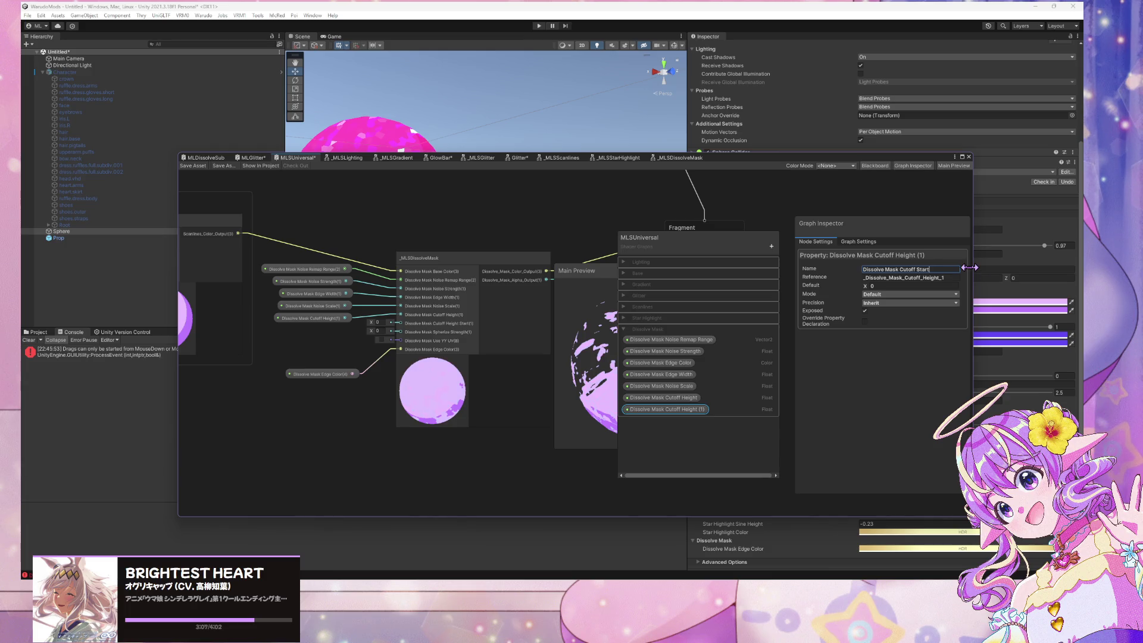
pyautogui.press('Return')
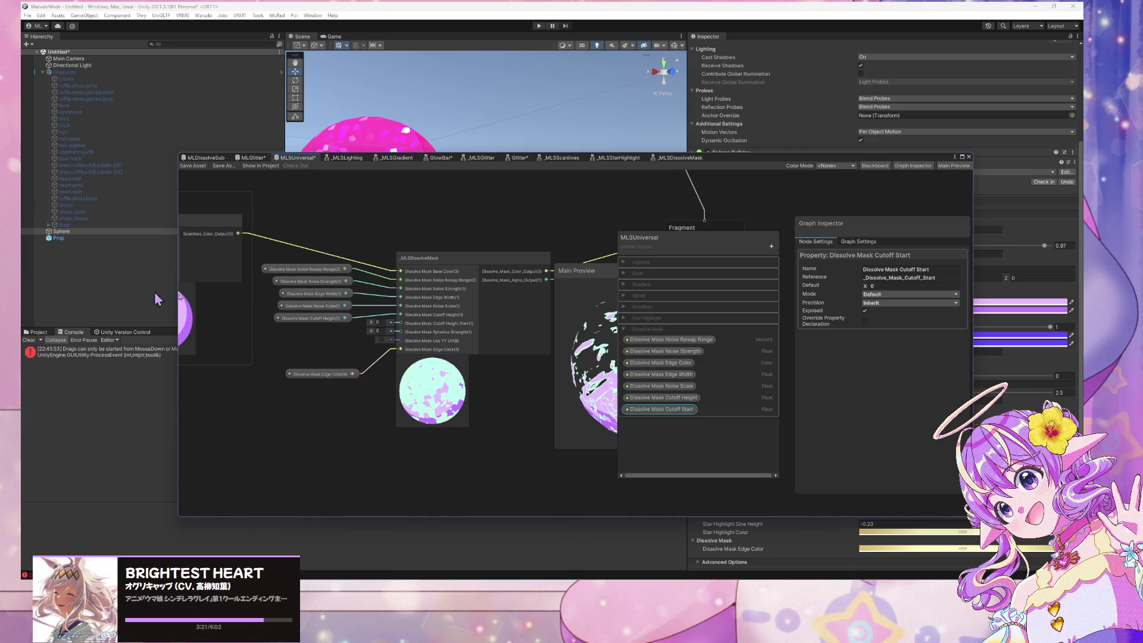
pyautogui.moveTo(671, 410); pyautogui.dragTo(400, 332)
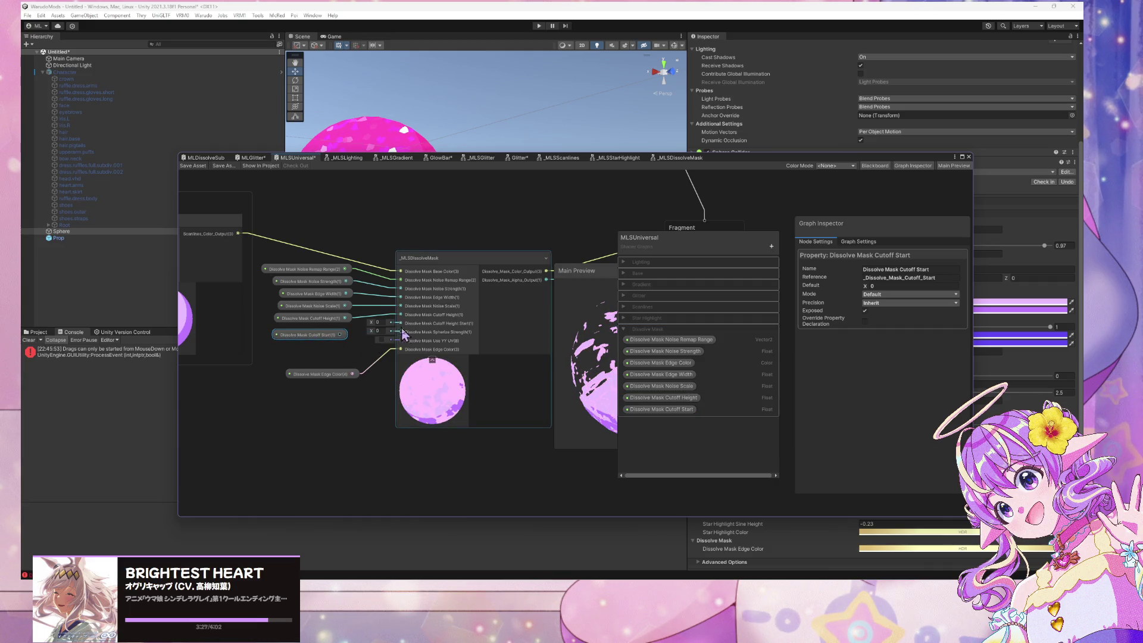
# Rename the property Dissolve Mask Cutoff Height Start and wire it to the Cutoff Height Start input
pyautogui.doubleClick(676, 410)
pyautogui.hotkey('ctrl', 'Left')
pyautogui.write('Height')
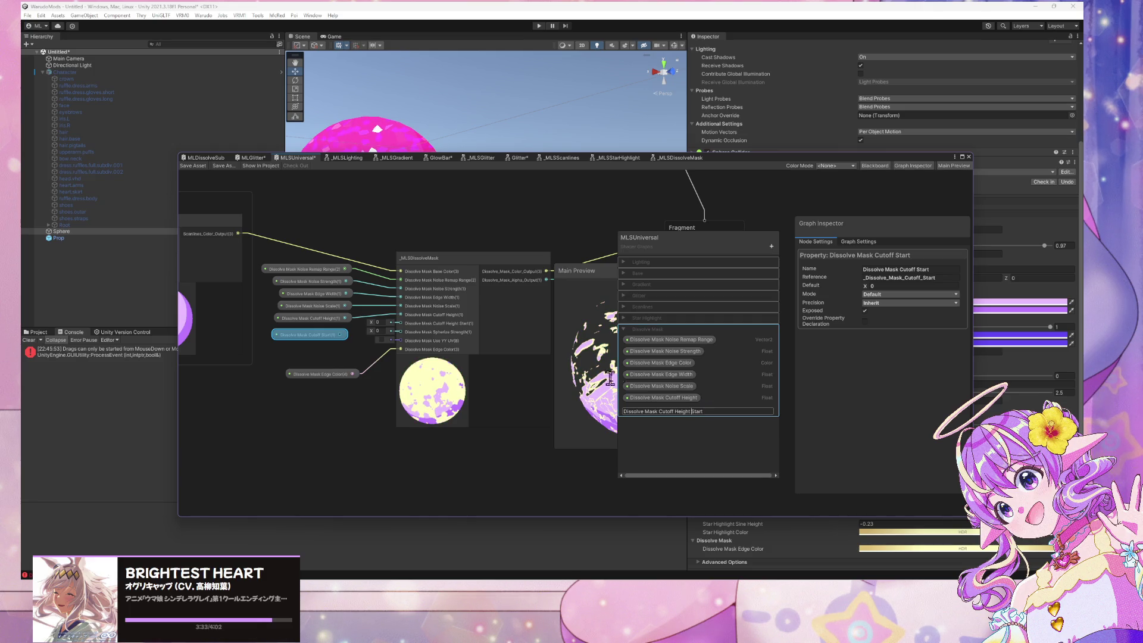
pyautogui.press('Return')
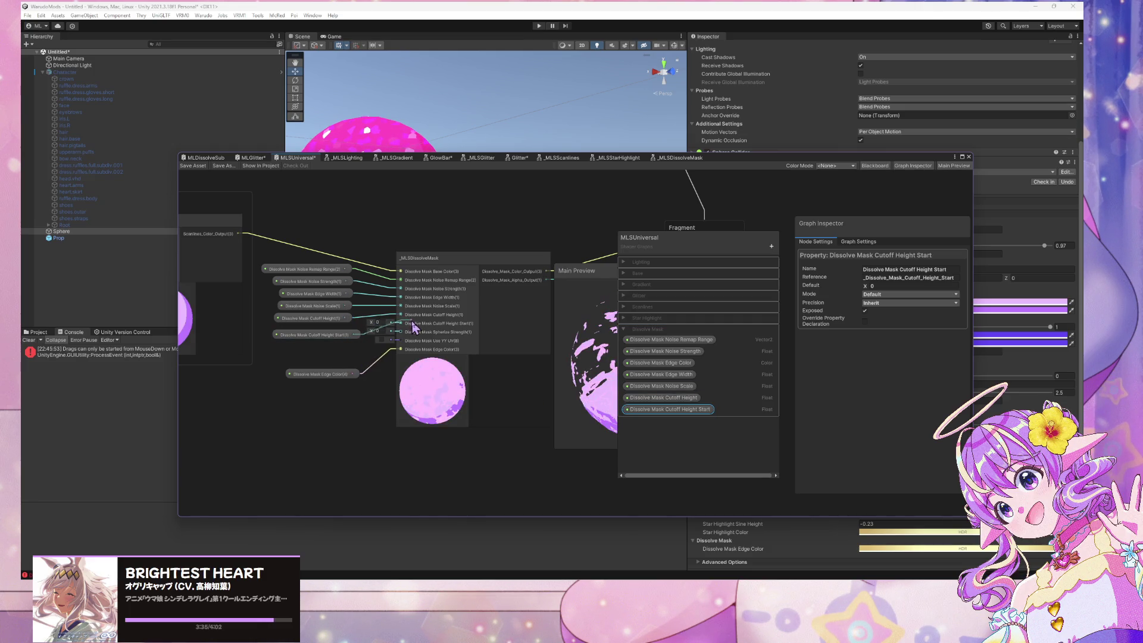
pyautogui.moveTo(400, 323); pyautogui.dragTo(322, 330)
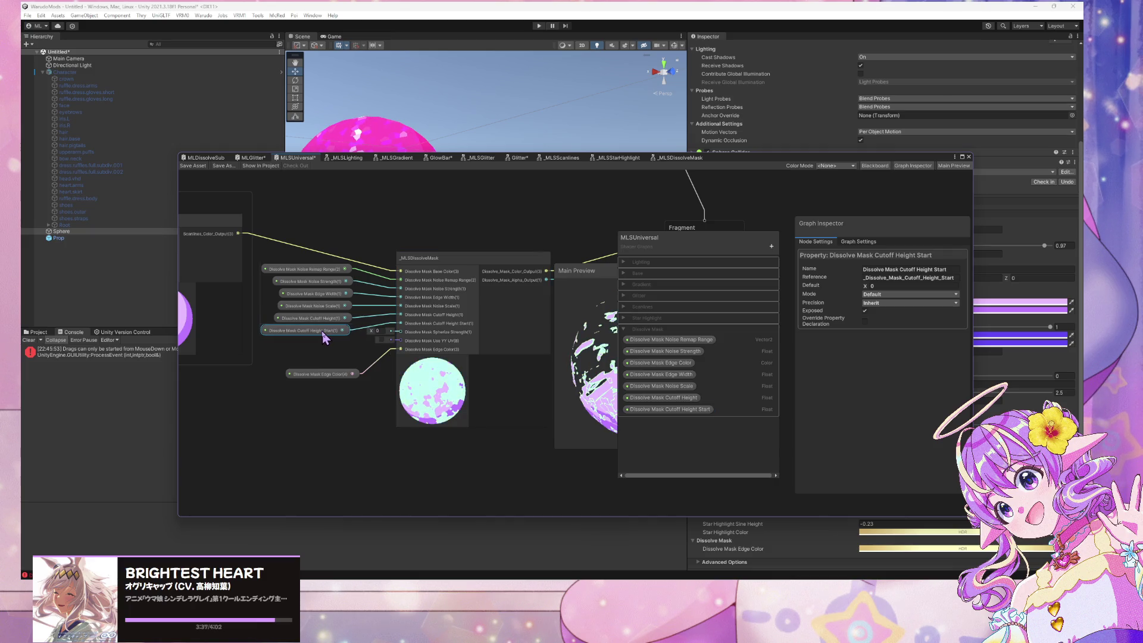
pyautogui.moveTo(444, 258); pyautogui.dragTo(462, 266)
pyautogui.moveTo(330, 349); pyautogui.dragTo(317, 272)
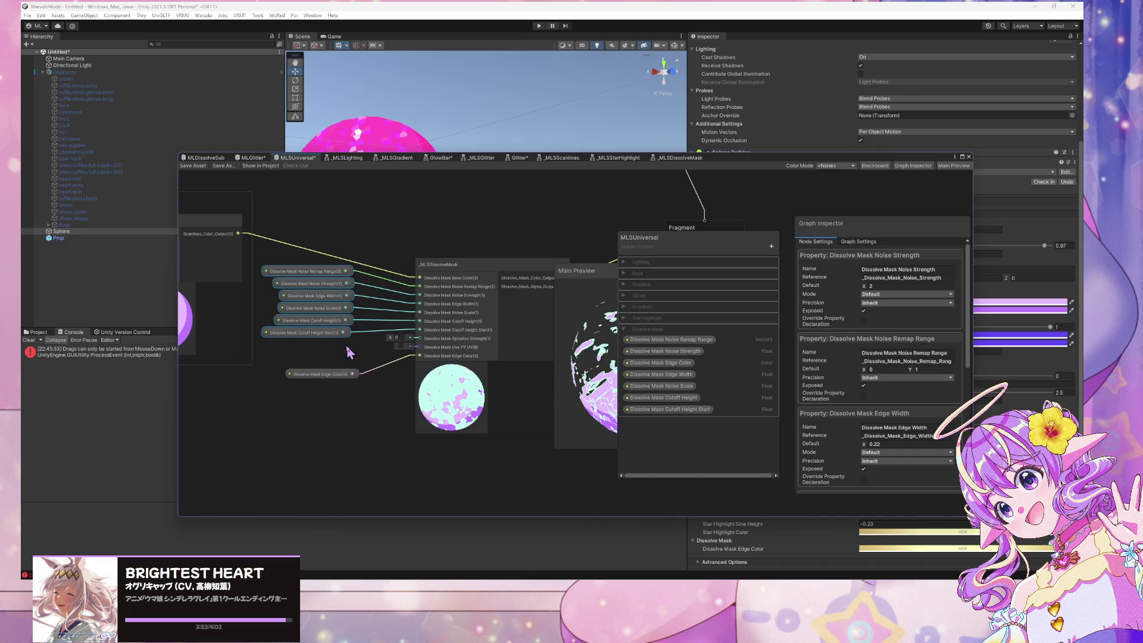
# Set the Cutoff Height Start value to 1.03 with the sphere preview fully visible
pyautogui.click(349, 353)
pyautogui.click(319, 333)
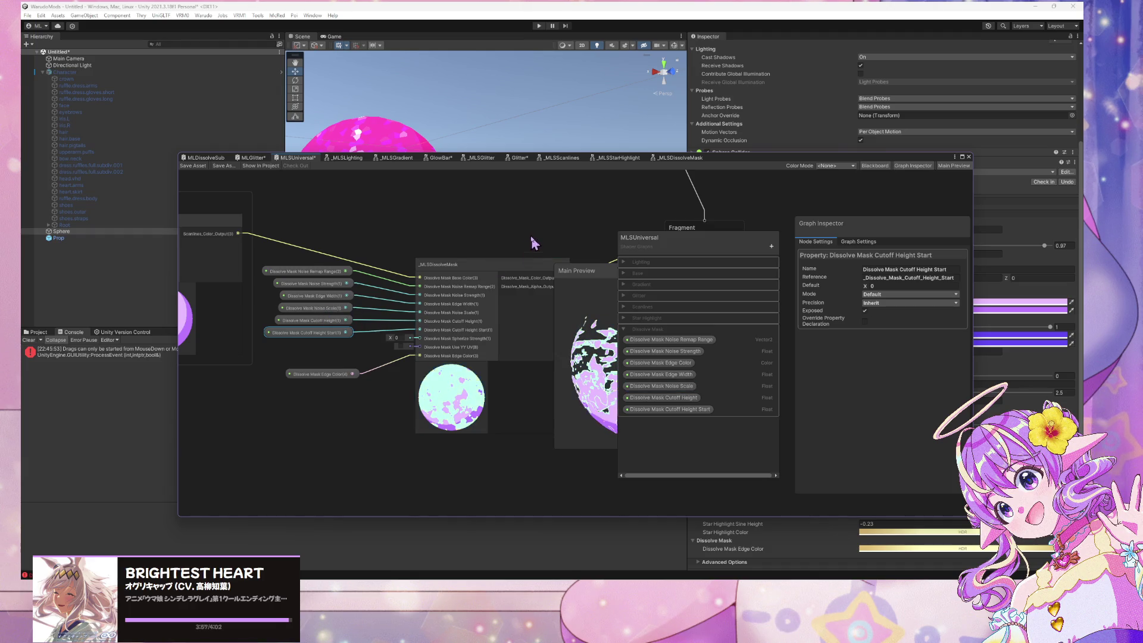
pyautogui.moveTo(533, 241); pyautogui.dragTo(448, 243)
pyautogui.moveTo(593, 280); pyautogui.dragTo(497, 276)
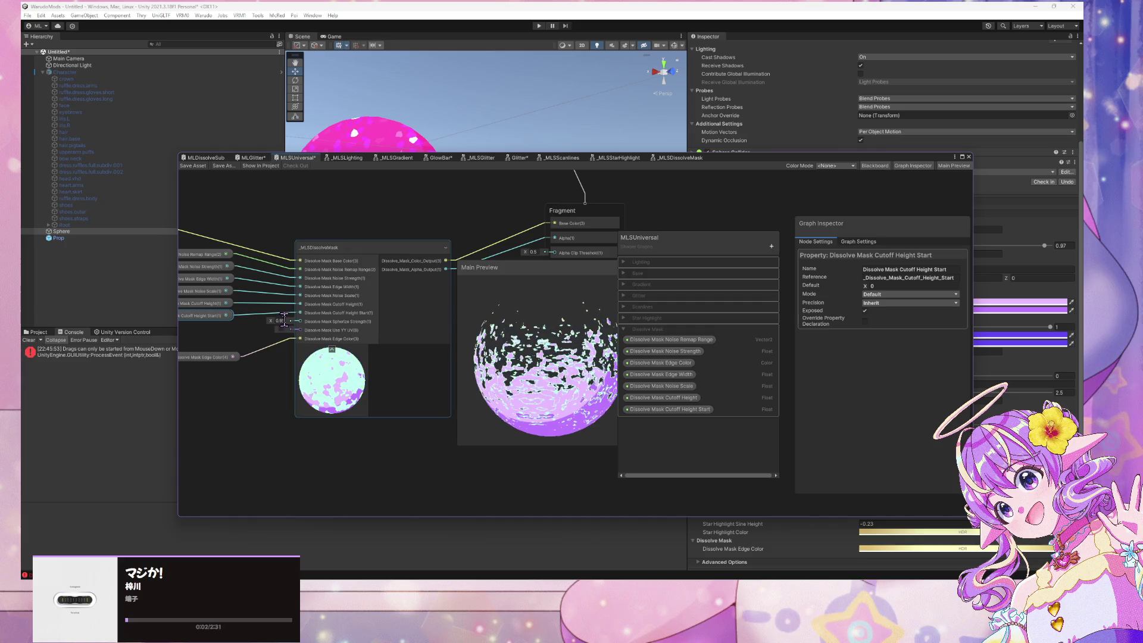
pyautogui.click(282, 320)
pyautogui.write('1.03')
pyautogui.press('Return')
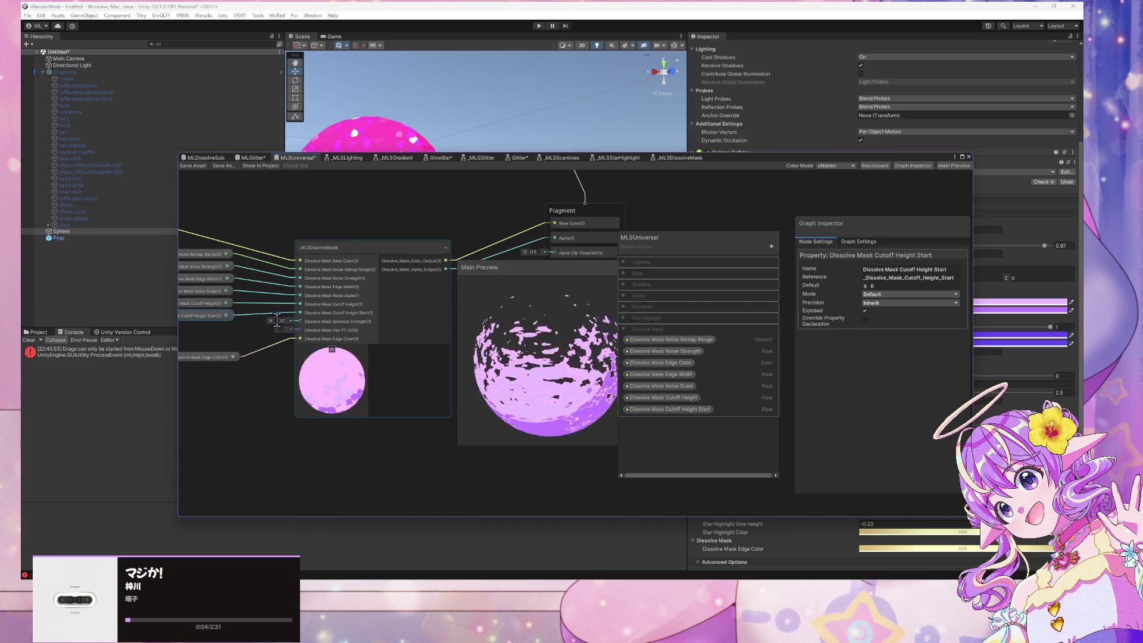
# Check the Dissolve Spherize Strength property in MLDissolveSub and MLGlitter, then return to MLSUniversal
pyautogui.click(210, 158)
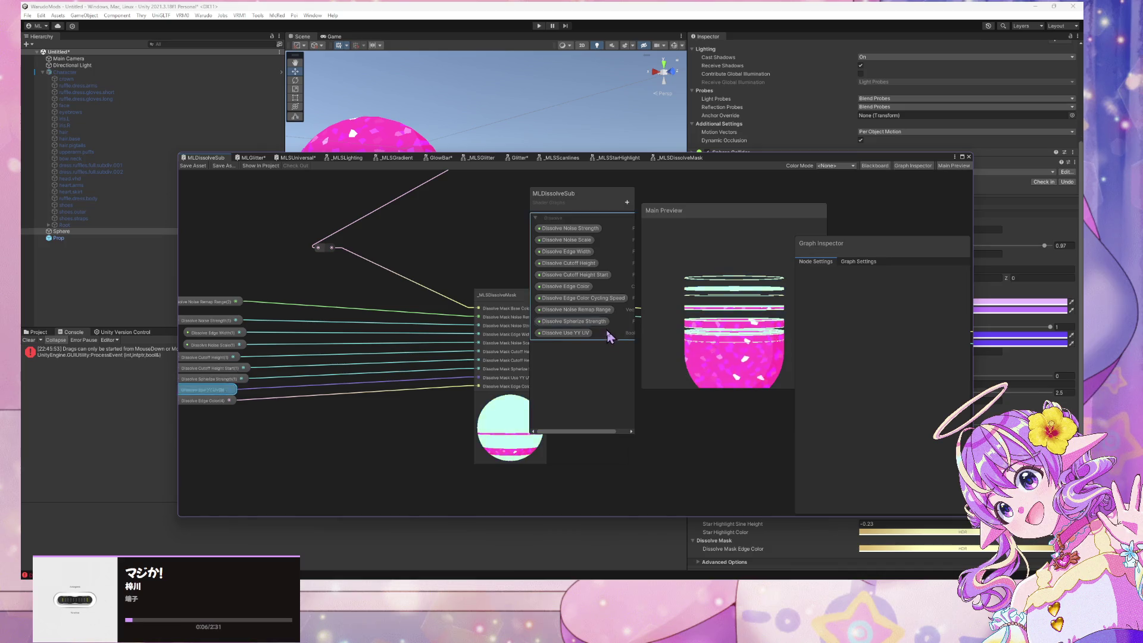
pyautogui.click(575, 322)
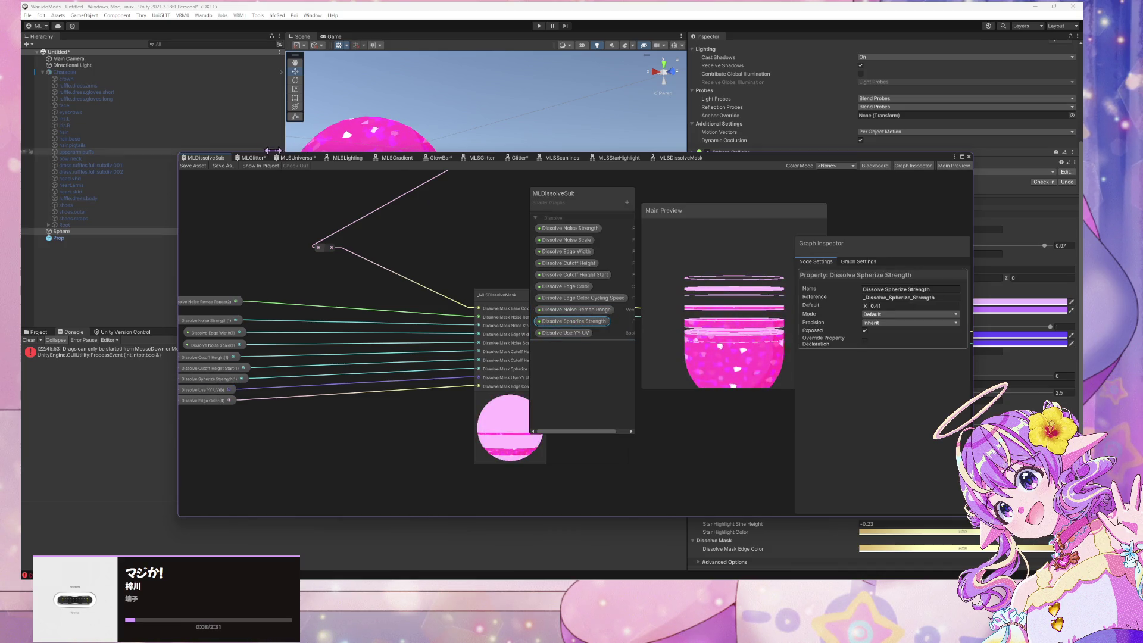
pyautogui.click(252, 158)
pyautogui.click(297, 158)
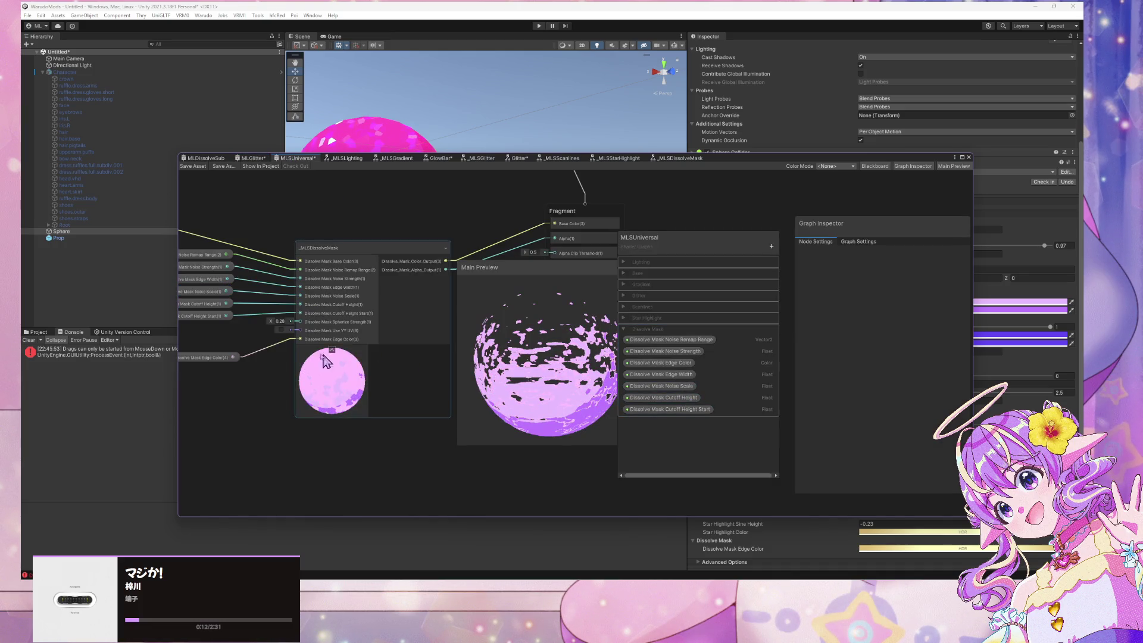
pyautogui.moveTo(241, 336); pyautogui.dragTo(327, 339)
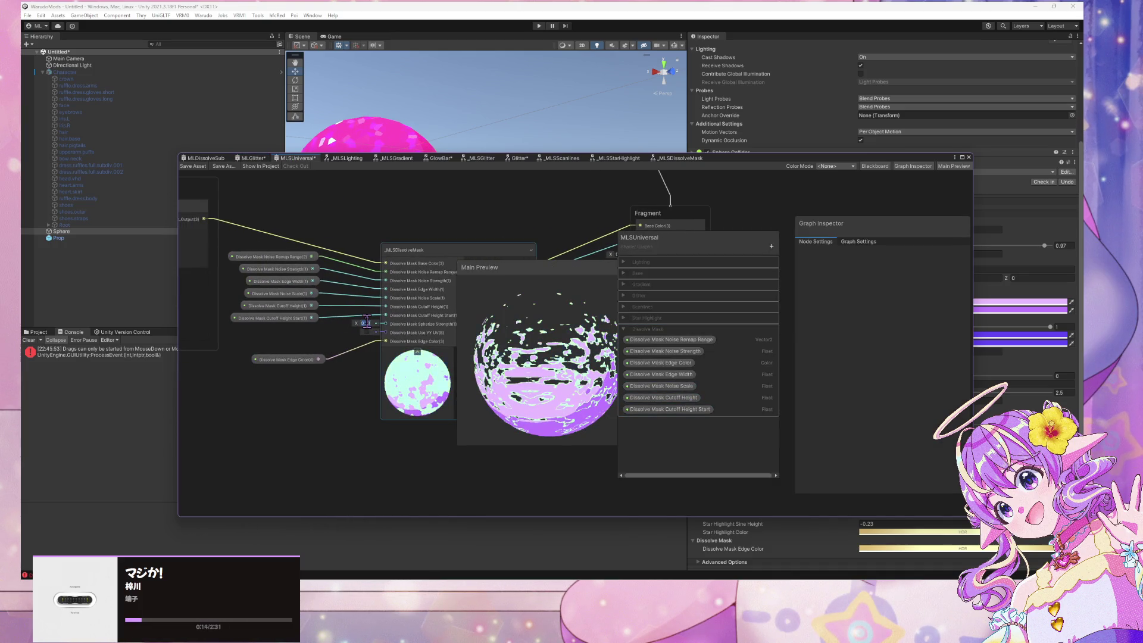
pyautogui.click(482, 395)
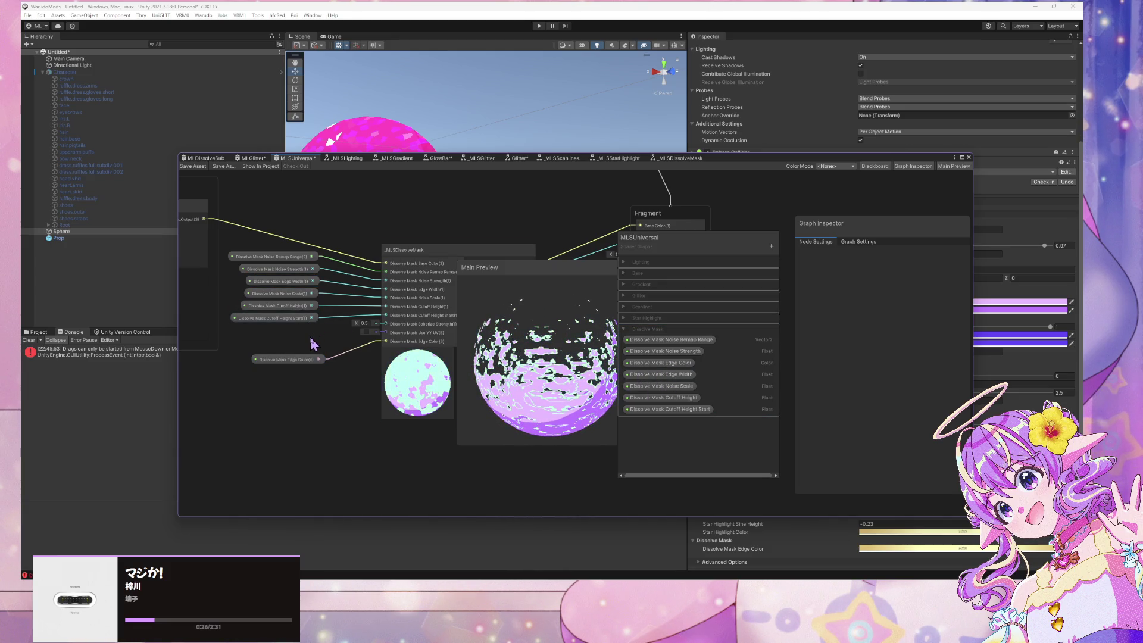
# Add a Float node, wire it into the mask node's Spherize Strength input, and convert it to a property
pyautogui.press('space')
pyautogui.write('float')
pyautogui.press('Return')
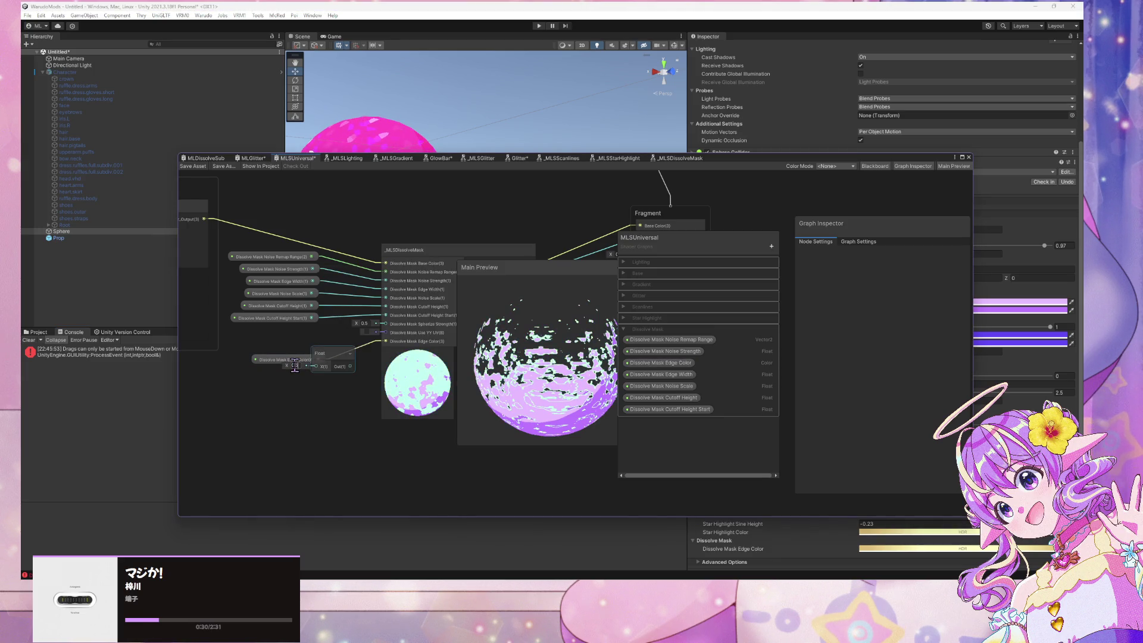
pyautogui.moveTo(338, 368); pyautogui.dragTo(385, 332)
pyautogui.moveTo(298, 321); pyautogui.dragTo(301, 409)
pyautogui.rightClick(316, 410)
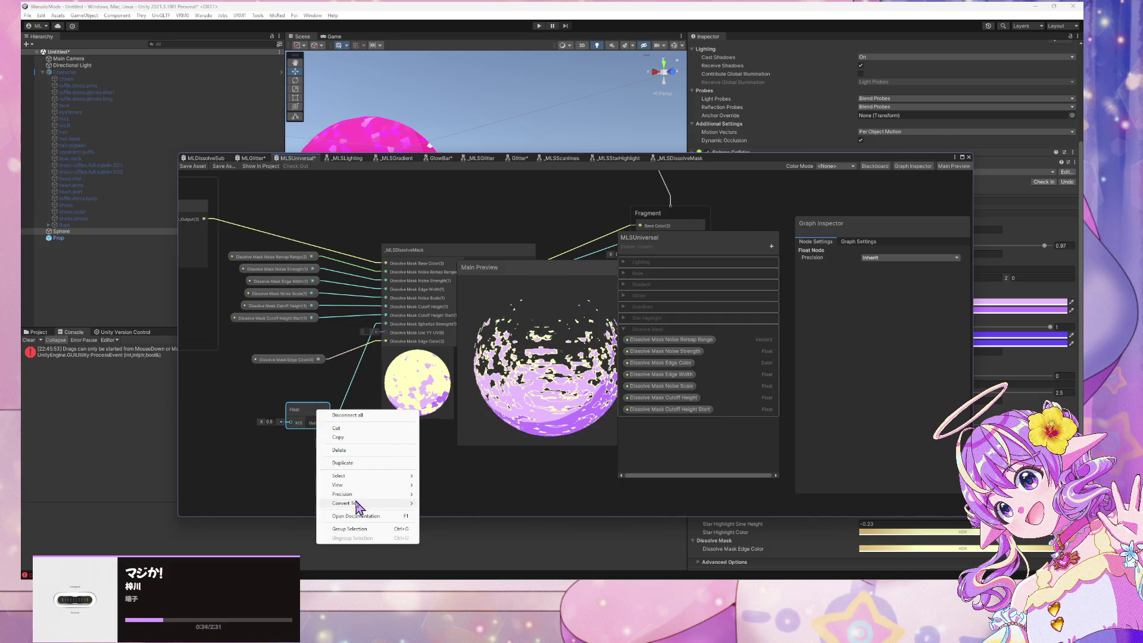
pyautogui.moveTo(357, 503)
pyautogui.click(455, 520)
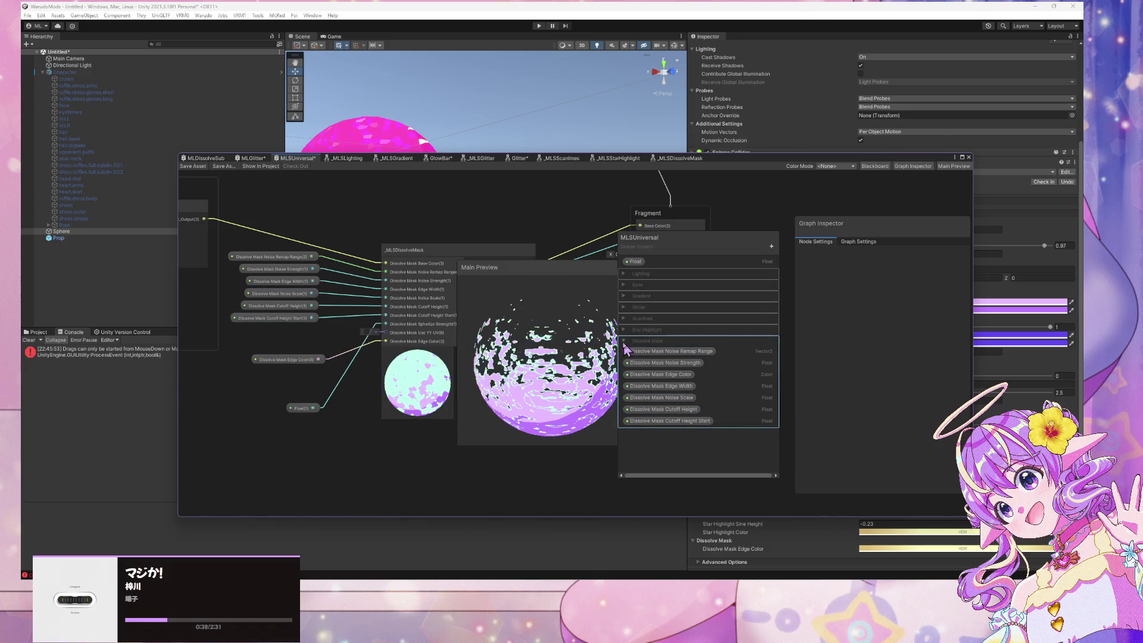
pyautogui.click(304, 409)
# Rename the new Float property to Dissolve Mask Spherize Strength
pyautogui.doubleClick(653, 266)
pyautogui.write('Dissolve Mask Cutoff Height')
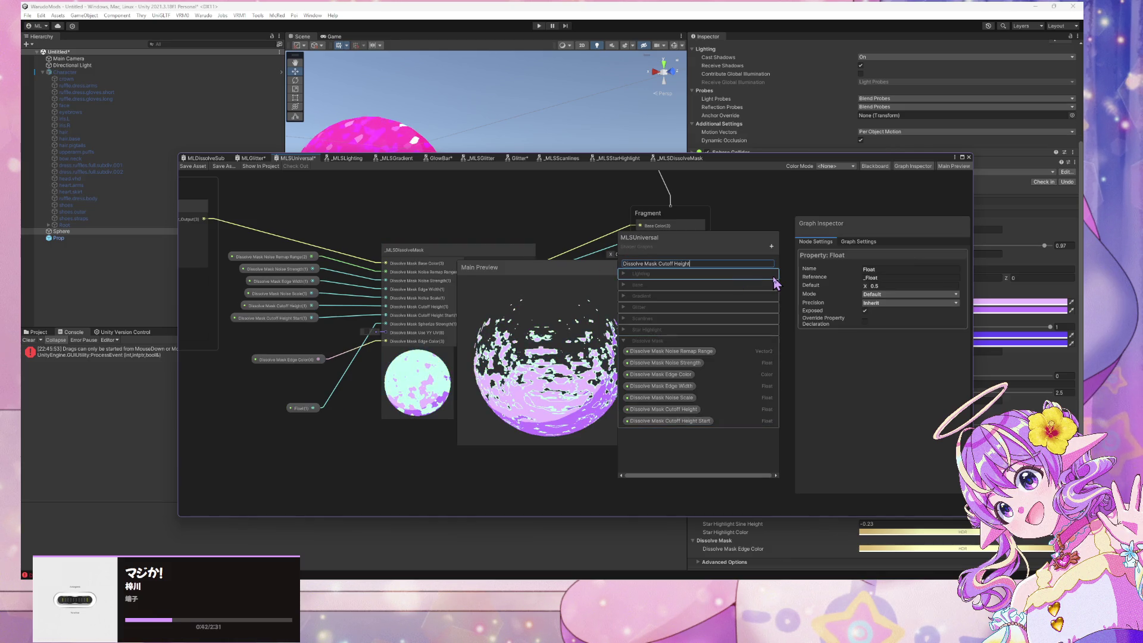
pyautogui.press('BackSpace')
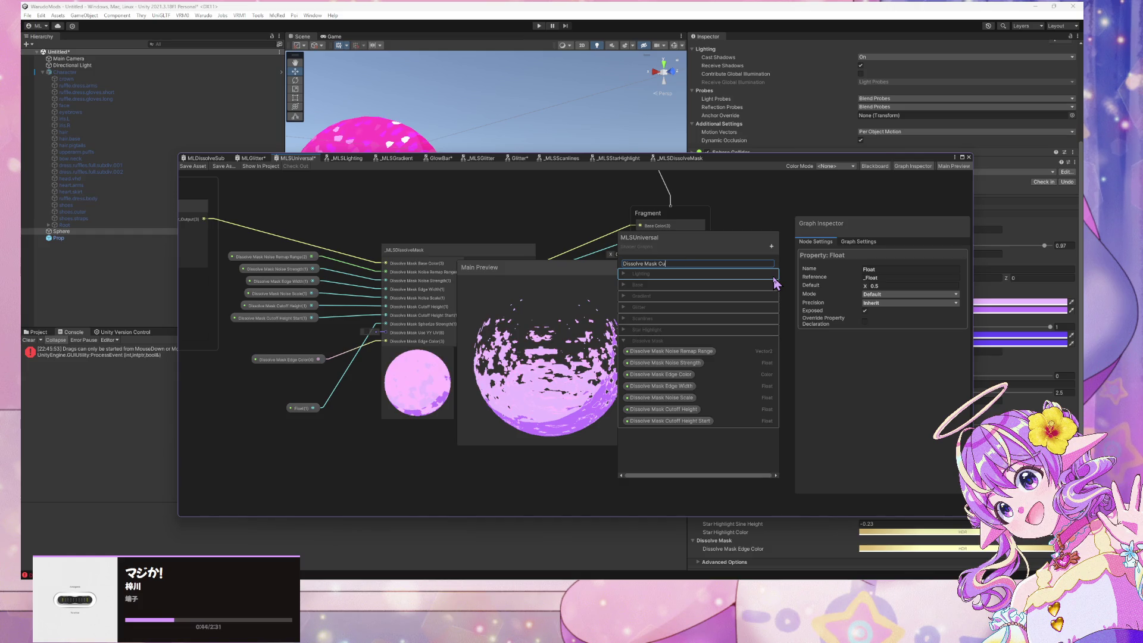
pyautogui.write('Sphere')
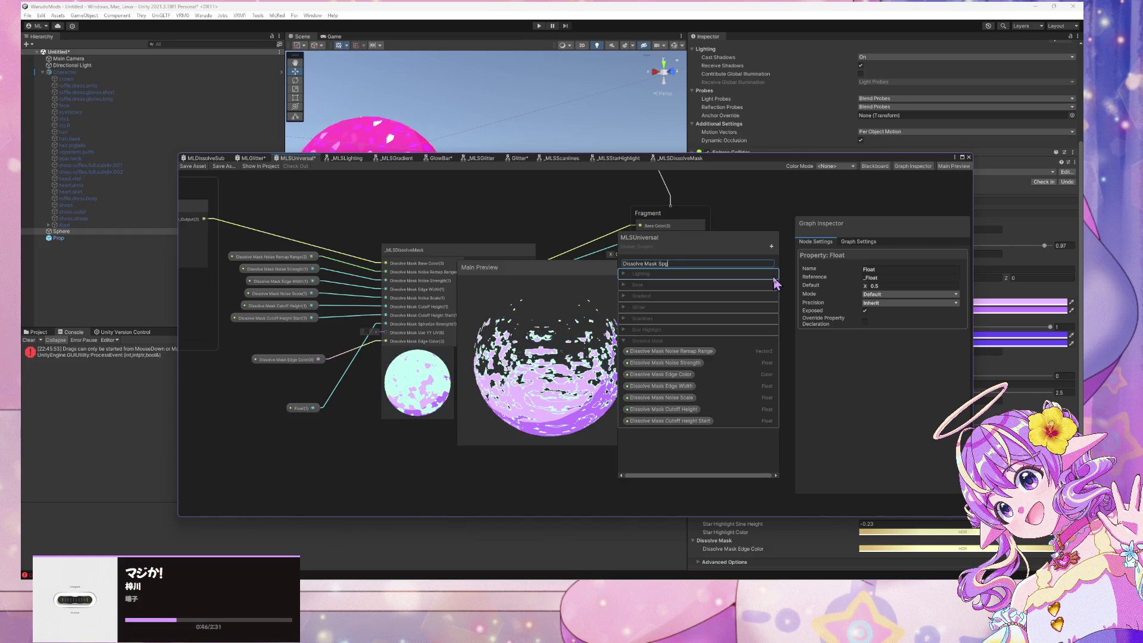
pyautogui.press('BackSpace')
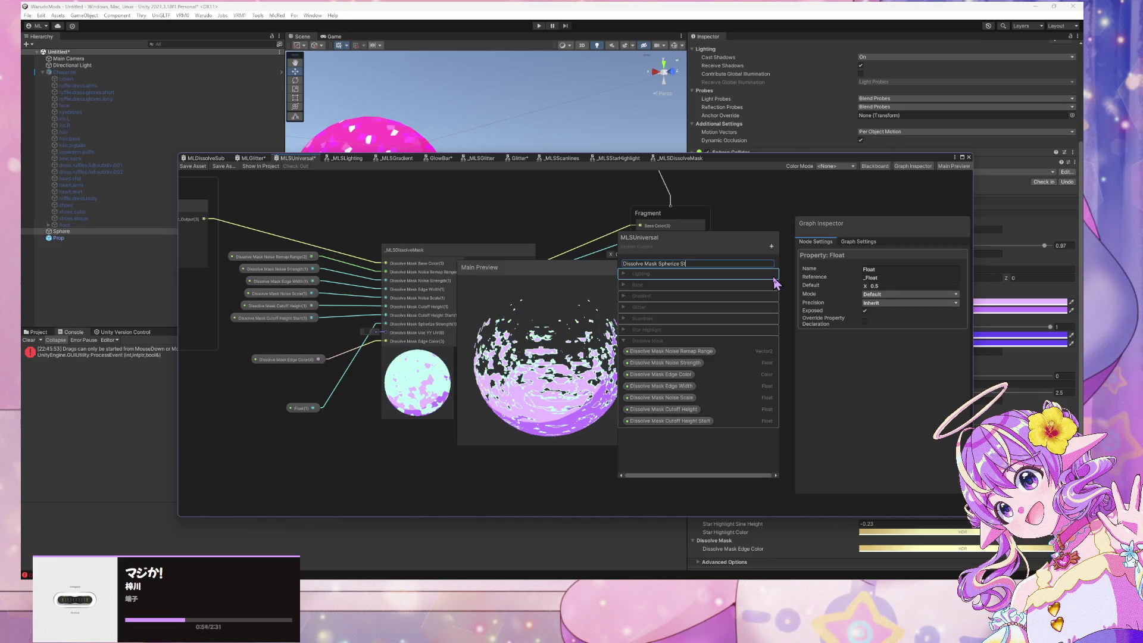
pyautogui.press('BackSpace')
pyautogui.press('BackSpace')
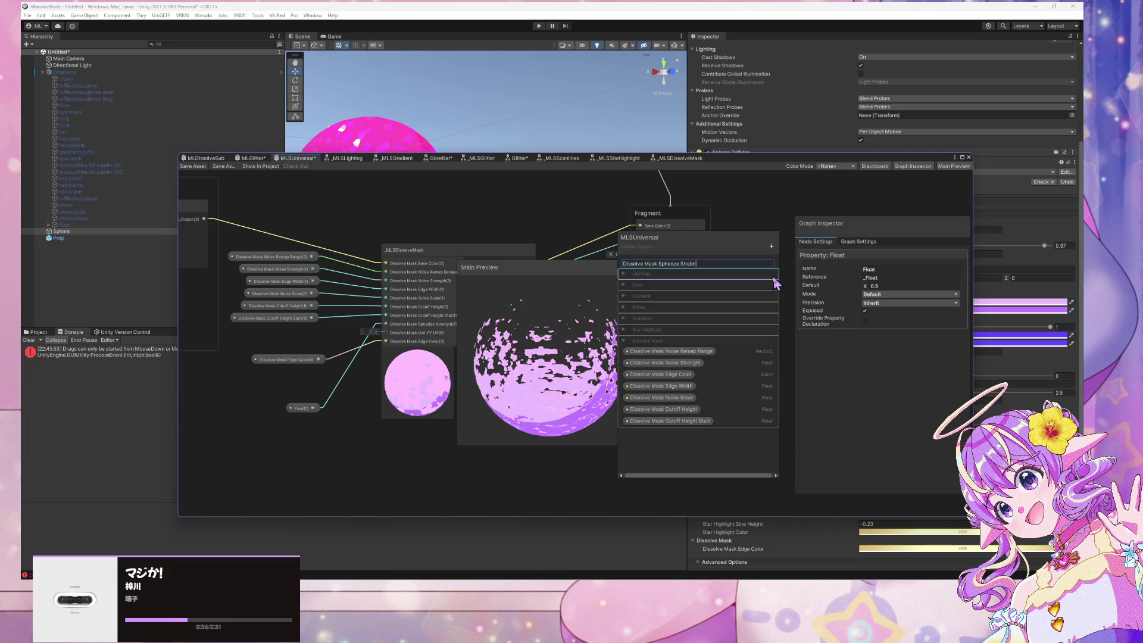
pyautogui.write('ngth')
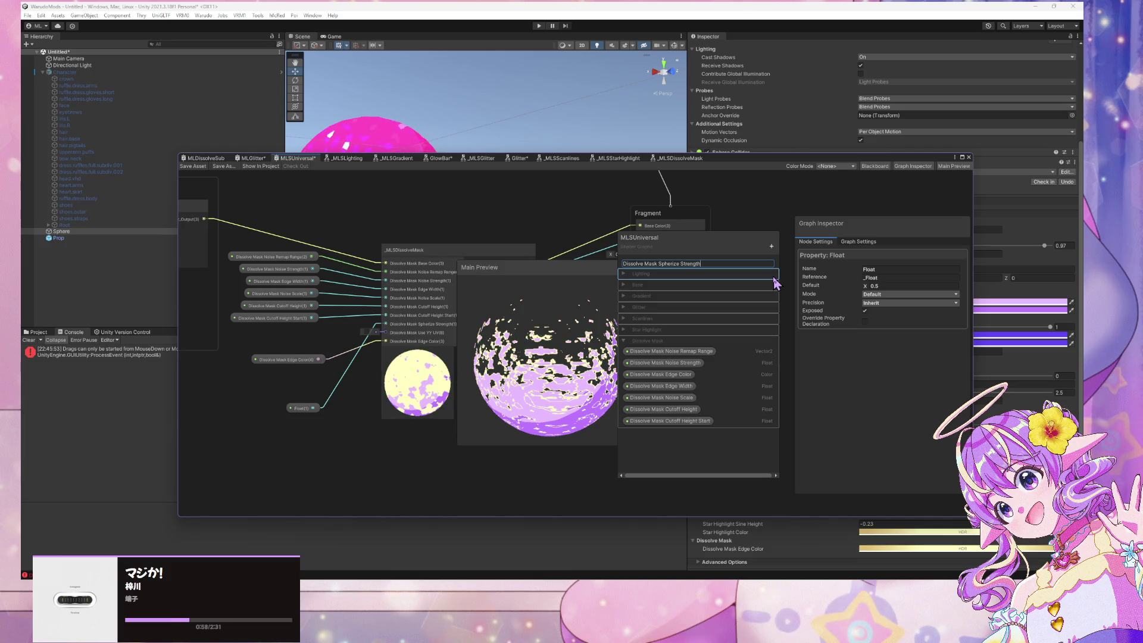
pyautogui.press('Return')
# Move Dissolve Mask Spherize Strength to the end of the Dissolve Mask category
pyautogui.moveTo(699, 267); pyautogui.dragTo(676, 436)
pyautogui.moveTo(339, 416); pyautogui.dragTo(273, 339)
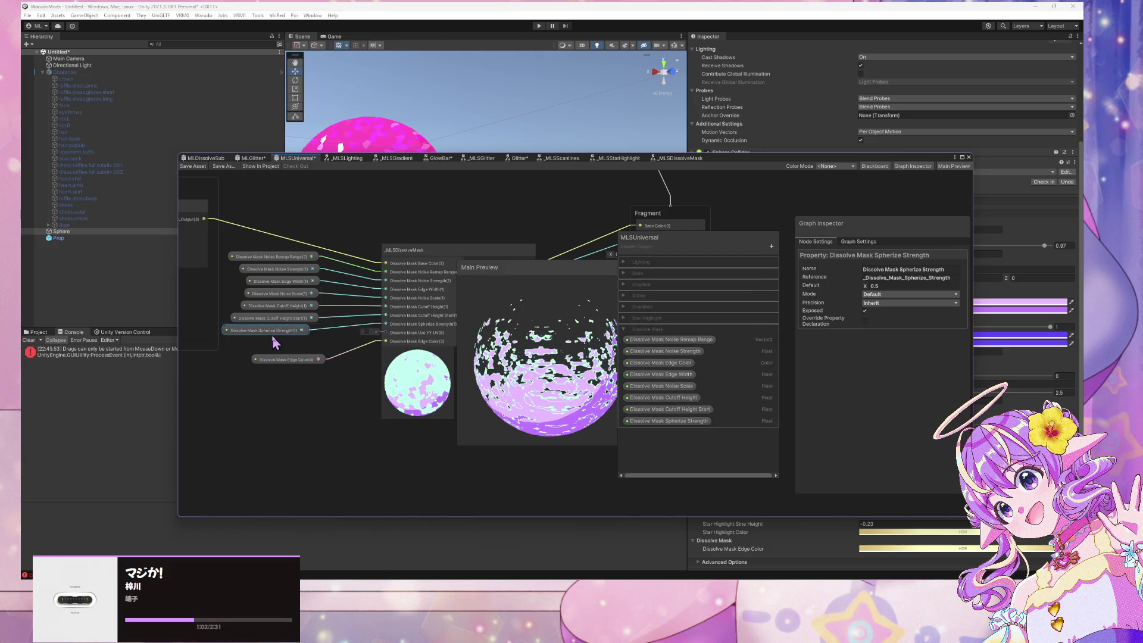
pyautogui.scroll(-3)
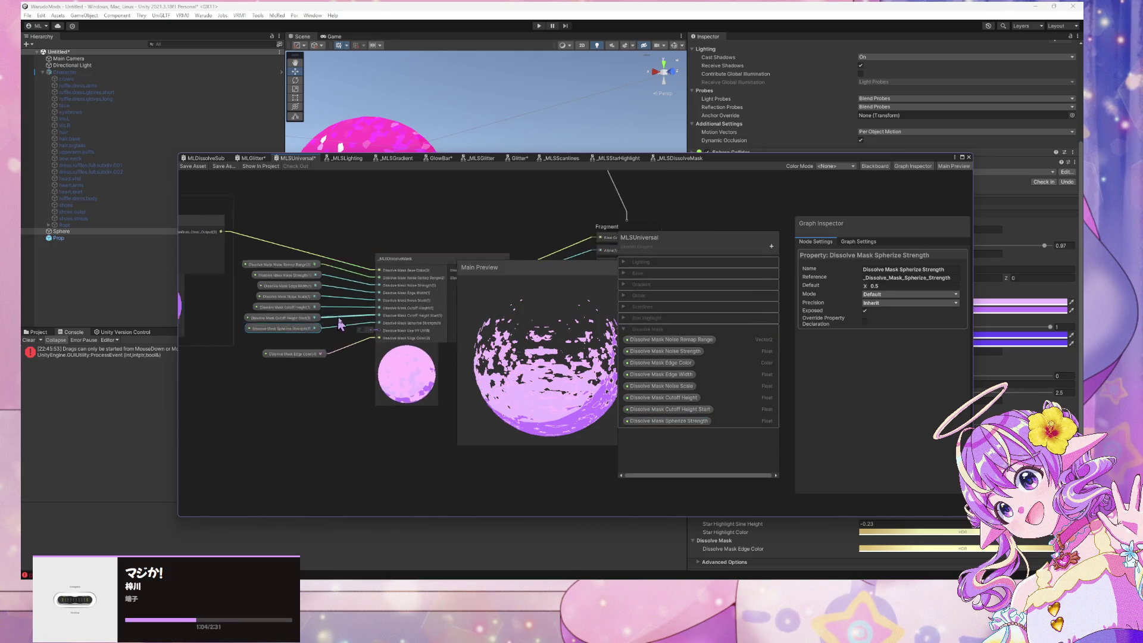
pyautogui.scroll(3)
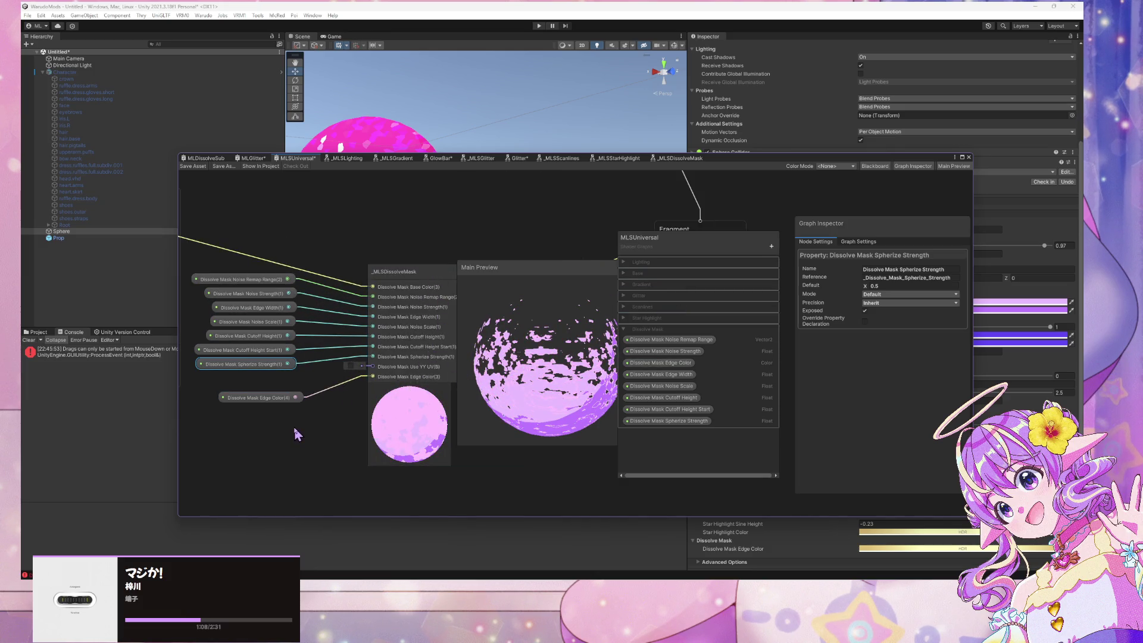
# Add a Boolean node from the node search using 'bool'
pyautogui.press('space')
pyautogui.write('bool')
pyautogui.press('Return')
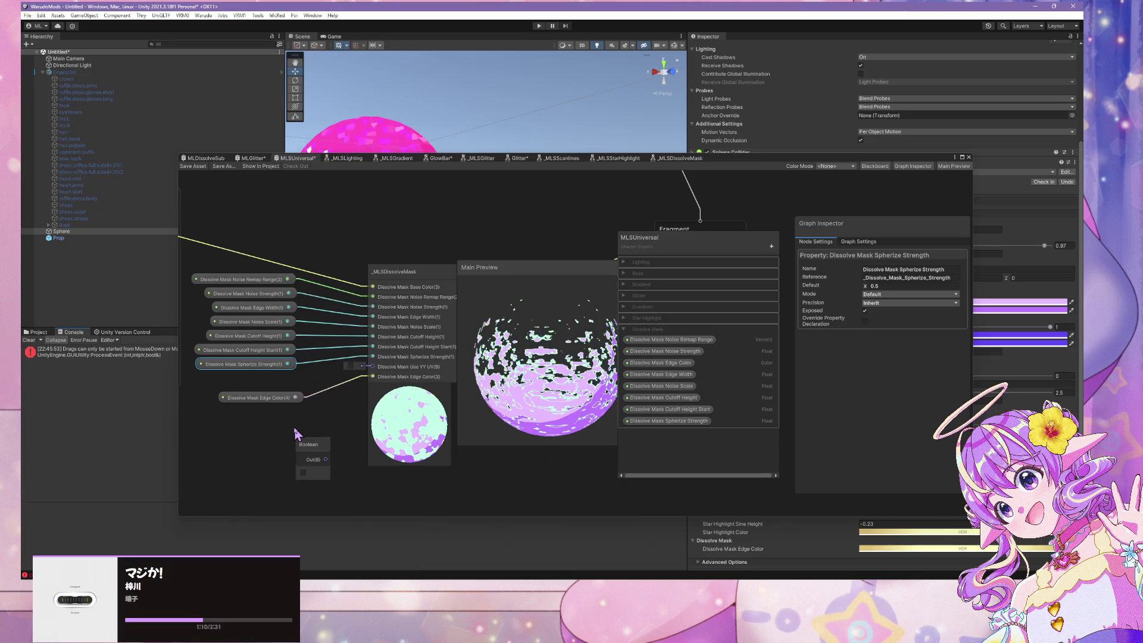
# Make room beside the Edge Color node and convert the Boolean node into a graph property
pyautogui.moveTo(303, 444); pyautogui.dragTo(244, 446)
pyautogui.moveTo(274, 397); pyautogui.dragTo(246, 459)
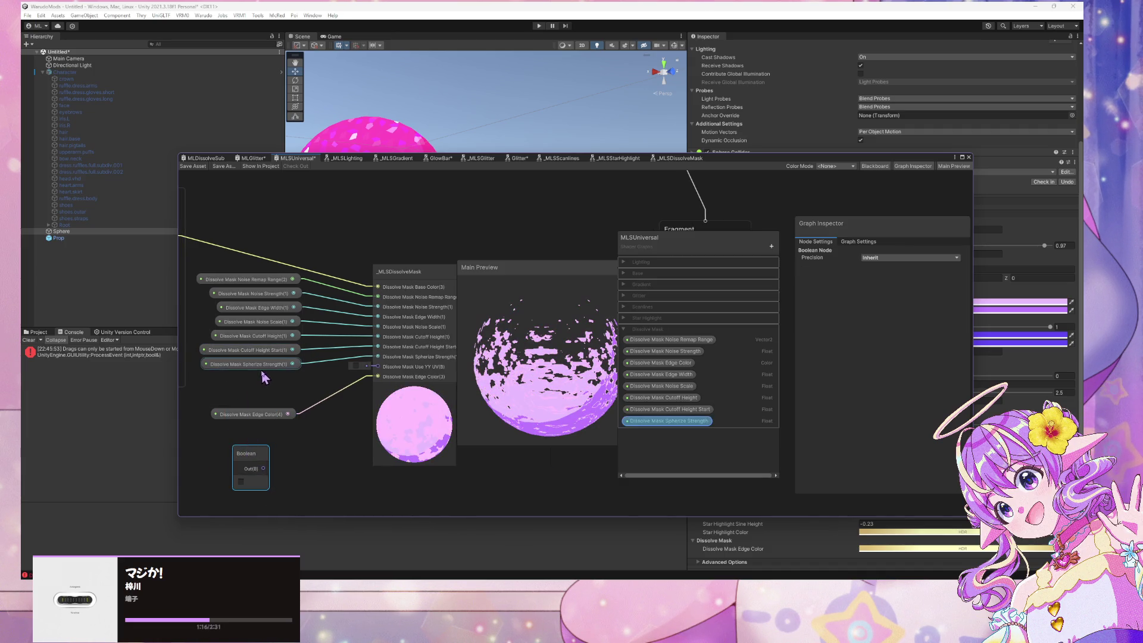
pyautogui.rightClick(258, 468)
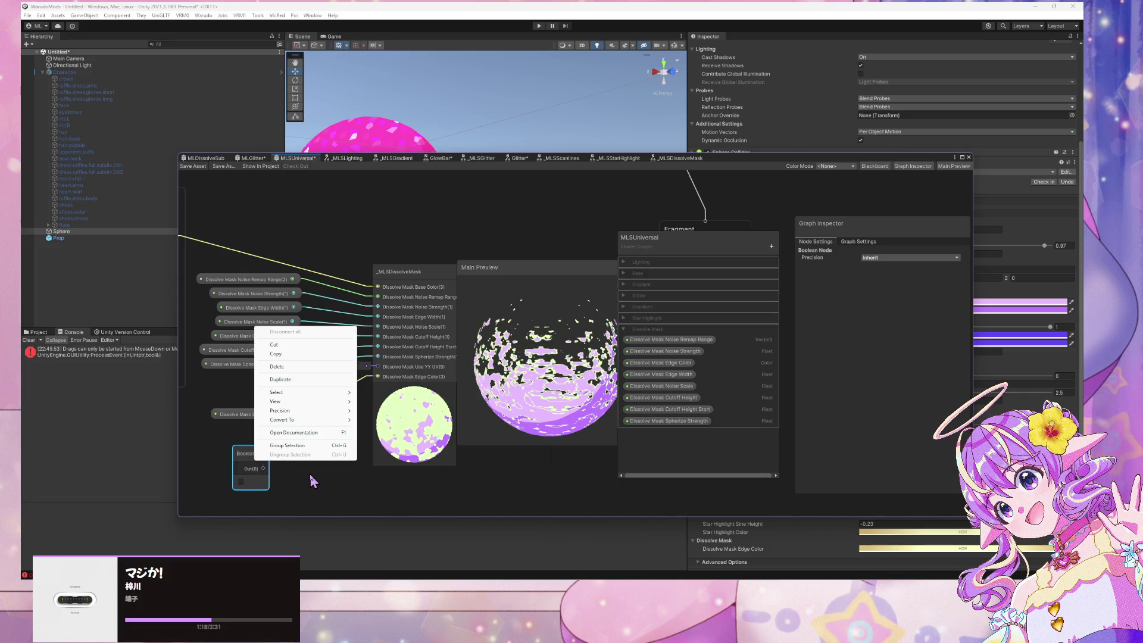
pyautogui.moveTo(298, 420)
pyautogui.click(381, 428)
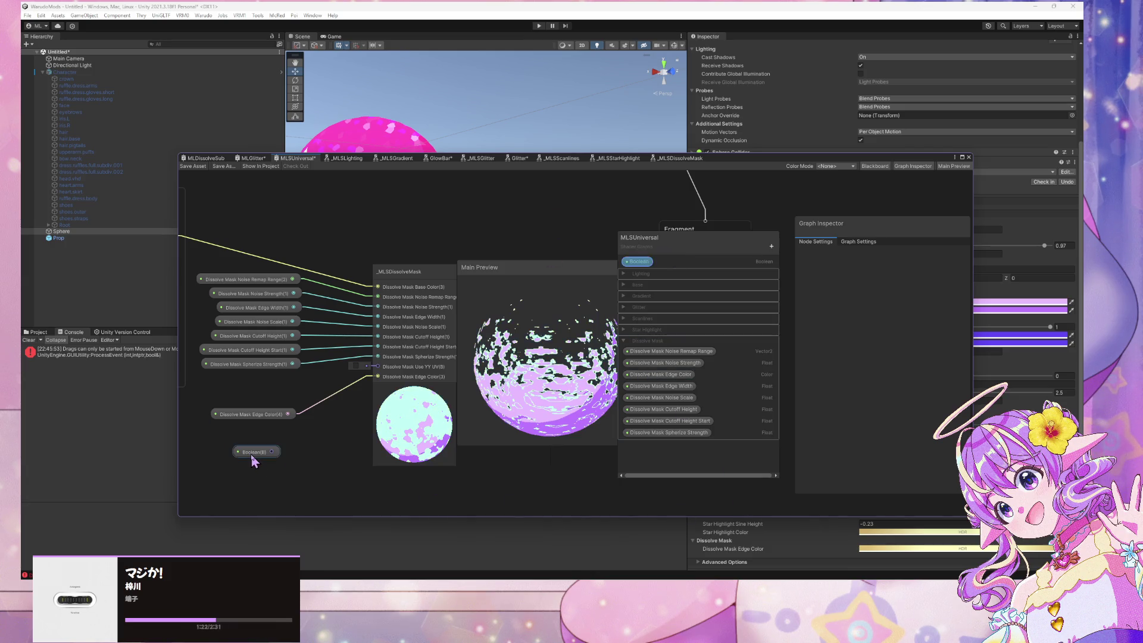
pyautogui.click(251, 452)
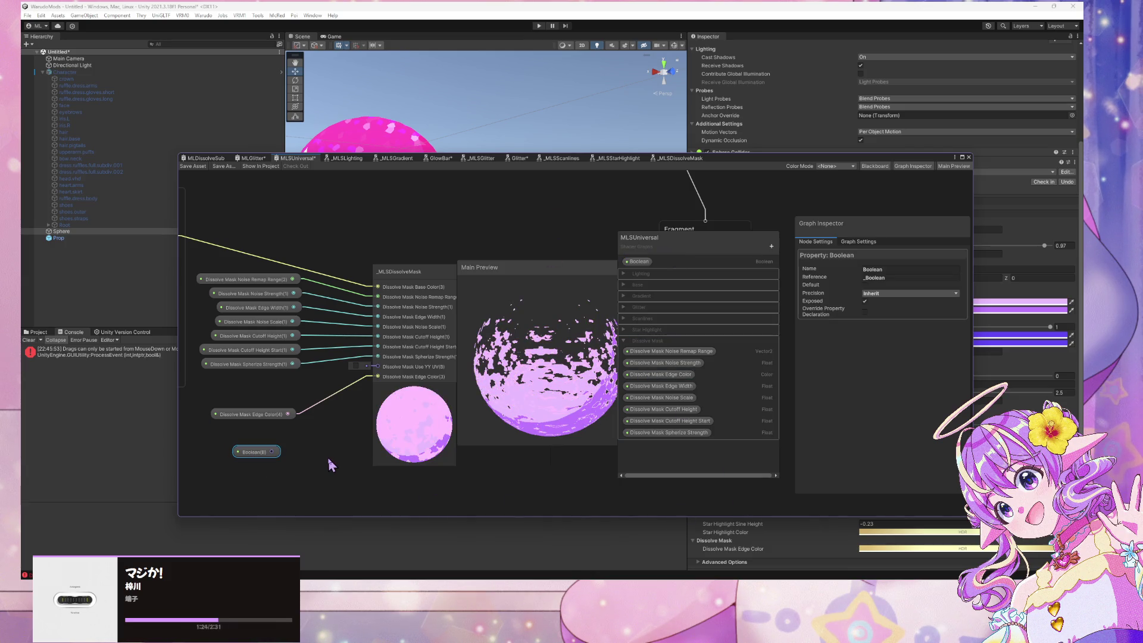
# File the Boolean property under Dissolve Mask and name it Dissolve Mask Use YY UV
pyautogui.moveTo(658, 263); pyautogui.dragTo(636, 445)
pyautogui.doubleClick(643, 434)
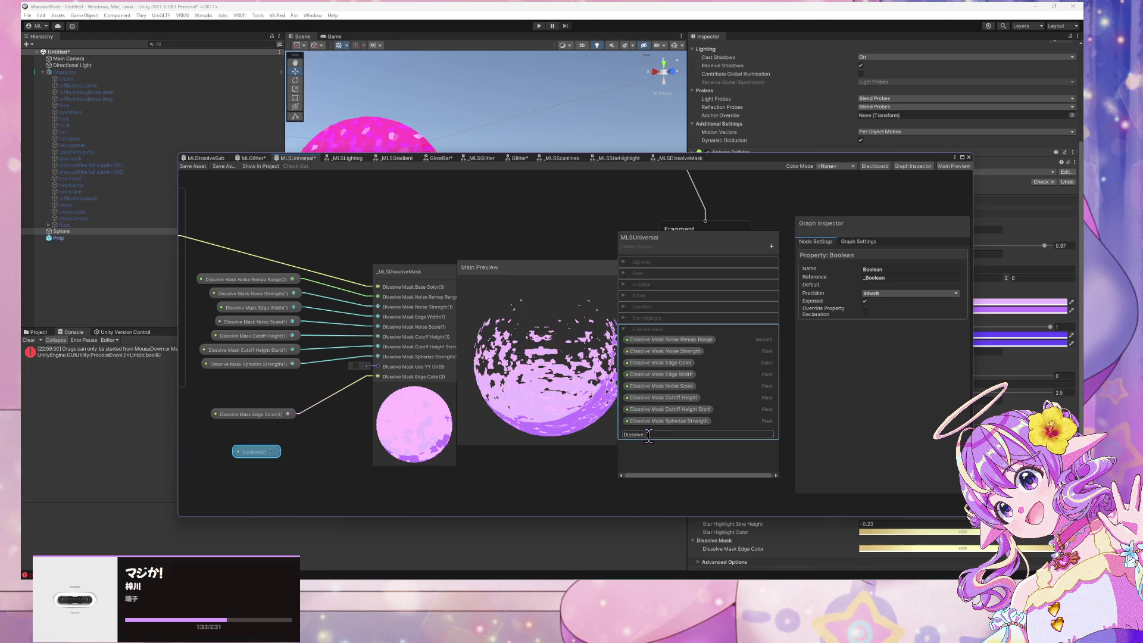
pyautogui.write('ask U')
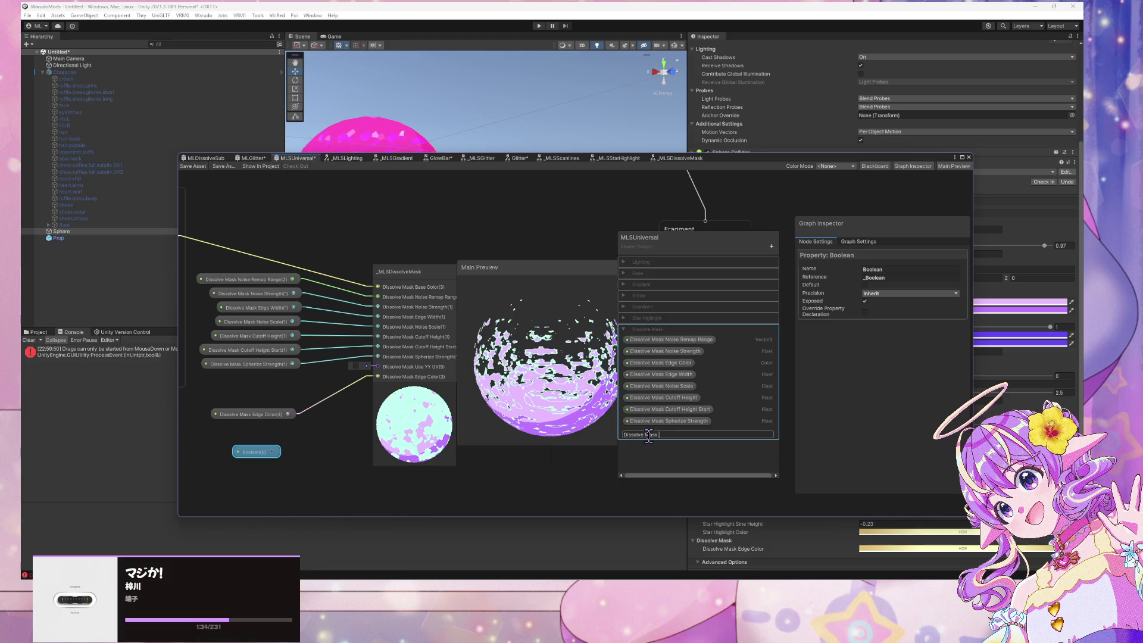
pyautogui.write('Se YY')
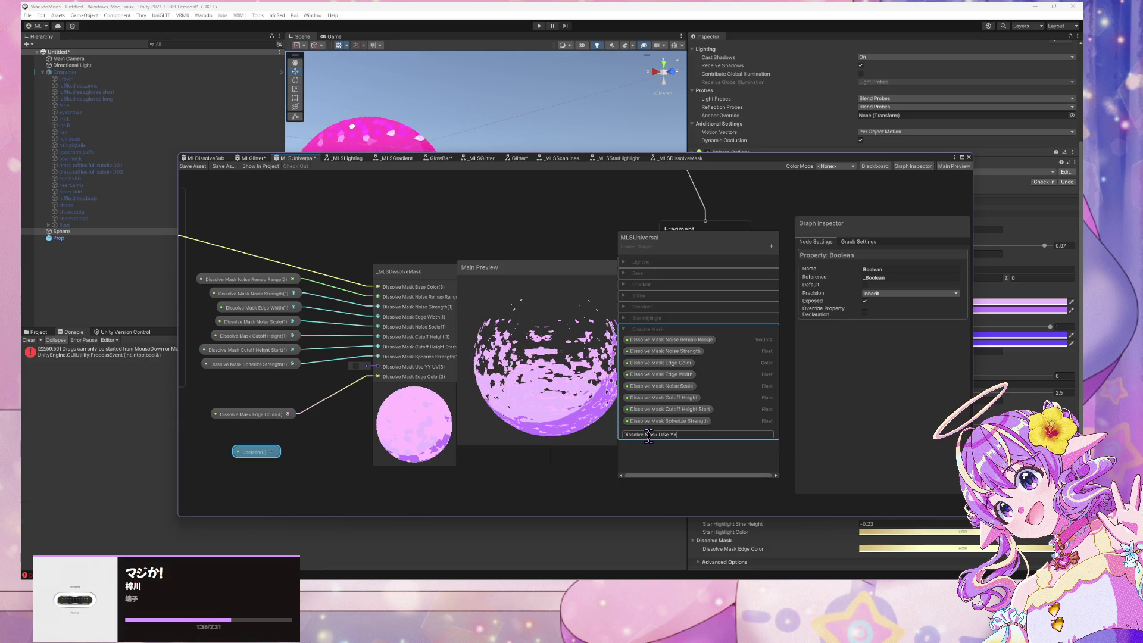
pyautogui.press('BackSpace')
pyautogui.press('BackSpace')
pyautogui.press('BackSpace')
pyautogui.write('se Y')
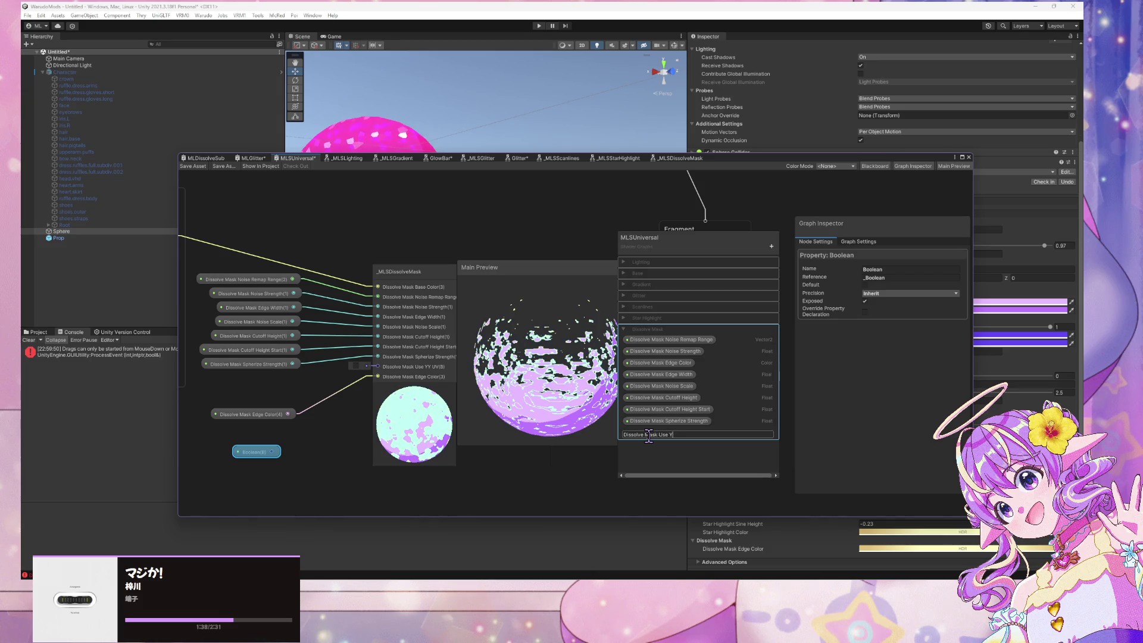
pyautogui.press('Return')
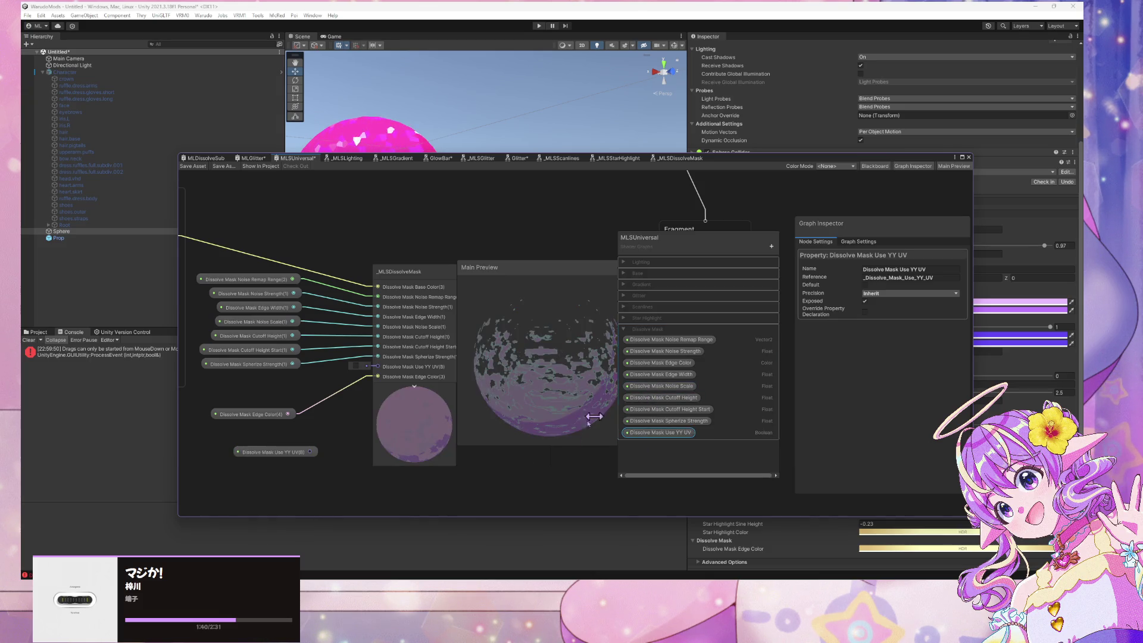
# Connect Dissolve Mask Use YY UV to the mask node's Use YY UV input and tidy the nodes
pyautogui.moveTo(303, 457); pyautogui.dragTo(360, 370)
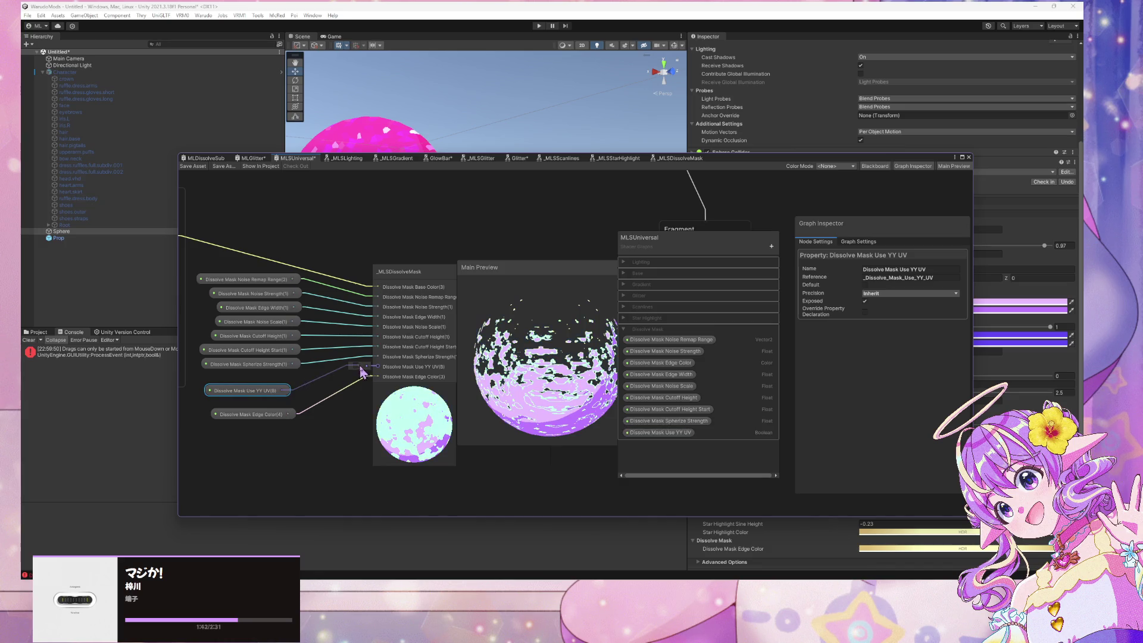
pyautogui.moveTo(273, 390); pyautogui.dragTo(282, 378)
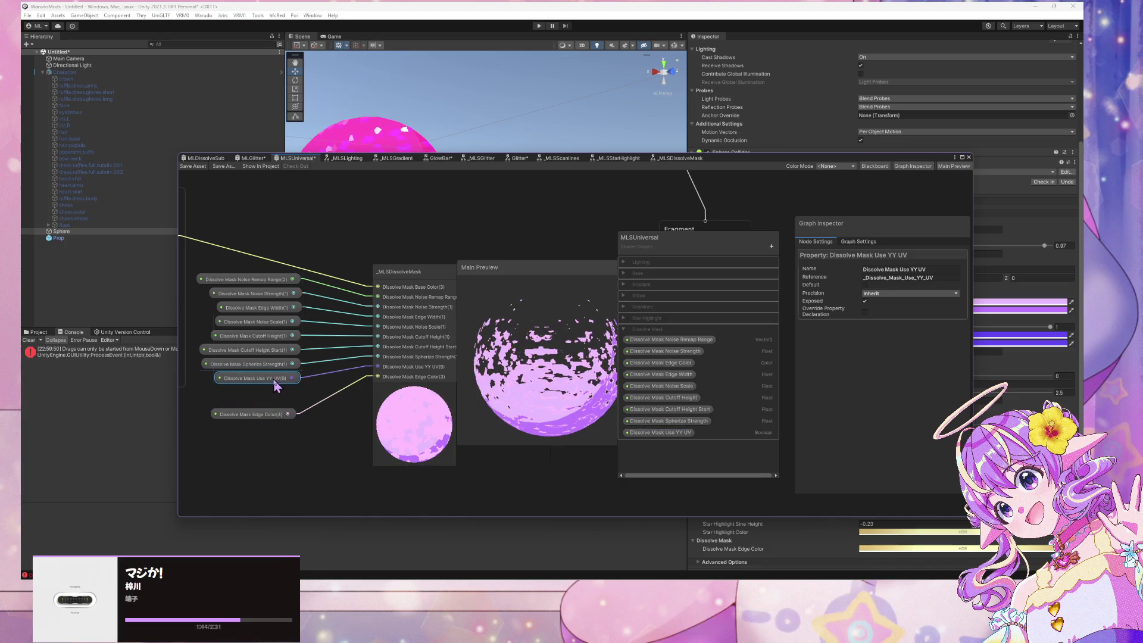
pyautogui.moveTo(267, 417); pyautogui.dragTo(270, 396)
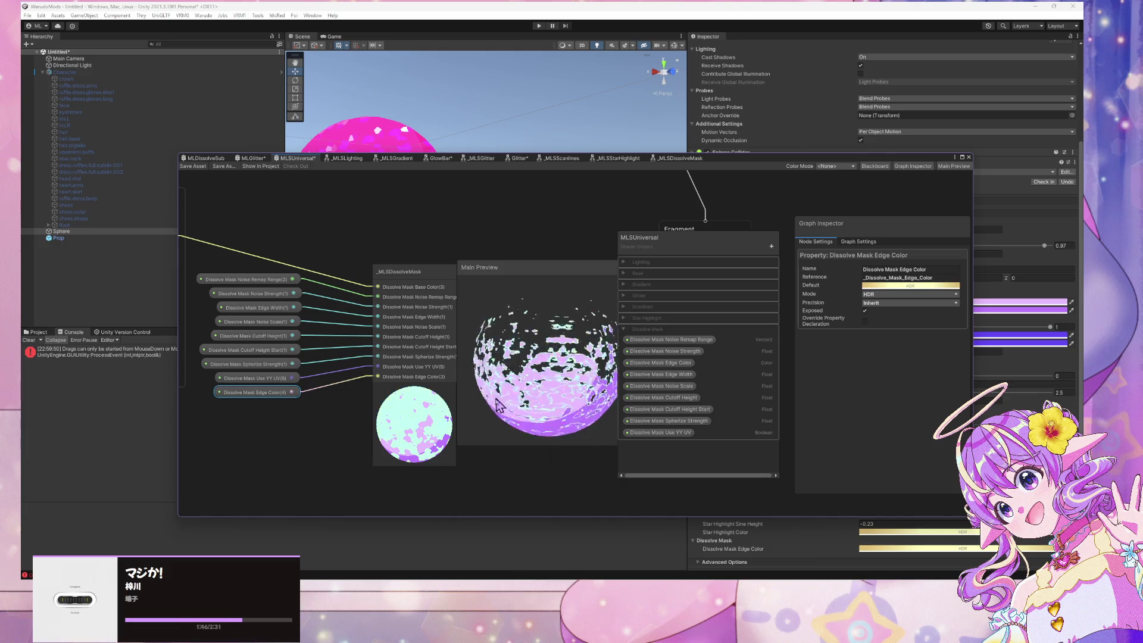
pyautogui.scroll(-3)
pyautogui.moveTo(444, 423); pyautogui.dragTo(413, 411)
pyautogui.moveTo(326, 334); pyautogui.dragTo(327, 326)
pyautogui.click(436, 424)
# Group the dissolve mask node and its property inputs with Ctrl+G, then nudge a connected node down
pyautogui.click(398, 363)
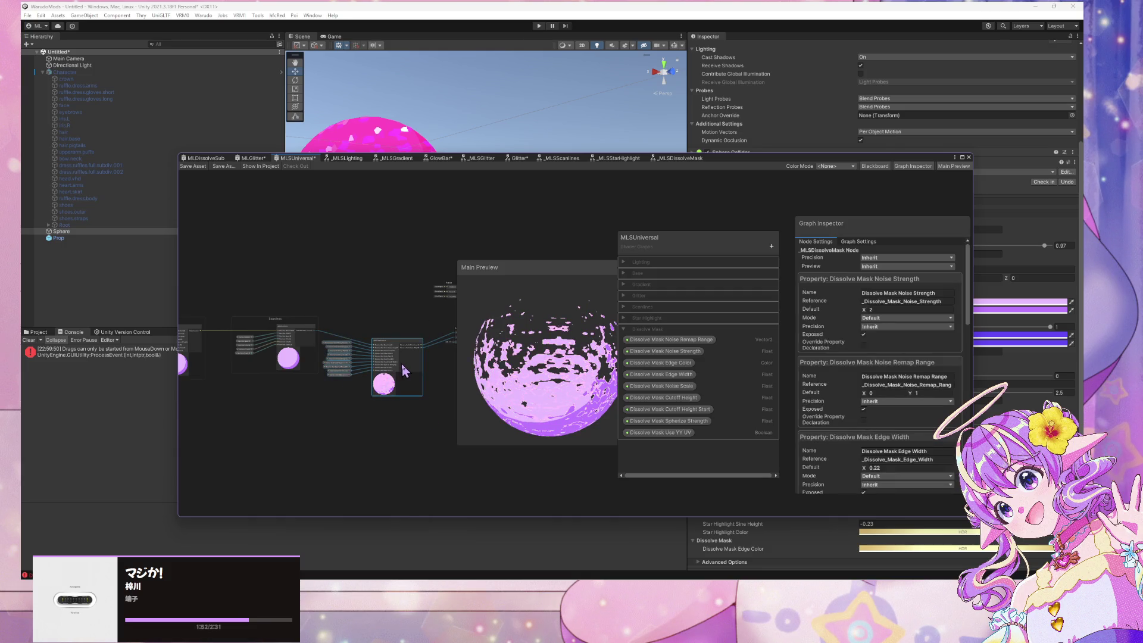
pyautogui.hotkey('ctrl', 'g')
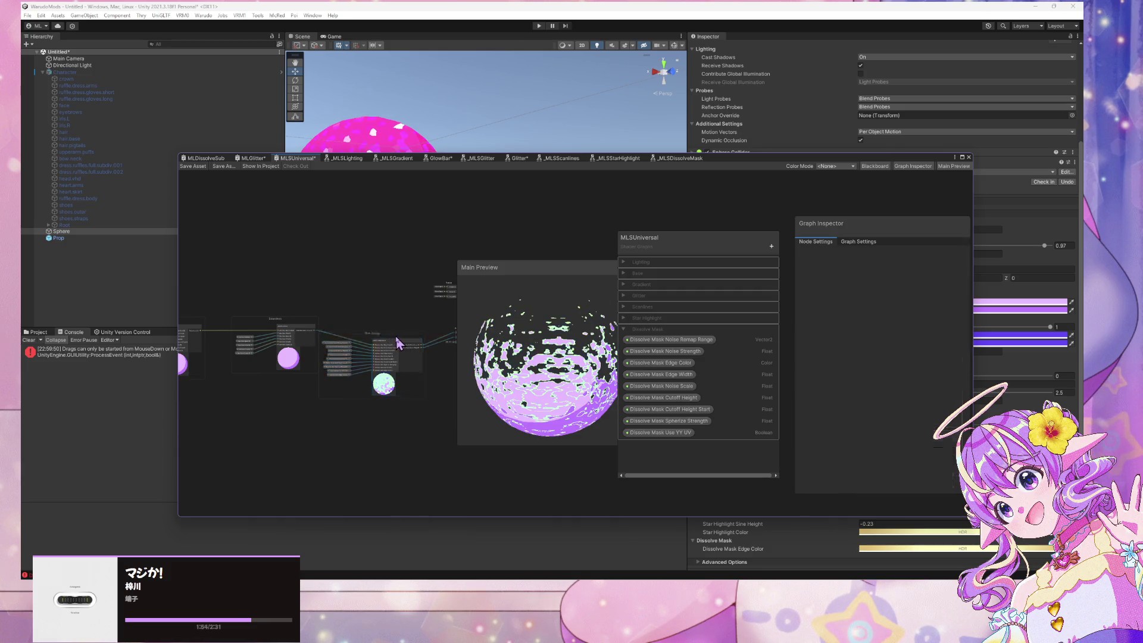
pyautogui.moveTo(362, 310); pyautogui.dragTo(390, 354)
pyautogui.moveTo(361, 268); pyautogui.dragTo(387, 314)
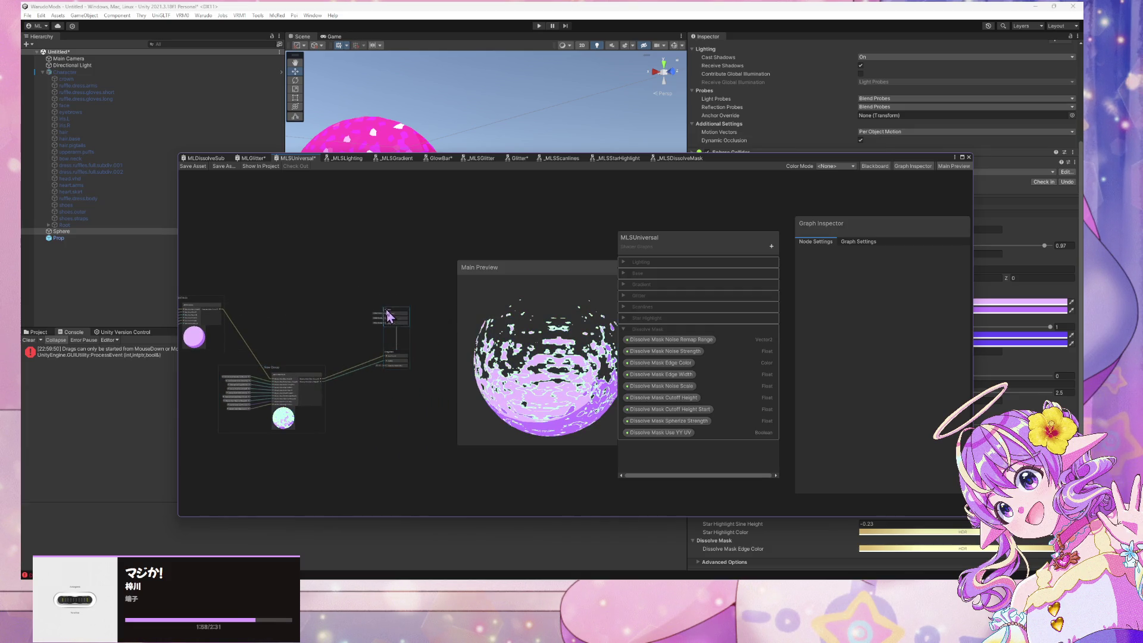
# Select the Dissolve Mask property category and bring the grouped dissolve mask nodes into view
pyautogui.scroll(3)
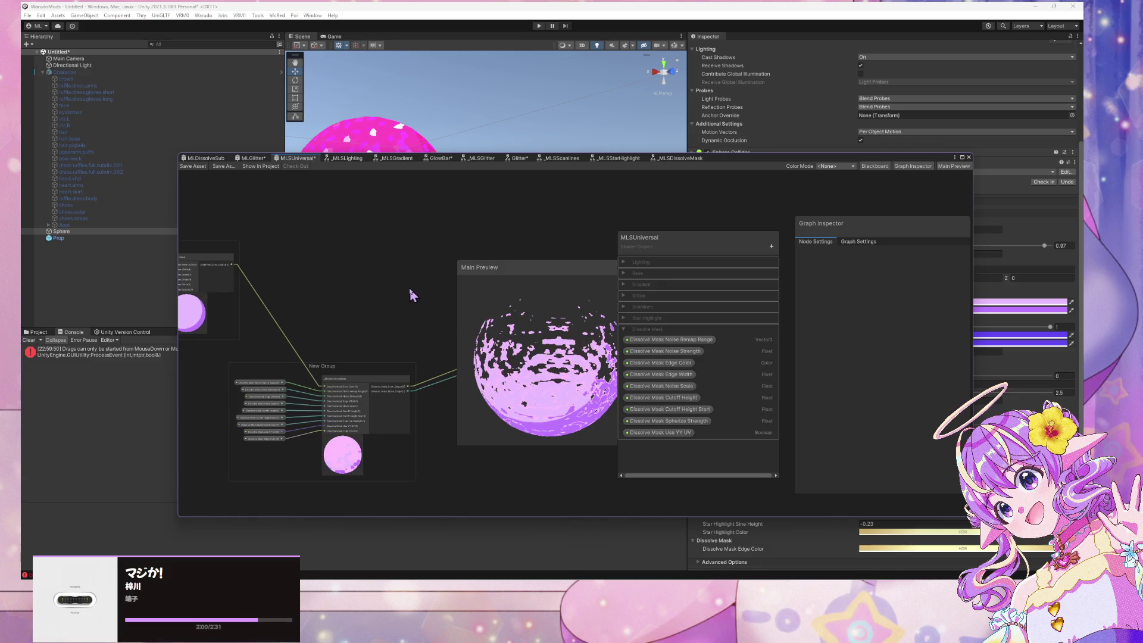
pyautogui.scroll(3)
pyautogui.scroll(-3)
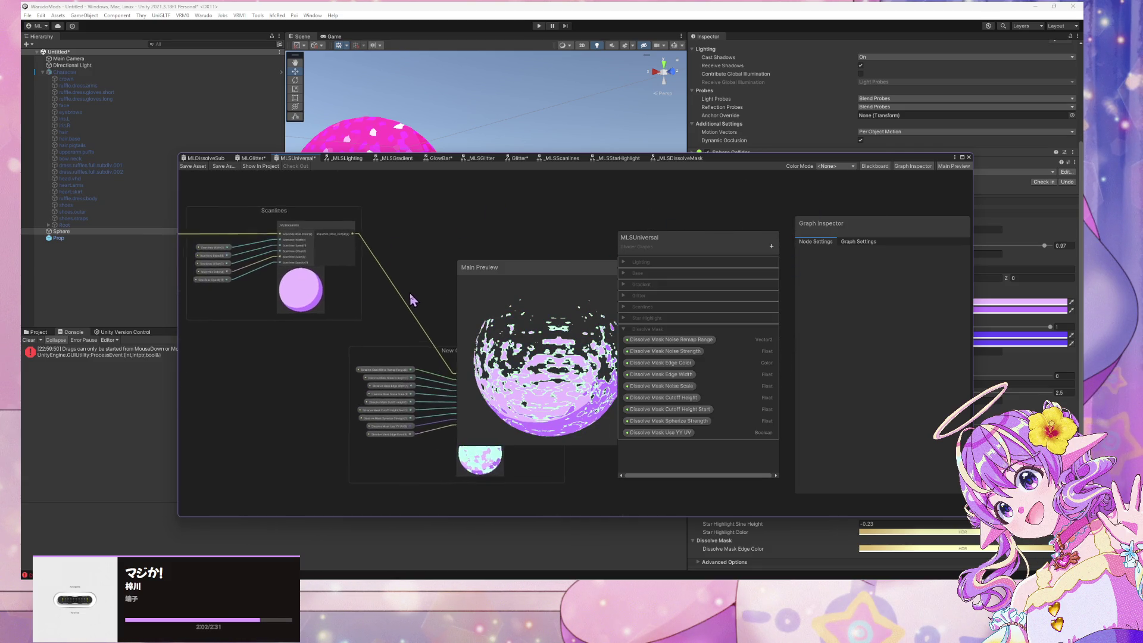
pyautogui.moveTo(395, 282); pyautogui.dragTo(341, 245)
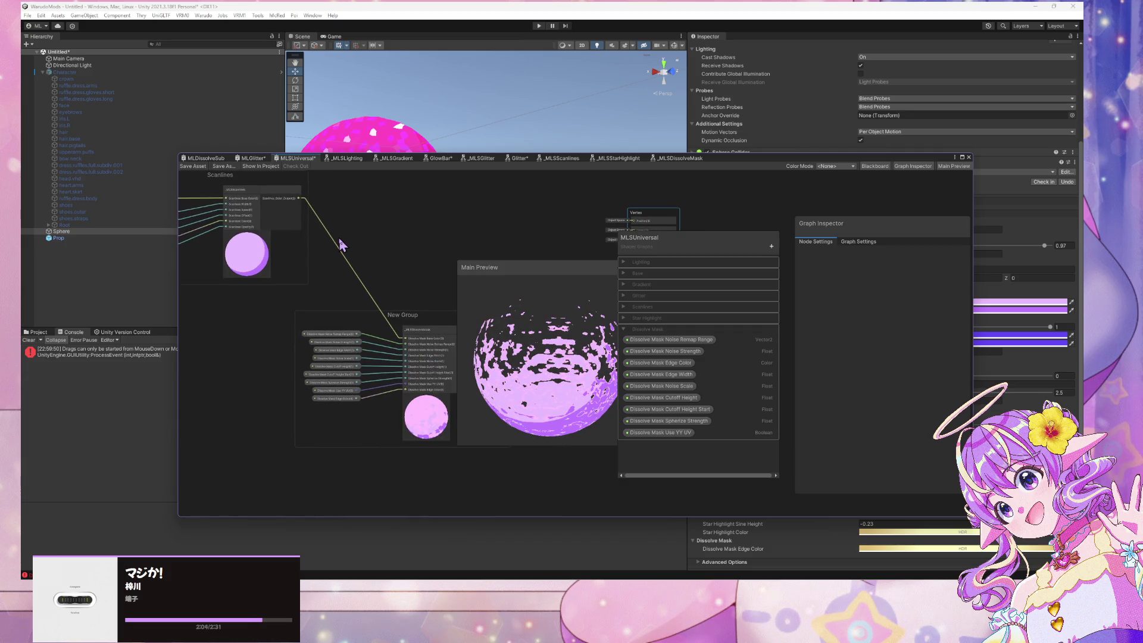
pyautogui.click(624, 331)
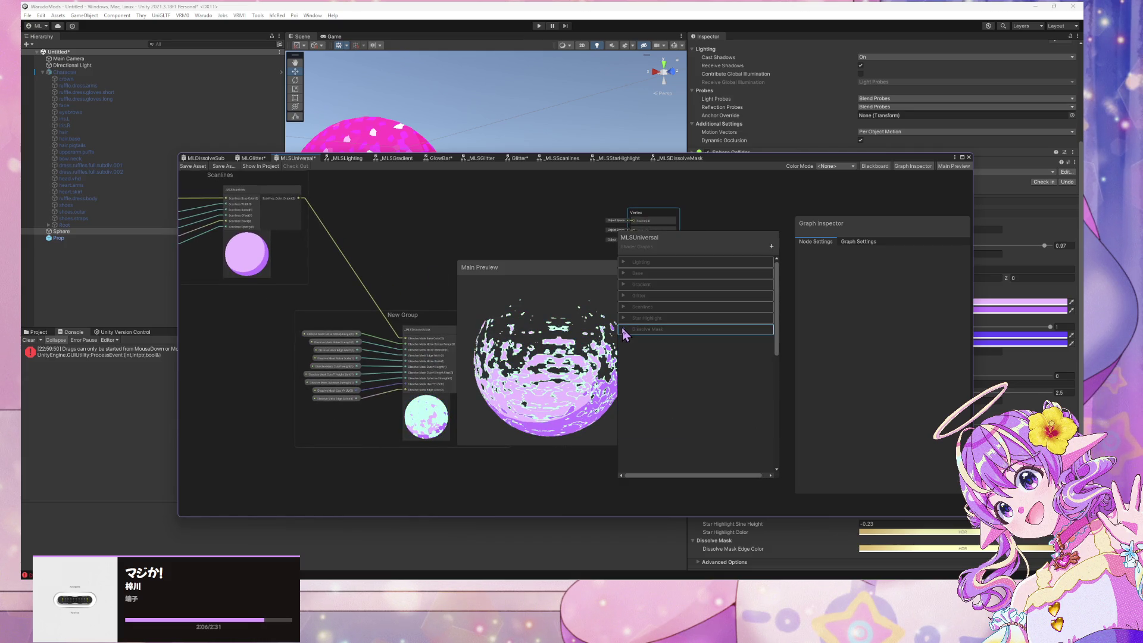
pyautogui.scroll(3)
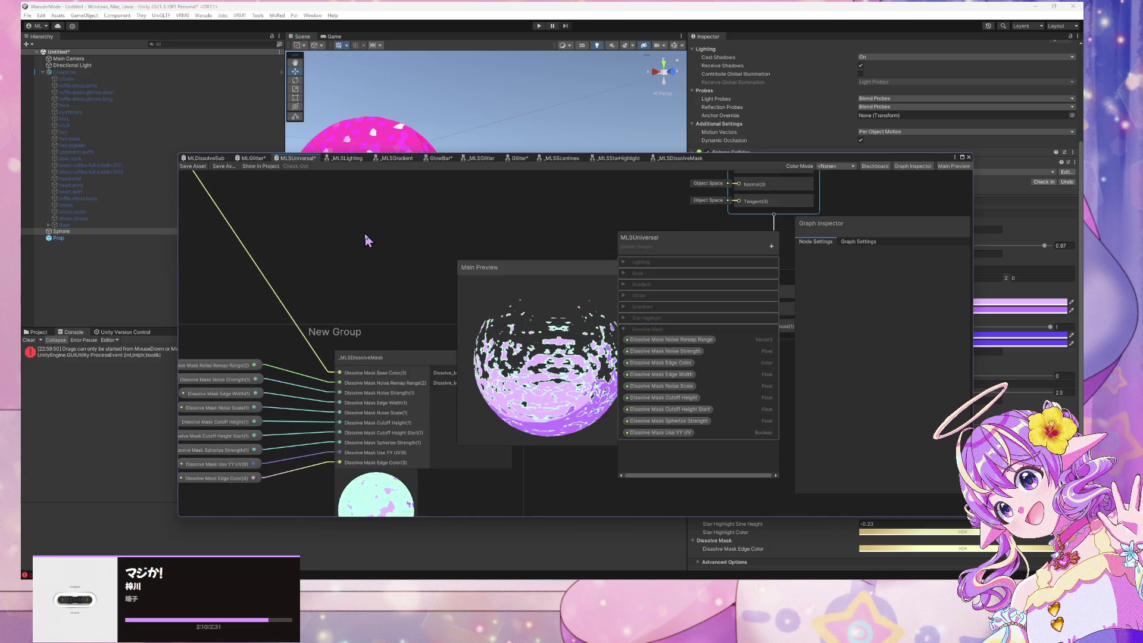
pyautogui.moveTo(345, 240); pyautogui.dragTo(399, 184)
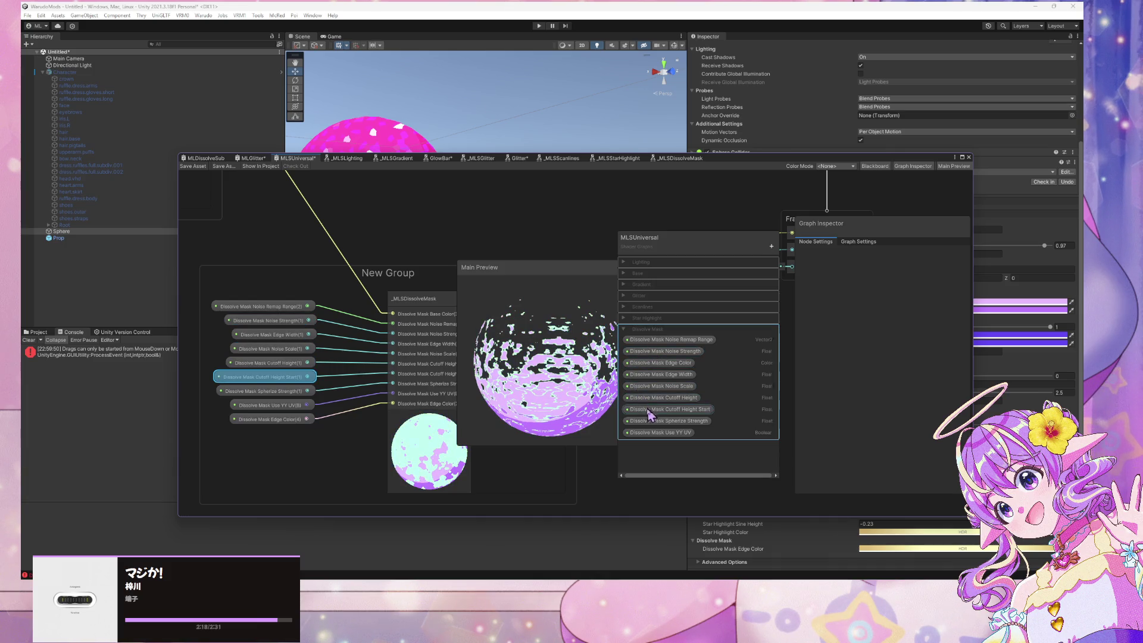
# Try a 9999 default on Dissolve Mask Cutoff Height Start, then remove it
pyautogui.click(654, 410)
pyautogui.click(885, 287)
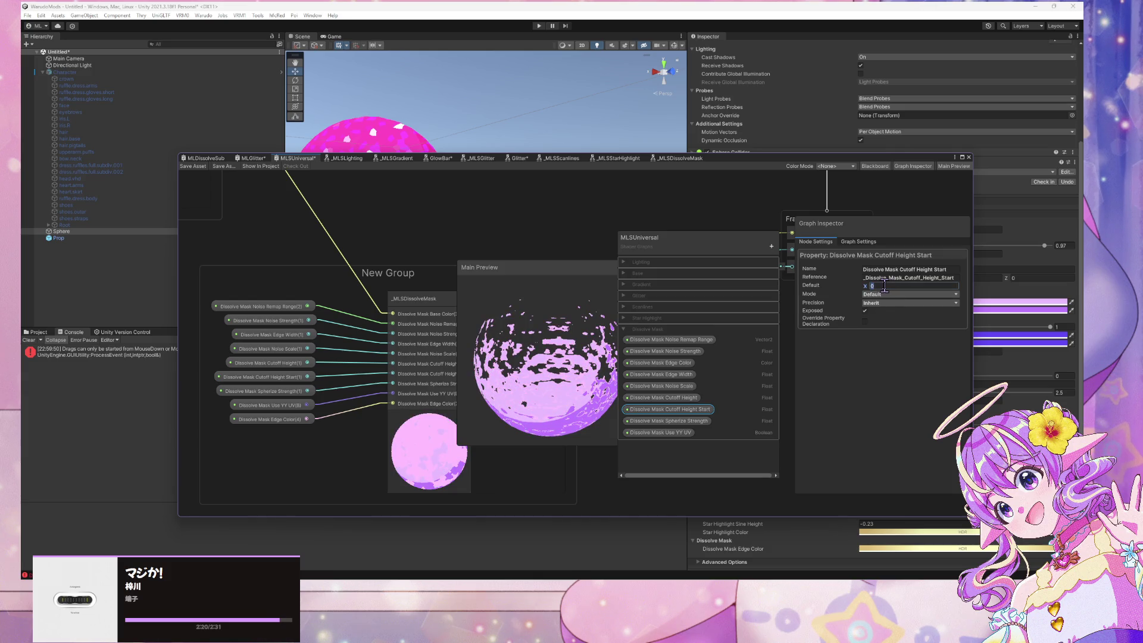
pyautogui.write('9999')
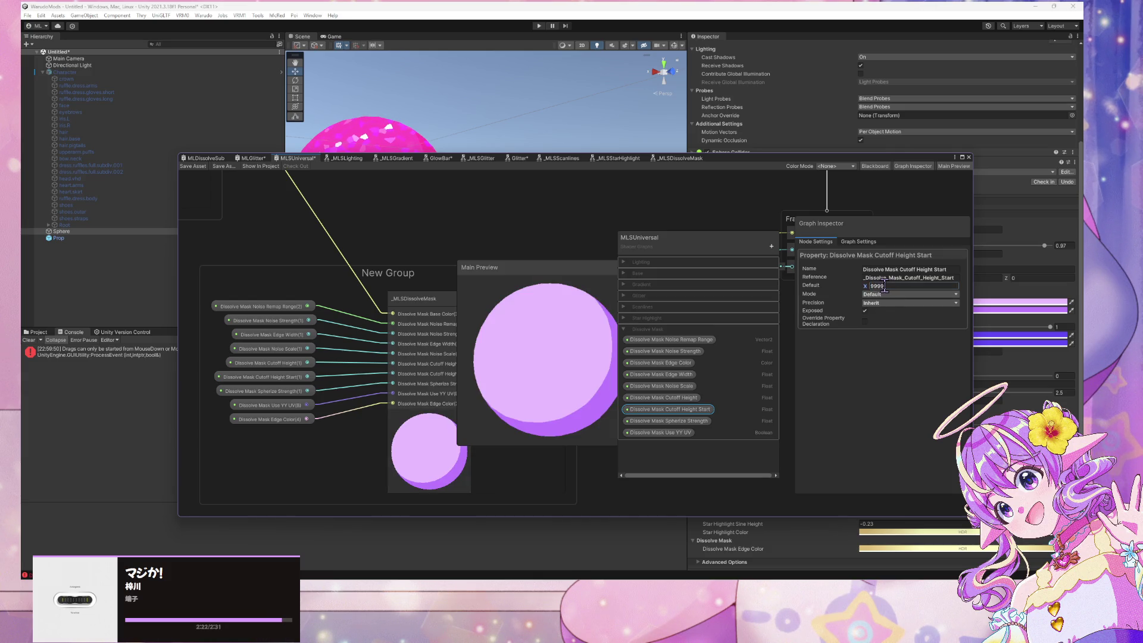
pyautogui.press('BackSpace')
pyautogui.press('BackSpace')
pyautogui.press('BackSpace')
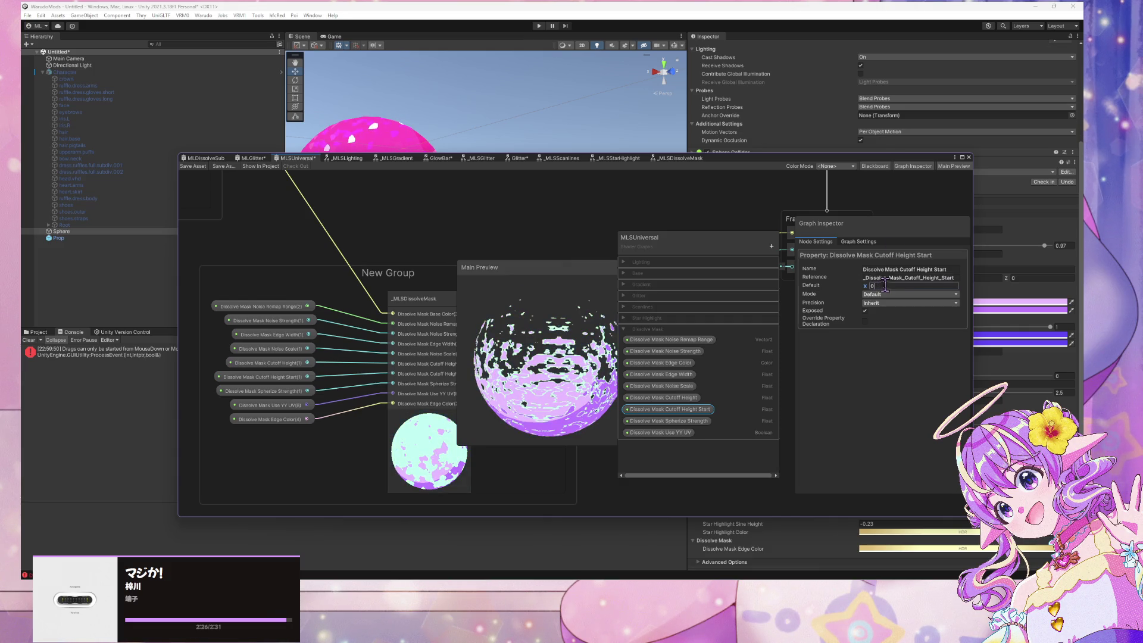
# Set the Dissolve Mask Use YY UV default to off
pyautogui.click(272, 405)
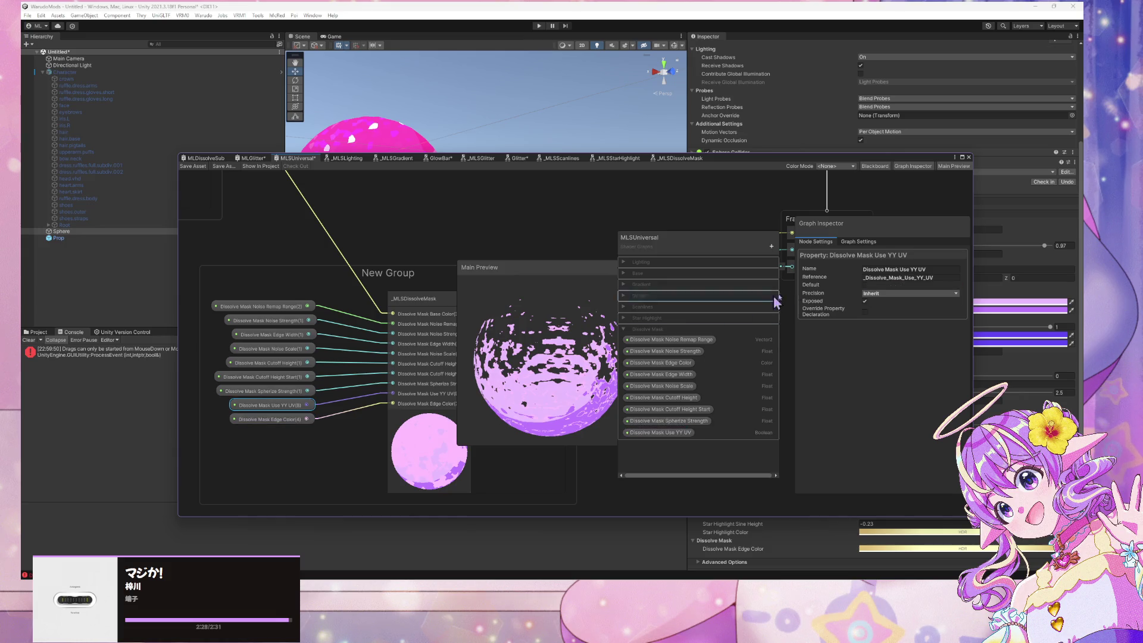
pyautogui.click(864, 286)
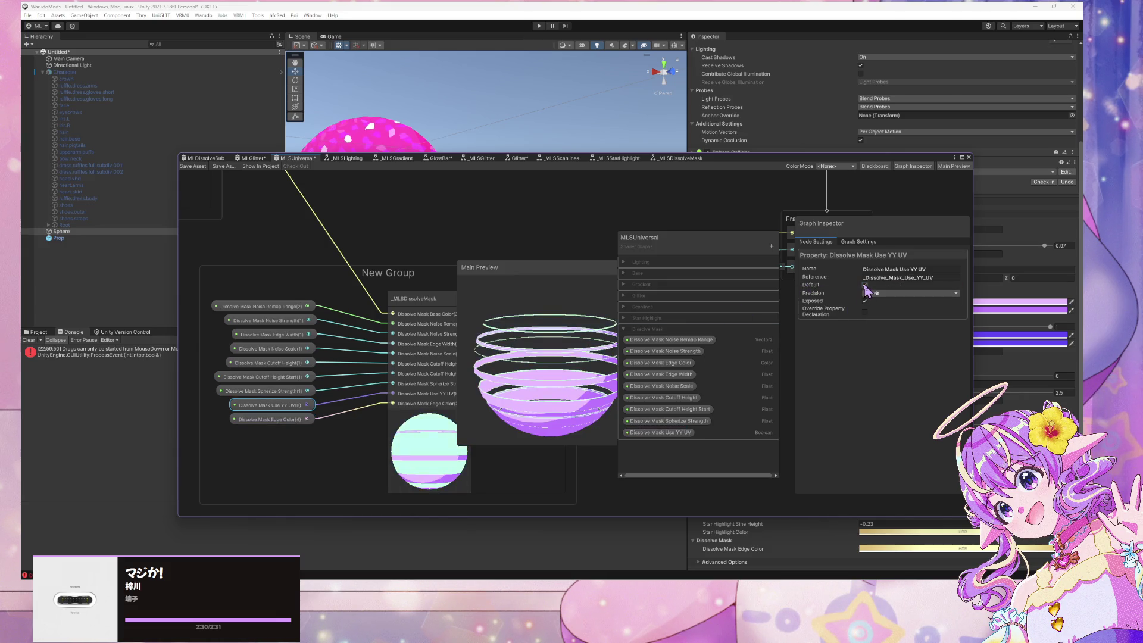
pyautogui.click(865, 286)
pyautogui.scroll(-3)
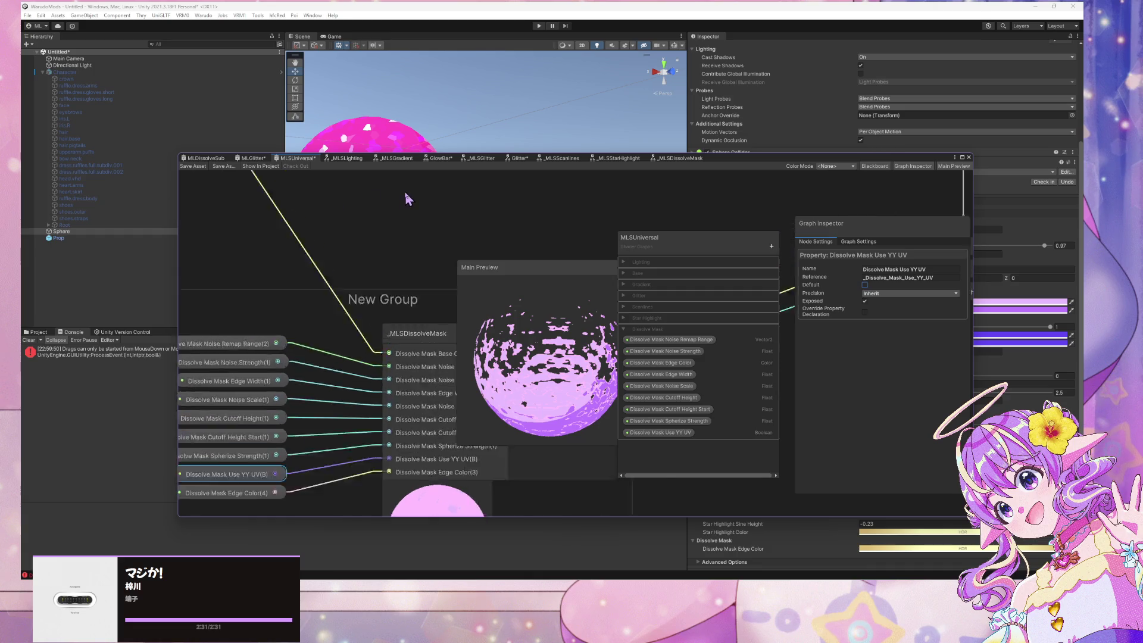
pyautogui.scroll(3)
# Retitle the New Group node group to Dissolve Mask
pyautogui.doubleClick(387, 273)
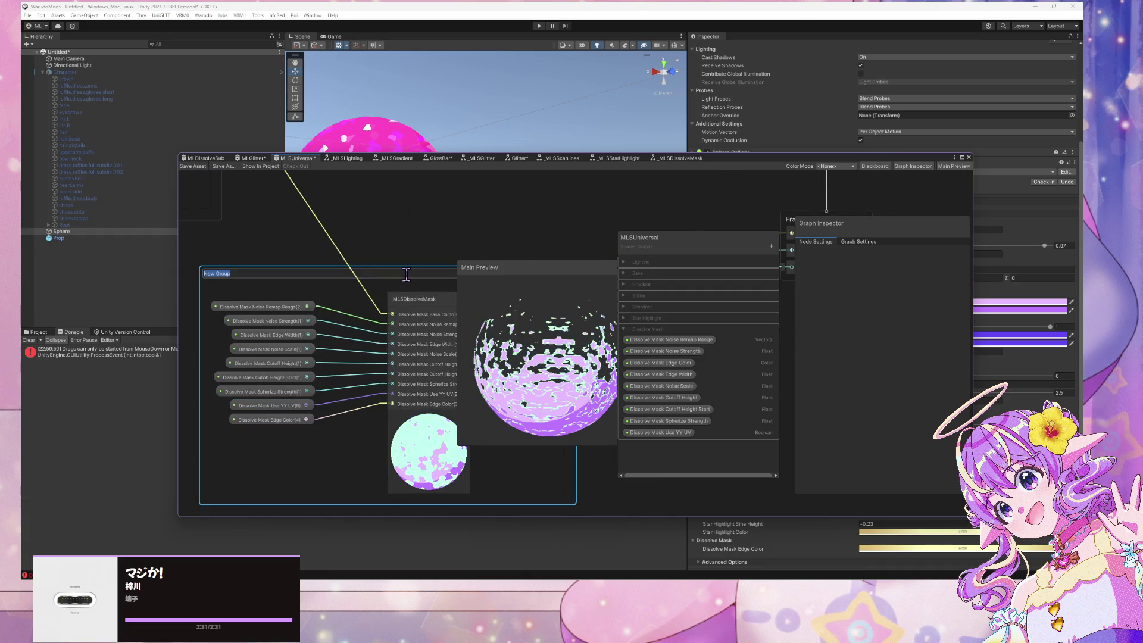
pyautogui.write('lve')
pyautogui.press('Return')
pyautogui.scroll(-3)
pyautogui.scroll(-3)
pyautogui.scroll(3)
pyautogui.moveTo(354, 222); pyautogui.dragTo(199, 231)
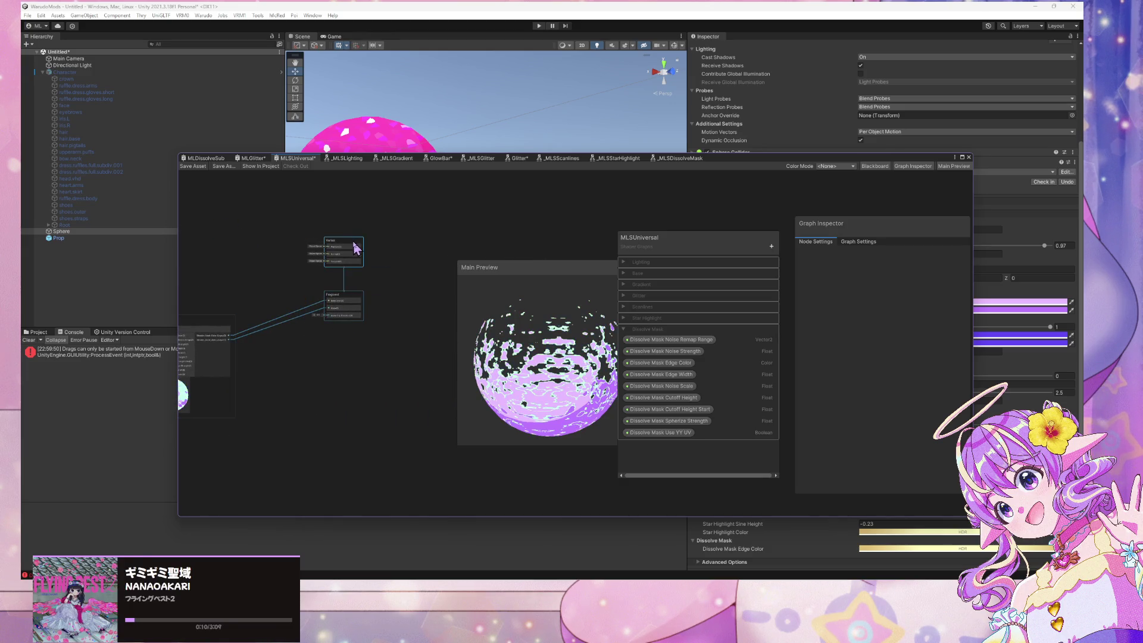
# Shift the Vertex/Fragment master stack right and pan back across the Scanlines and Dissolve Mask groups
pyautogui.moveTo(328, 241); pyautogui.dragTo(416, 273)
pyautogui.moveTo(198, 325); pyautogui.dragTo(298, 234)
pyautogui.scroll(-3)
pyautogui.scroll(3)
pyautogui.click(280, 263)
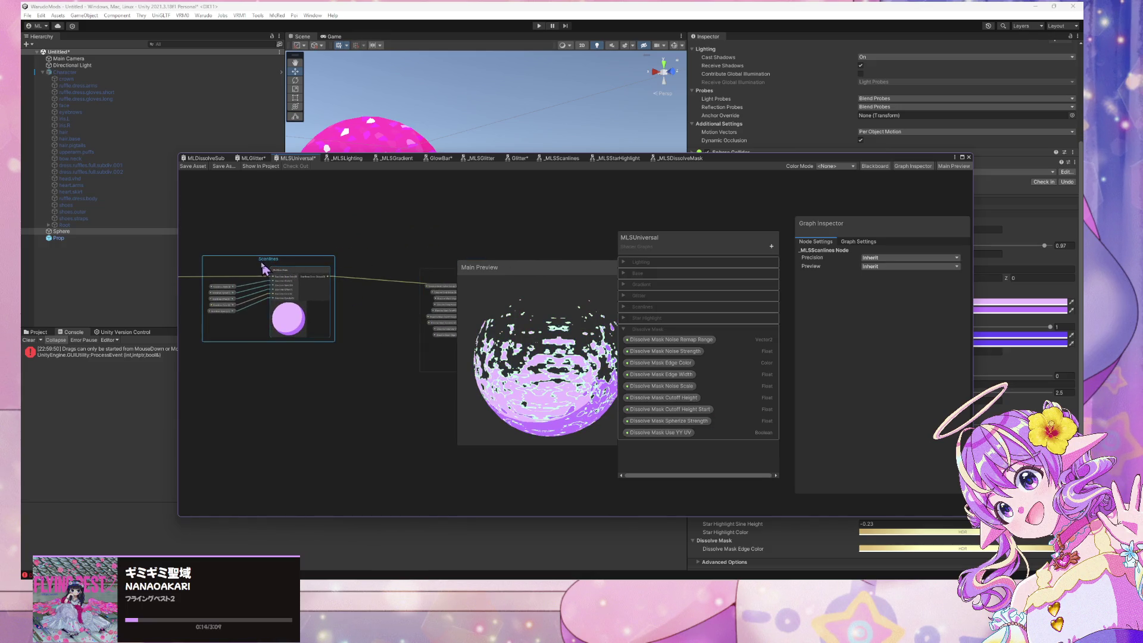
pyautogui.scroll(-3)
pyautogui.moveTo(317, 298); pyautogui.dragTo(673, 337)
pyautogui.scroll(-3)
pyautogui.moveTo(390, 340); pyautogui.dragTo(164, 249)
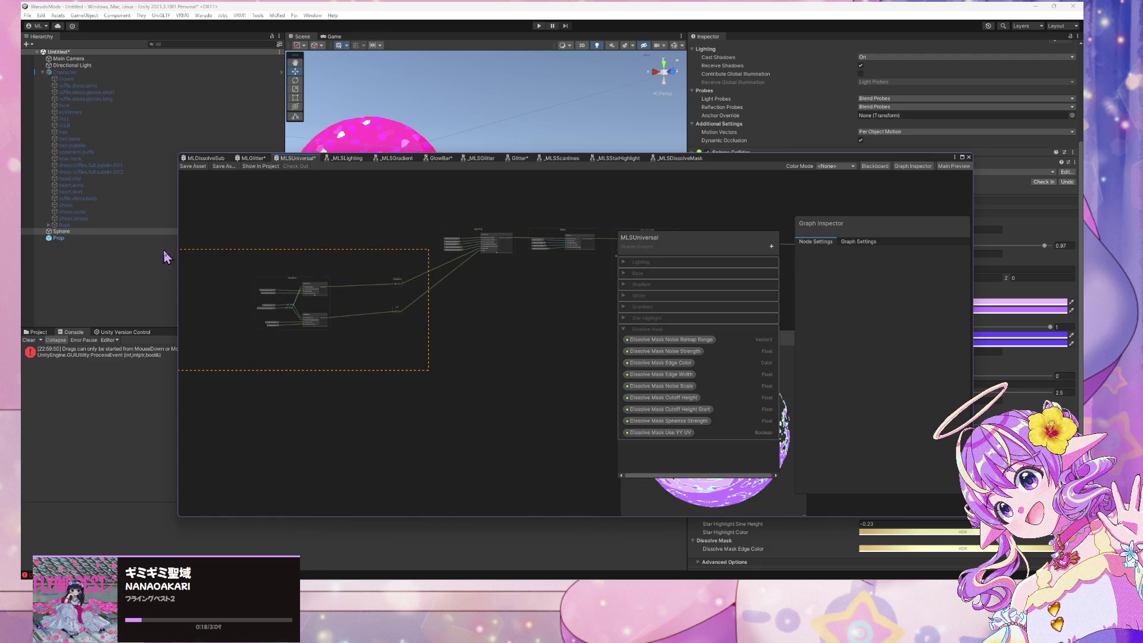
# Frame the lower-left node group with Dissolve Mask at left and move the graph window lower-right
pyautogui.click(409, 340)
pyautogui.moveTo(270, 285); pyautogui.dragTo(300, 285)
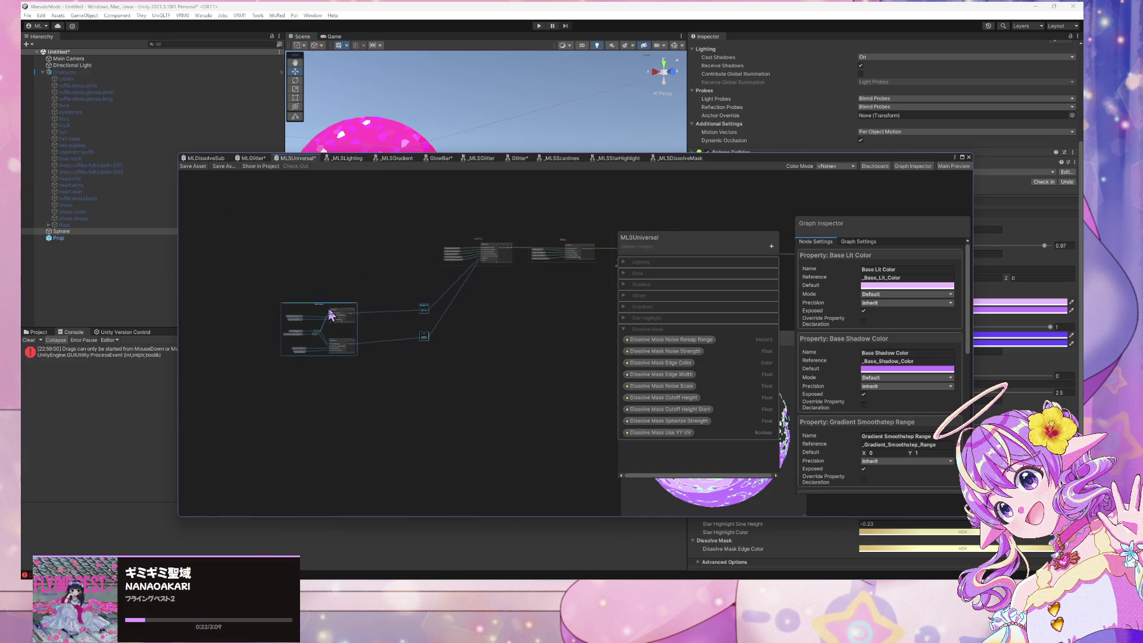
pyautogui.click(415, 395)
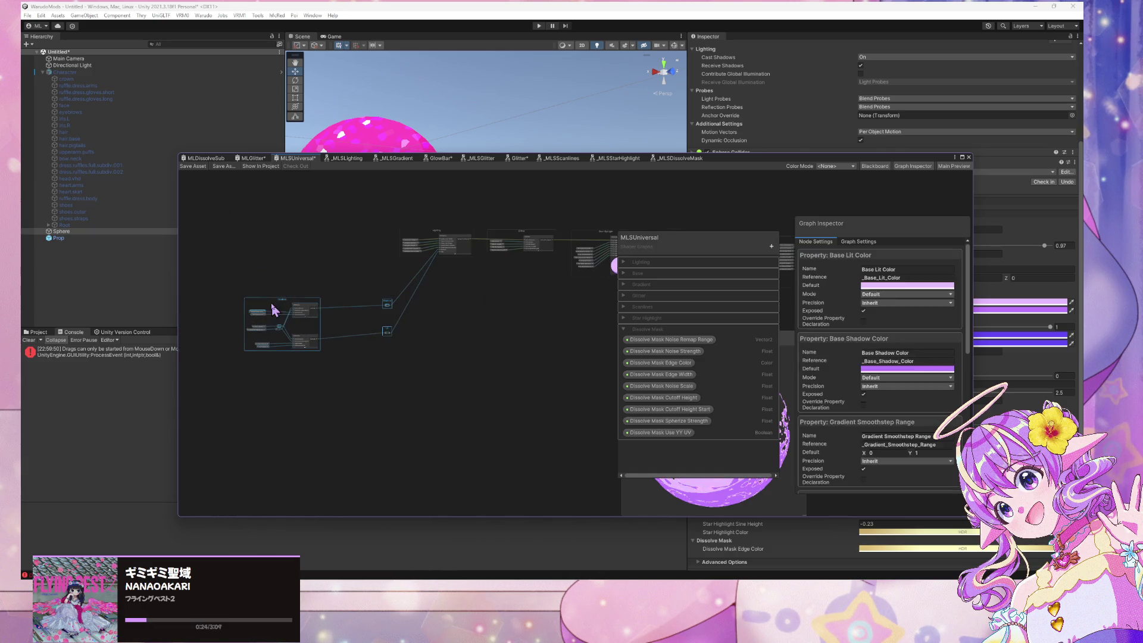
pyautogui.moveTo(184, 282); pyautogui.dragTo(325, 307)
pyautogui.press('a')
pyautogui.scroll(3)
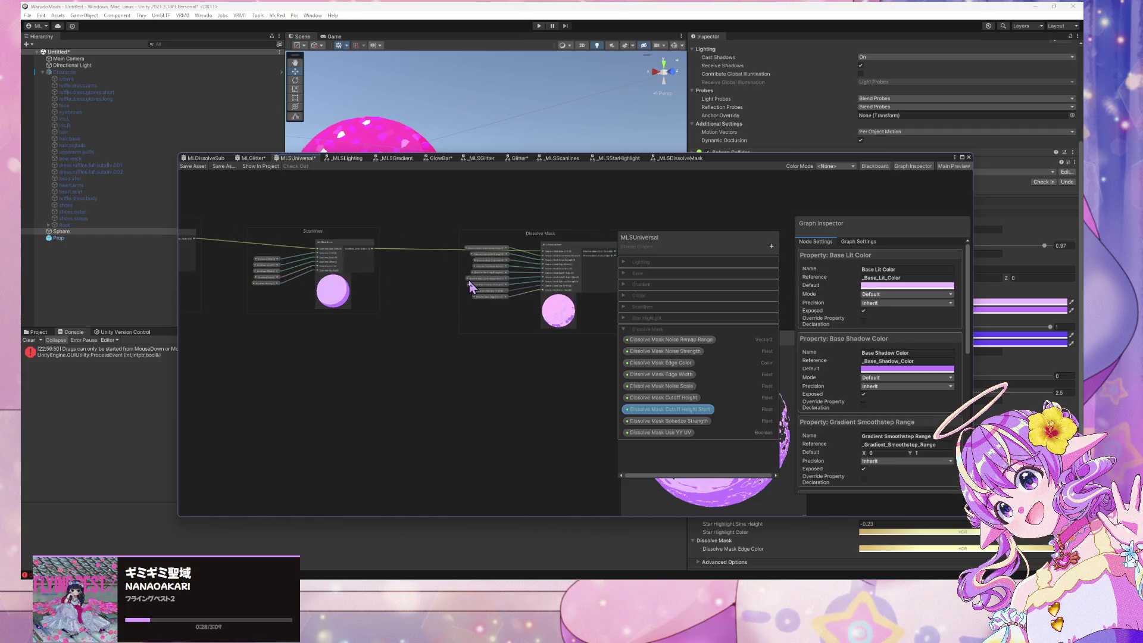
pyautogui.scroll(3)
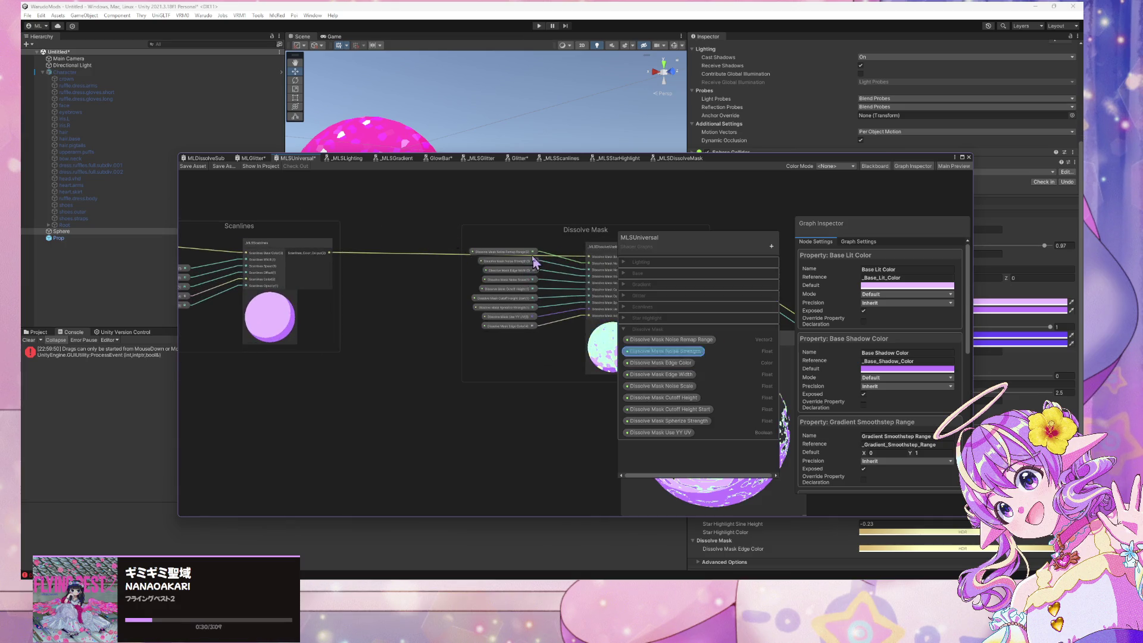
pyautogui.moveTo(536, 257); pyautogui.dragTo(357, 197)
pyautogui.moveTo(730, 164); pyautogui.dragTo(783, 132)
pyautogui.moveTo(437, 327); pyautogui.dragTo(492, 402)
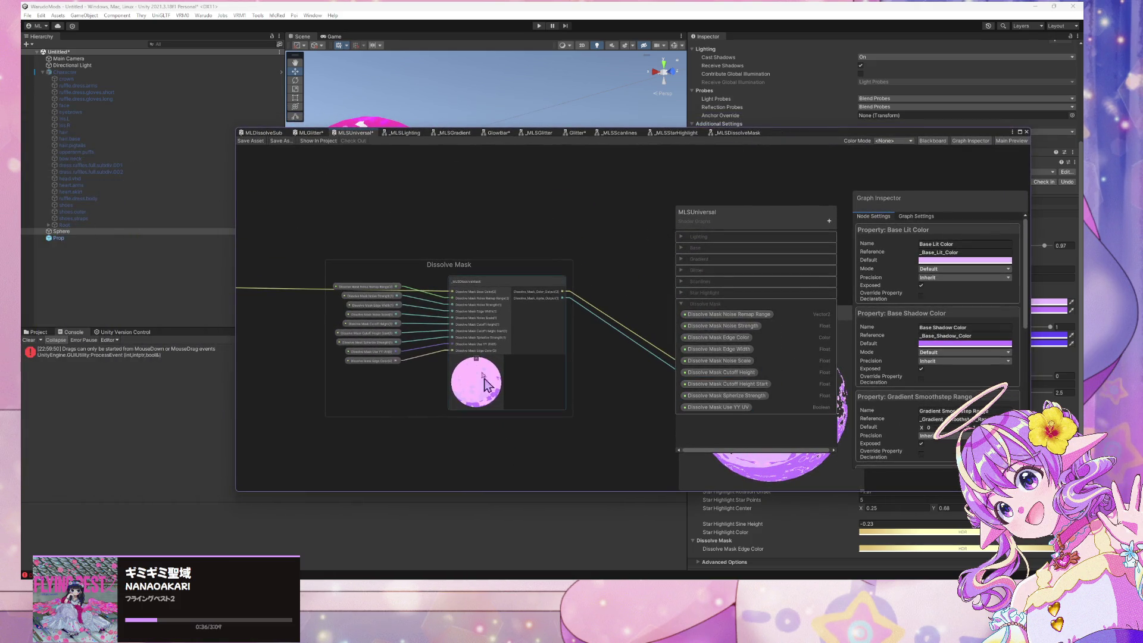
# Add a Branch node, found by searching 'if', and place it above the group
pyautogui.click(477, 210)
pyautogui.press('space')
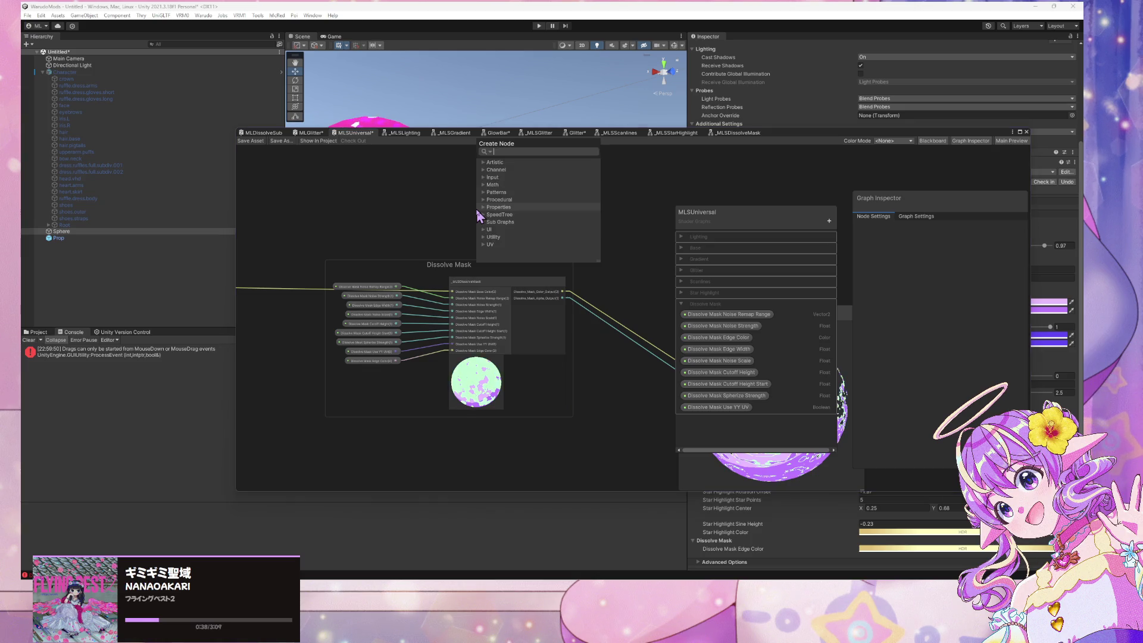
pyautogui.click(448, 220)
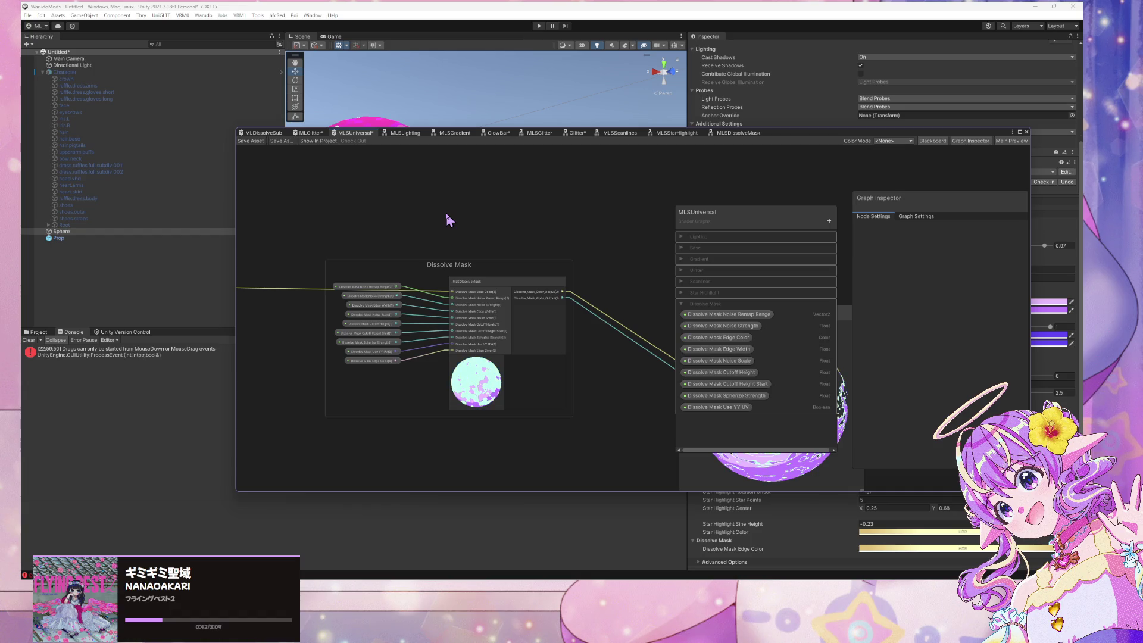
pyautogui.press('space')
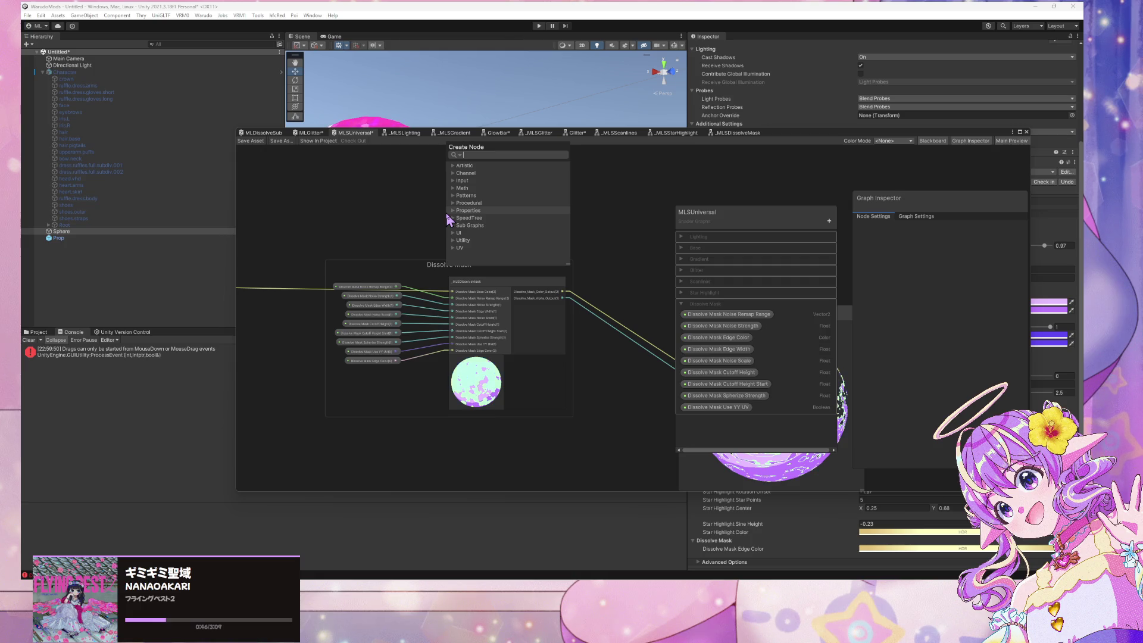
pyautogui.write('if')
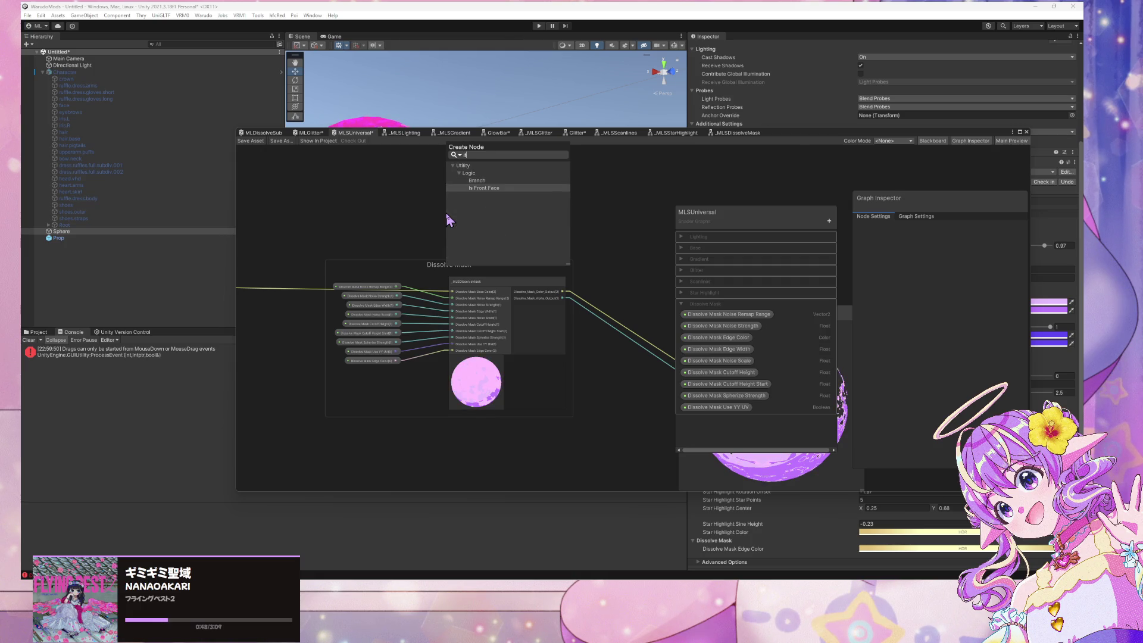
pyautogui.press('Return')
pyautogui.moveTo(445, 229); pyautogui.dragTo(378, 195)
# Add a Boolean node and convert it into a graph property
pyautogui.rightClick(548, 231)
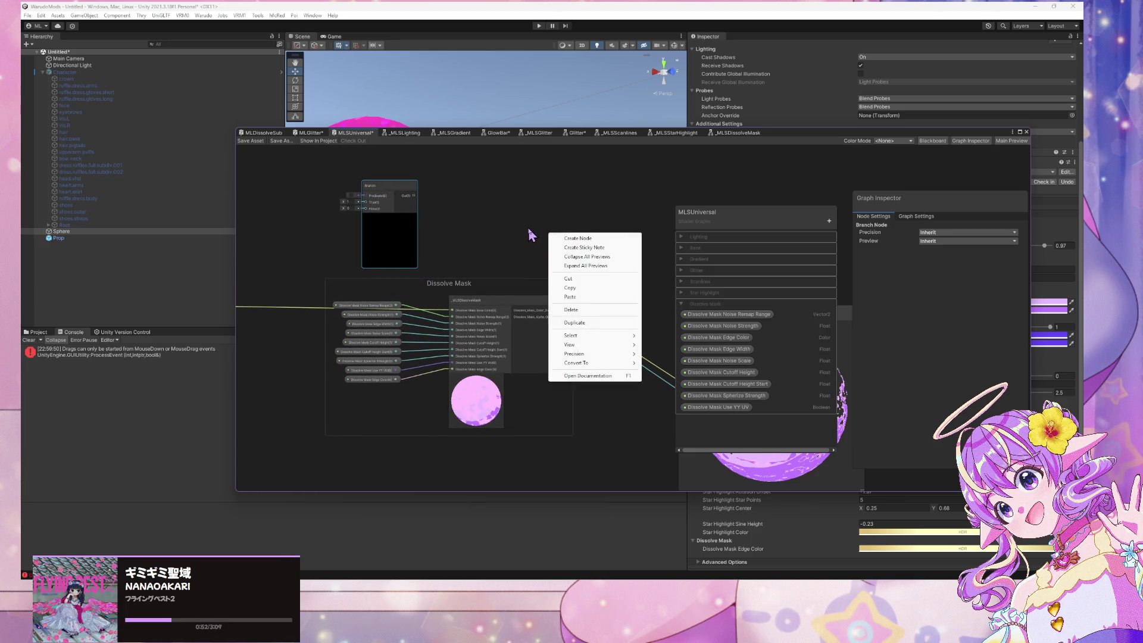
pyautogui.press('space')
pyautogui.write('boolean')
pyautogui.press('Return')
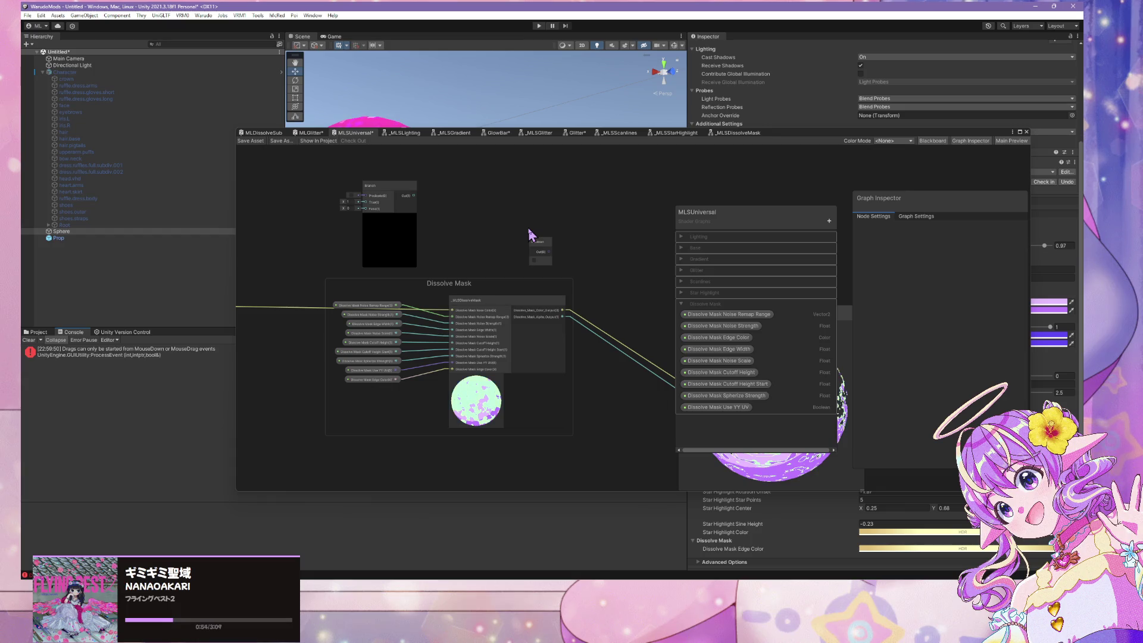
pyautogui.moveTo(539, 250); pyautogui.dragTo(506, 232)
pyautogui.rightClick(500, 225)
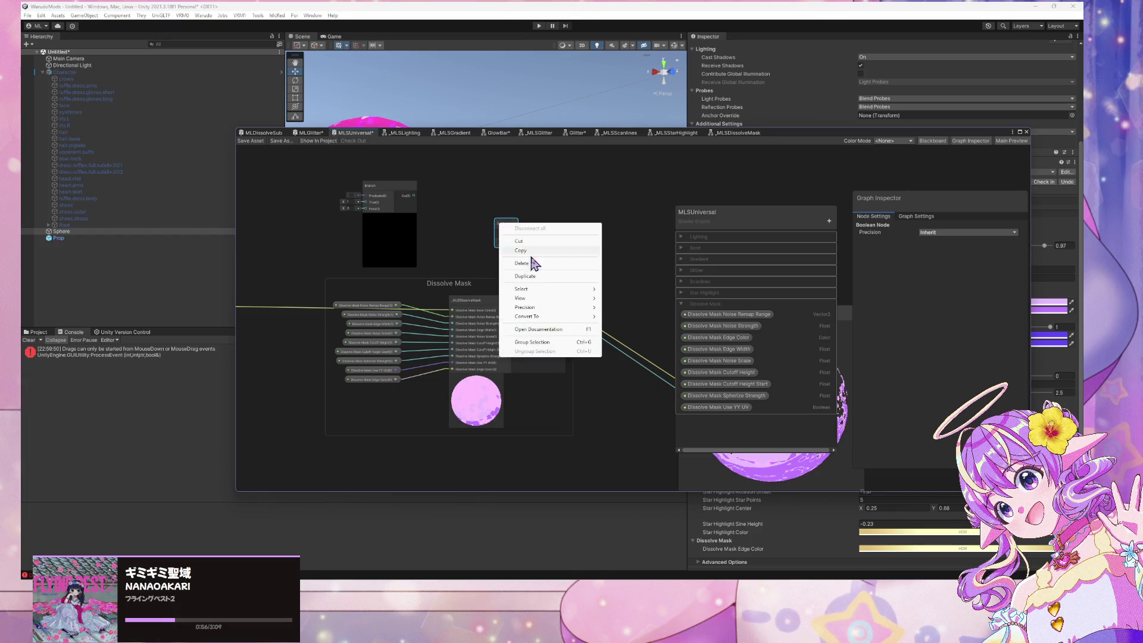
pyautogui.moveTo(584, 317)
pyautogui.click(647, 335)
# Name the property Enable Dissolve Mask, file it under Dissolve Mask, and place it beside the Branch
pyautogui.doubleClick(698, 237)
pyautogui.write('Enable')
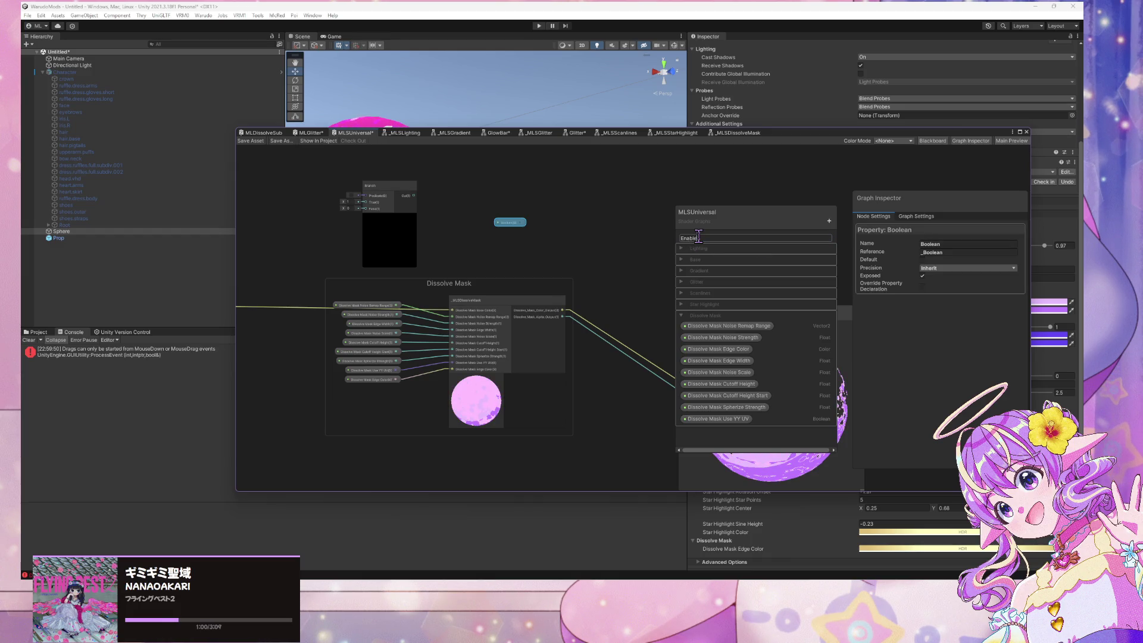
pyautogui.write('d')
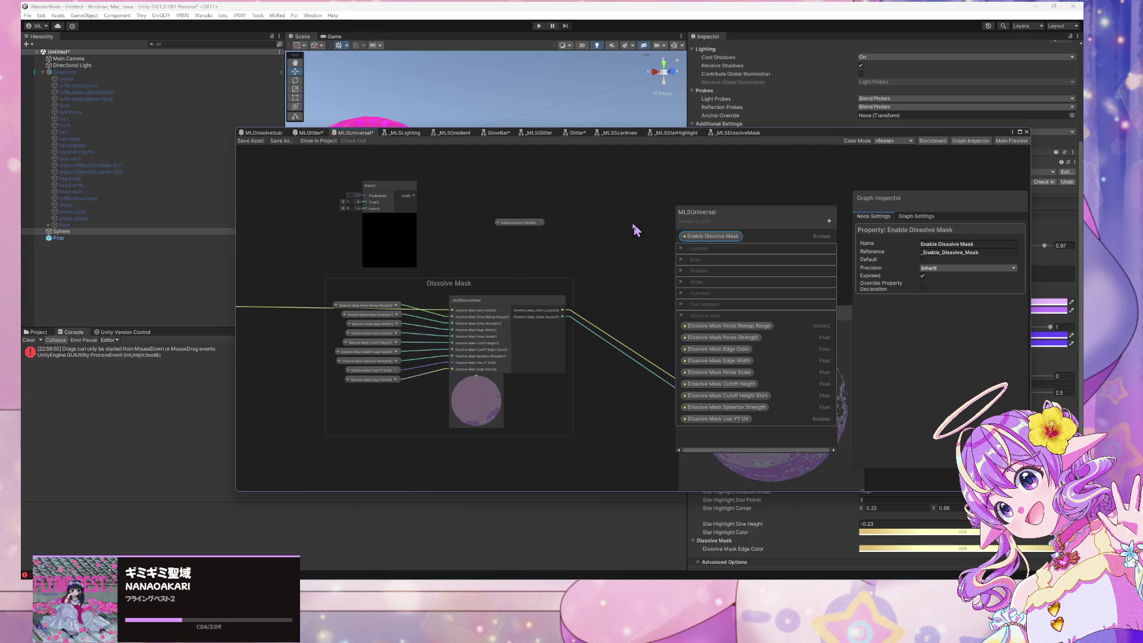
pyautogui.press('Return')
pyautogui.moveTo(706, 330); pyautogui.dragTo(710, 335)
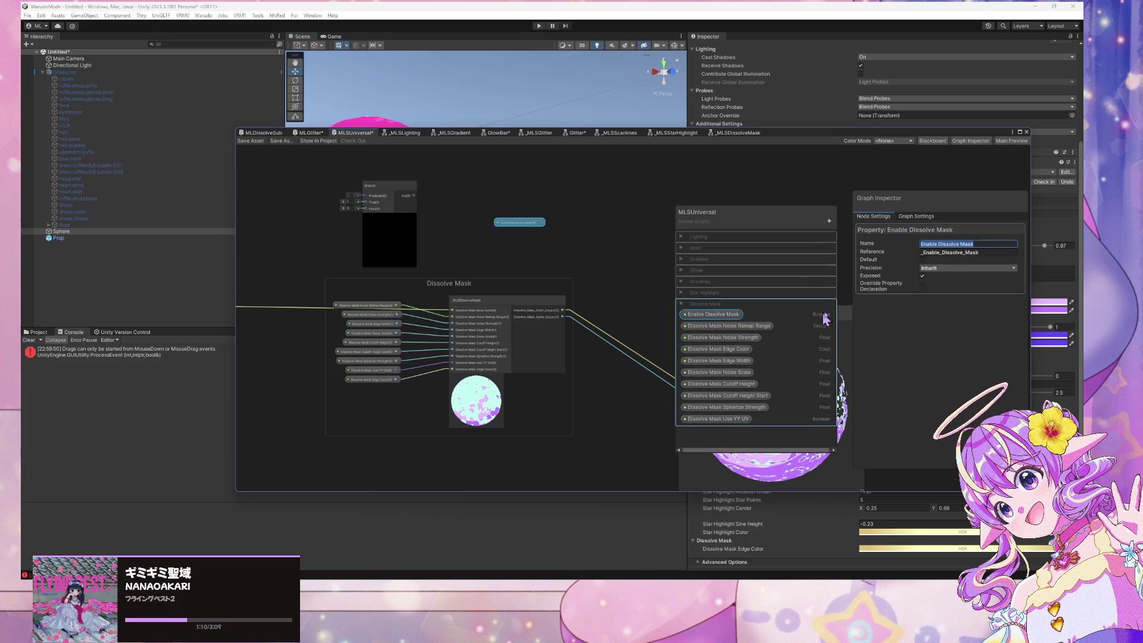
pyautogui.write('Dissolve')
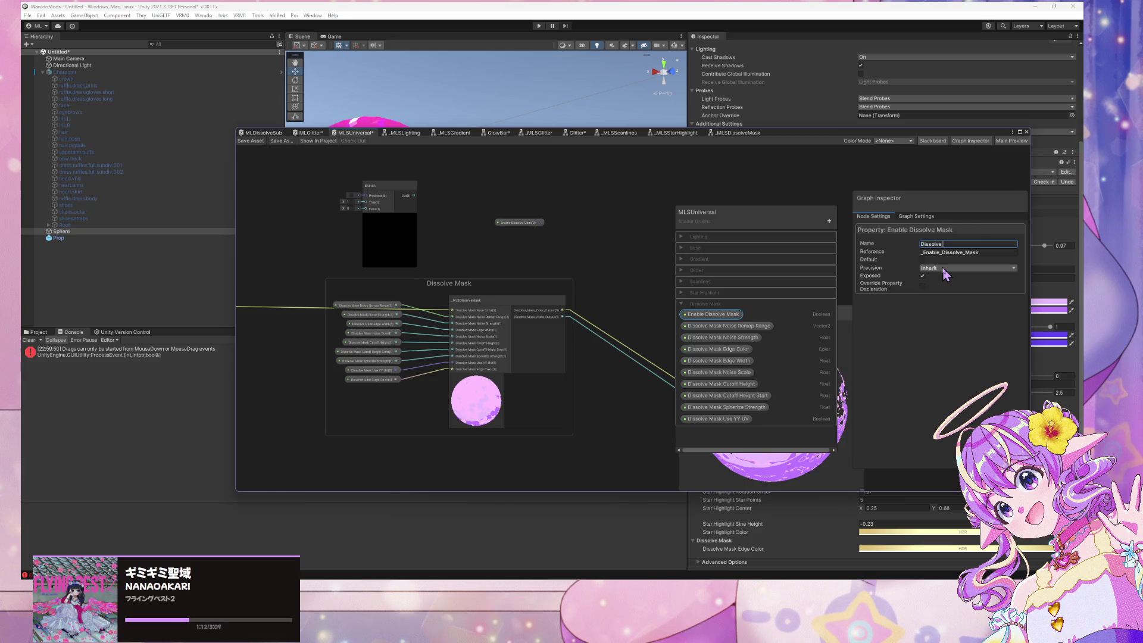
pyautogui.write('k Enable')
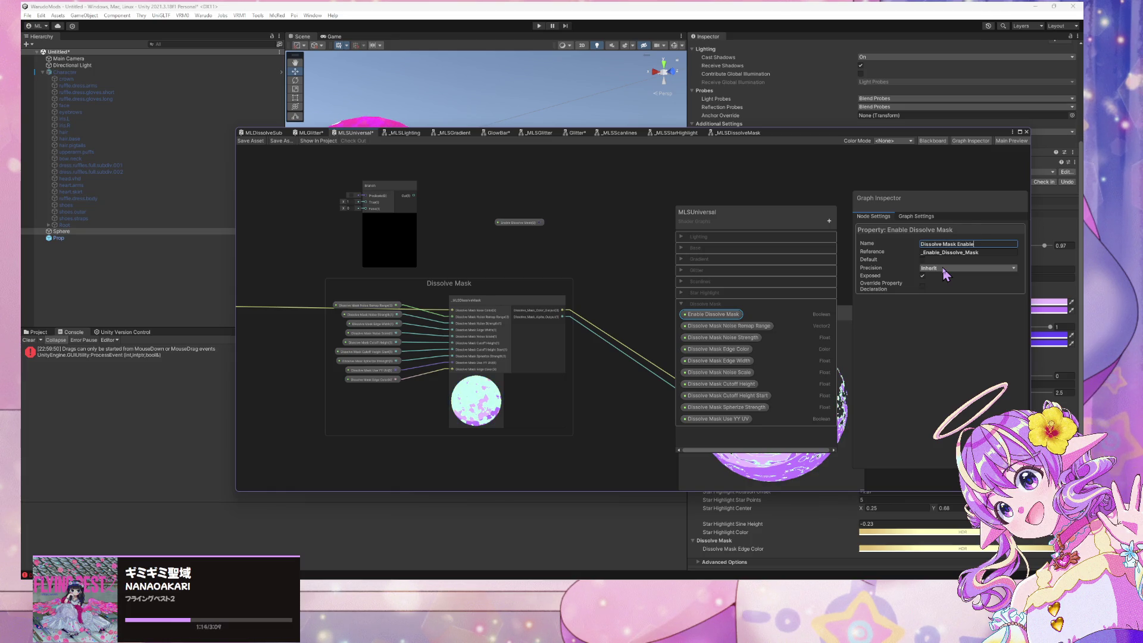
pyautogui.press('Return')
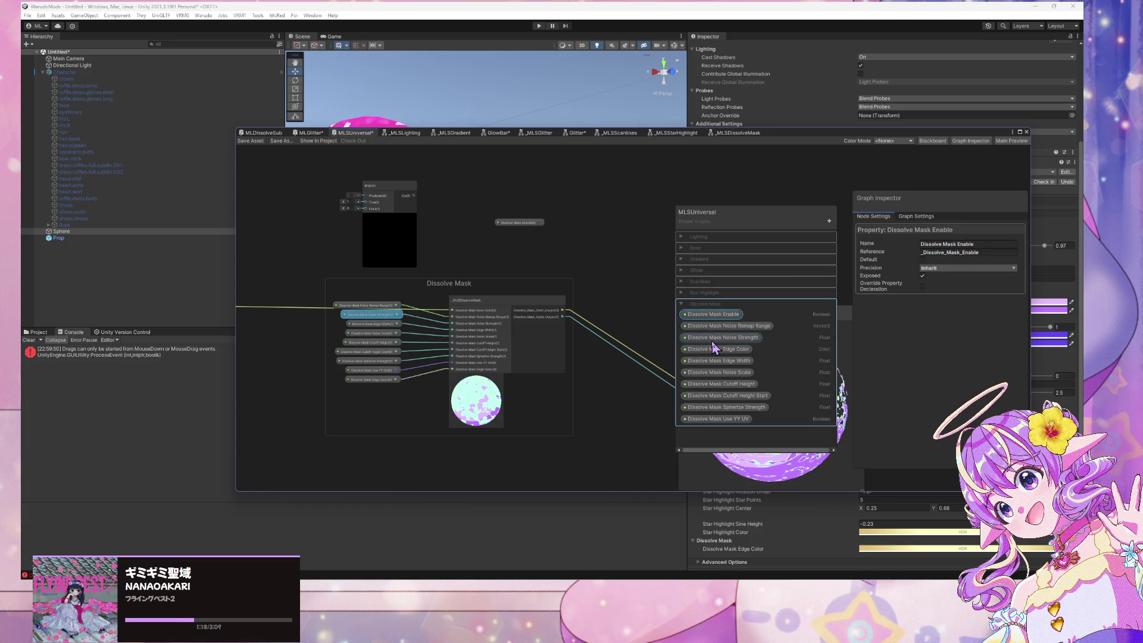
pyautogui.click(997, 244)
pyautogui.write('Enable Dissolve')
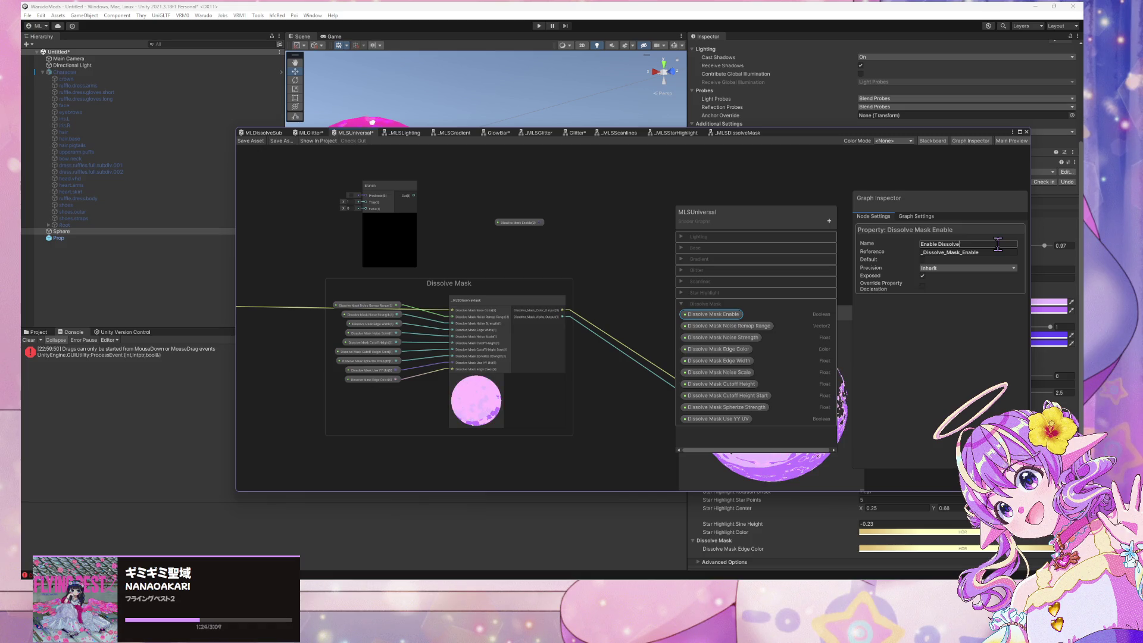
pyautogui.write('sk')
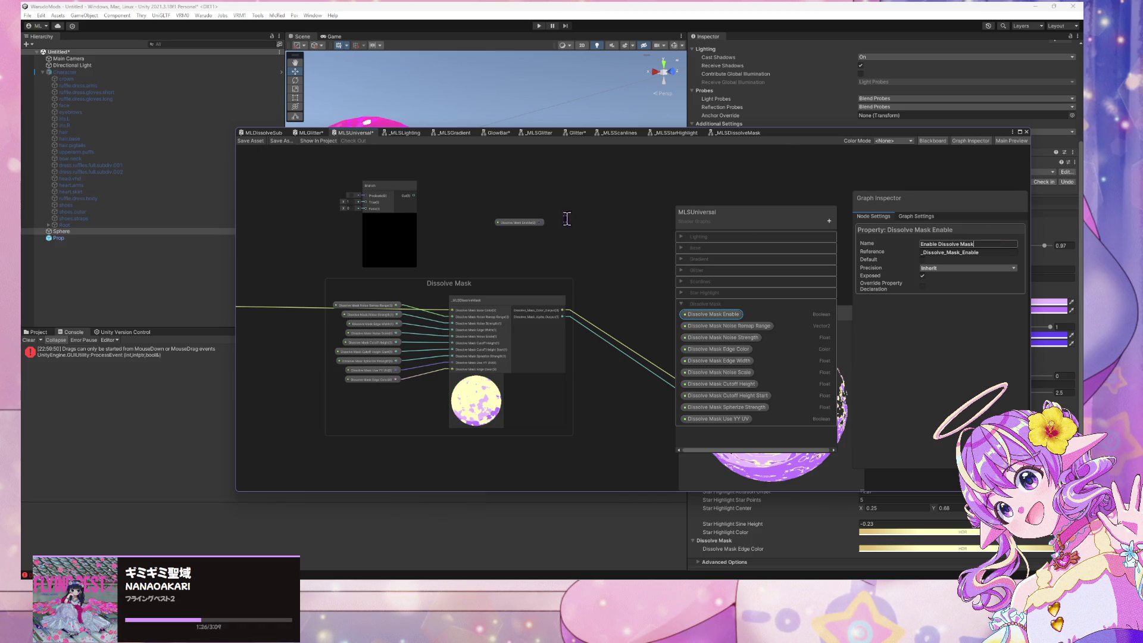
pyautogui.click(576, 219)
pyautogui.moveTo(518, 225); pyautogui.dragTo(364, 195)
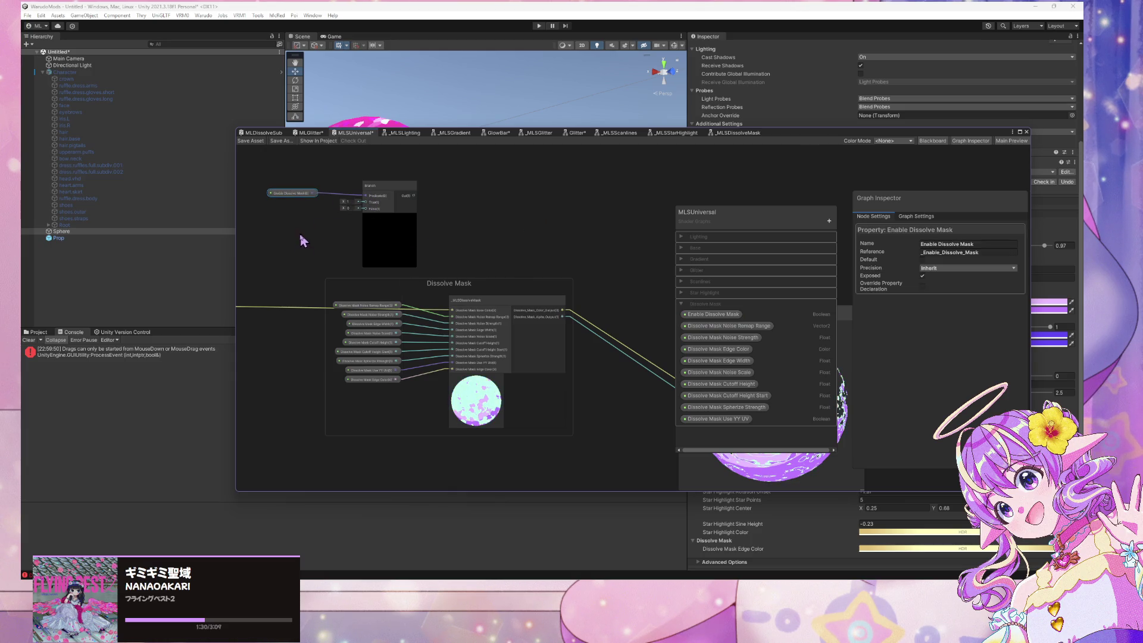
# Move the Branch node into the Dissolve Mask group and add reroute points on the output wires
pyautogui.scroll(-3)
pyautogui.moveTo(427, 262); pyautogui.dragTo(405, 270)
pyautogui.moveTo(360, 178); pyautogui.dragTo(391, 225)
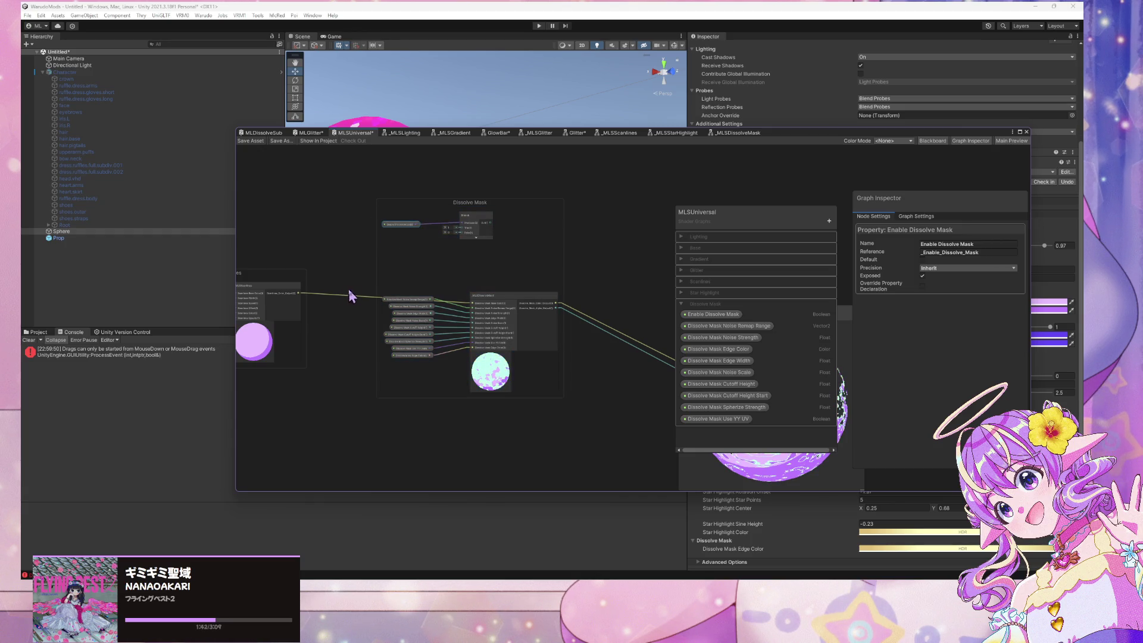
pyautogui.click(338, 302)
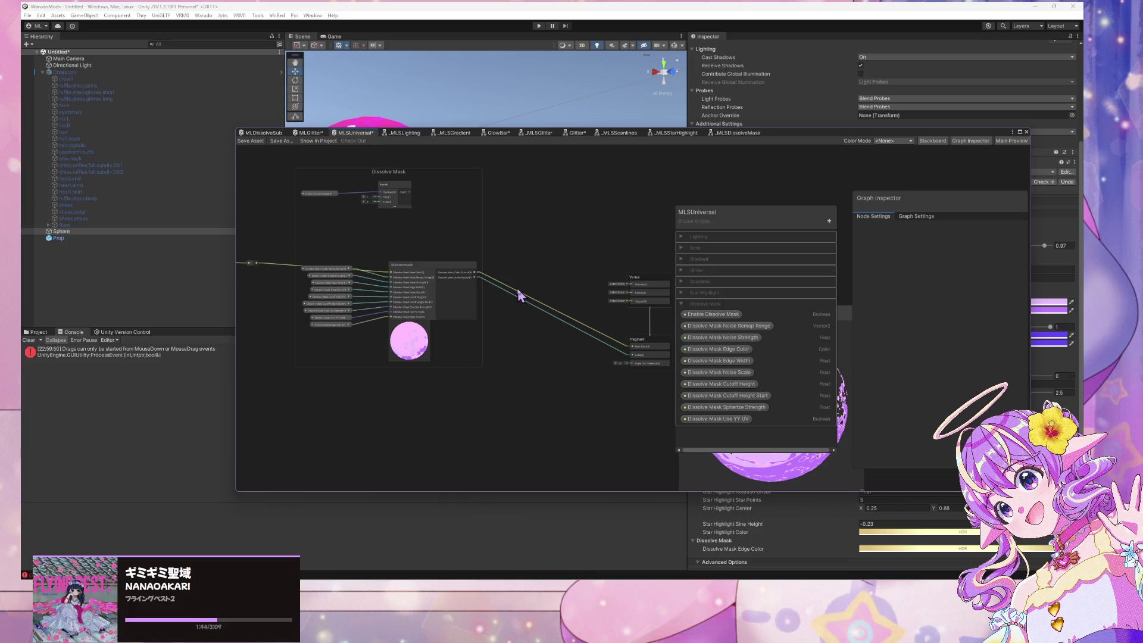
pyautogui.doubleClick(517, 295)
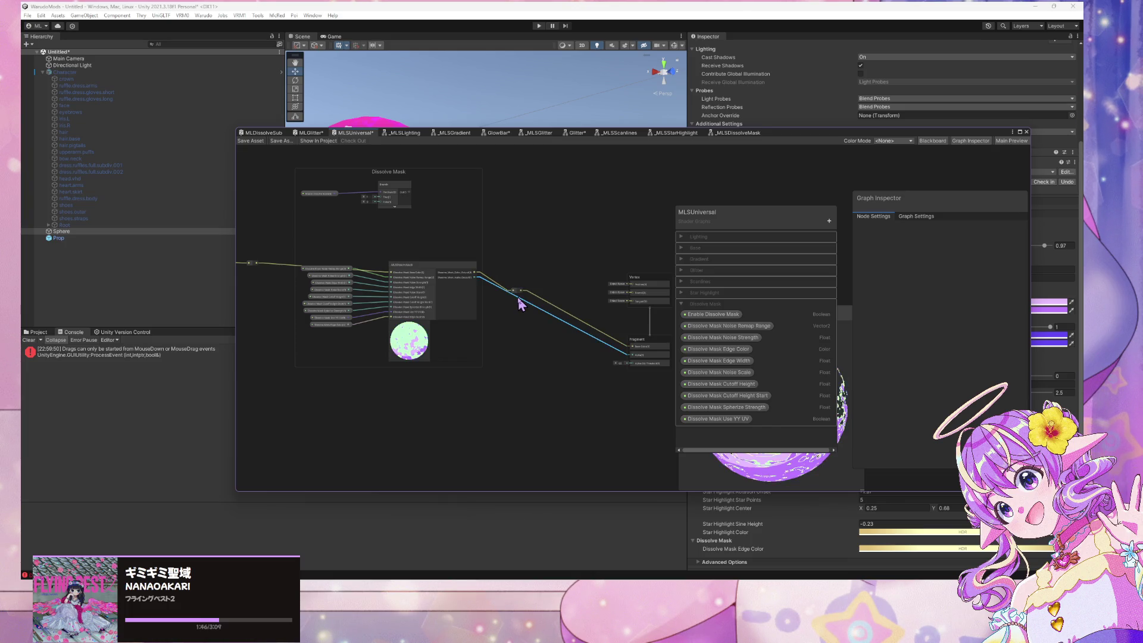
pyautogui.moveTo(509, 290); pyautogui.dragTo(488, 287)
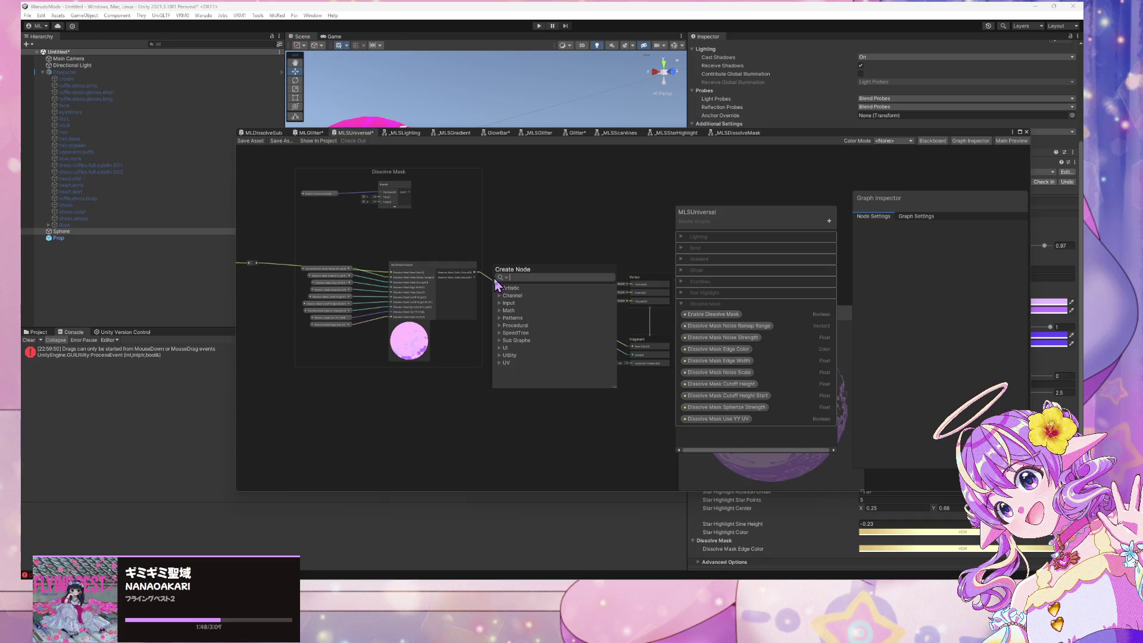
pyautogui.press('Escape')
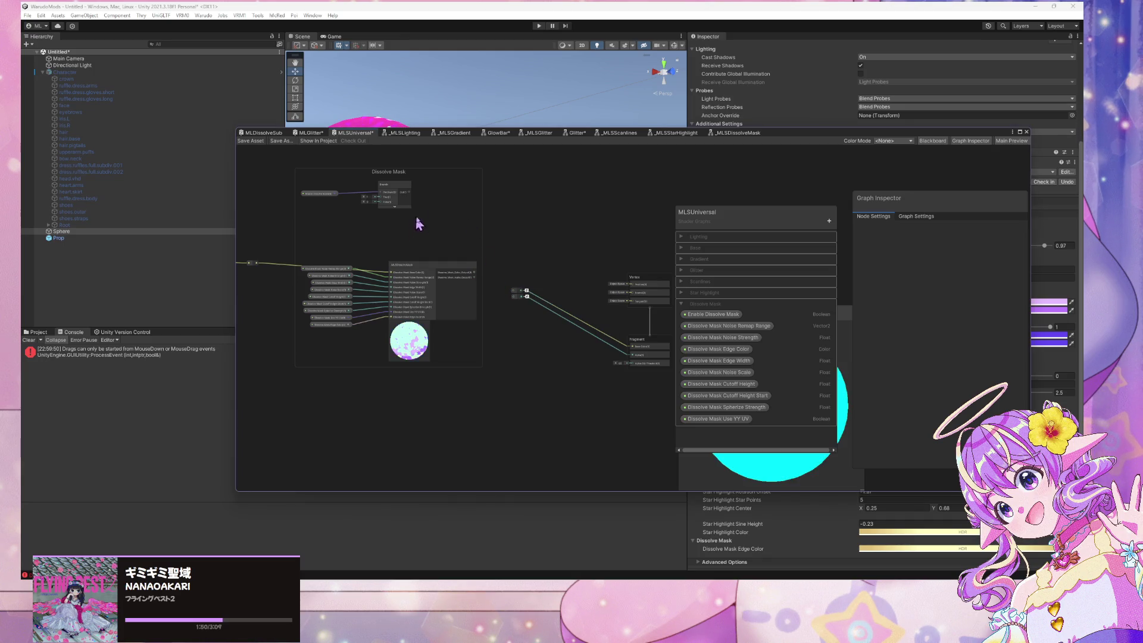
# Connect the incoming colour wire to the Branch node and shift the dissolve sub-graph node left
pyautogui.moveTo(259, 278); pyautogui.dragTo(309, 299)
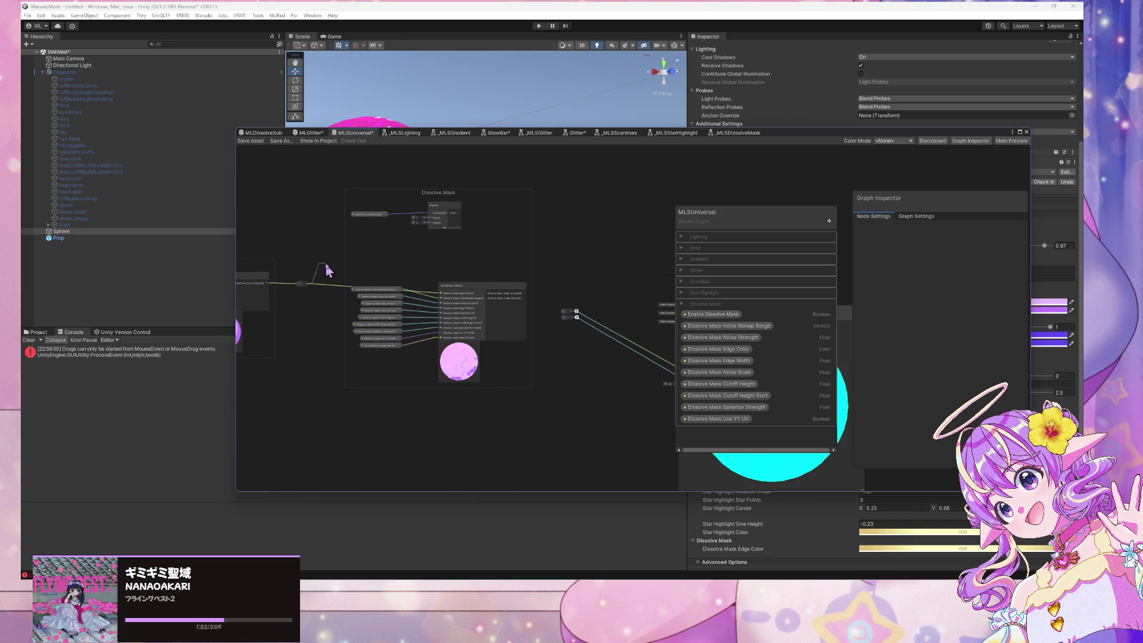
pyautogui.moveTo(347, 257); pyautogui.dragTo(564, 310)
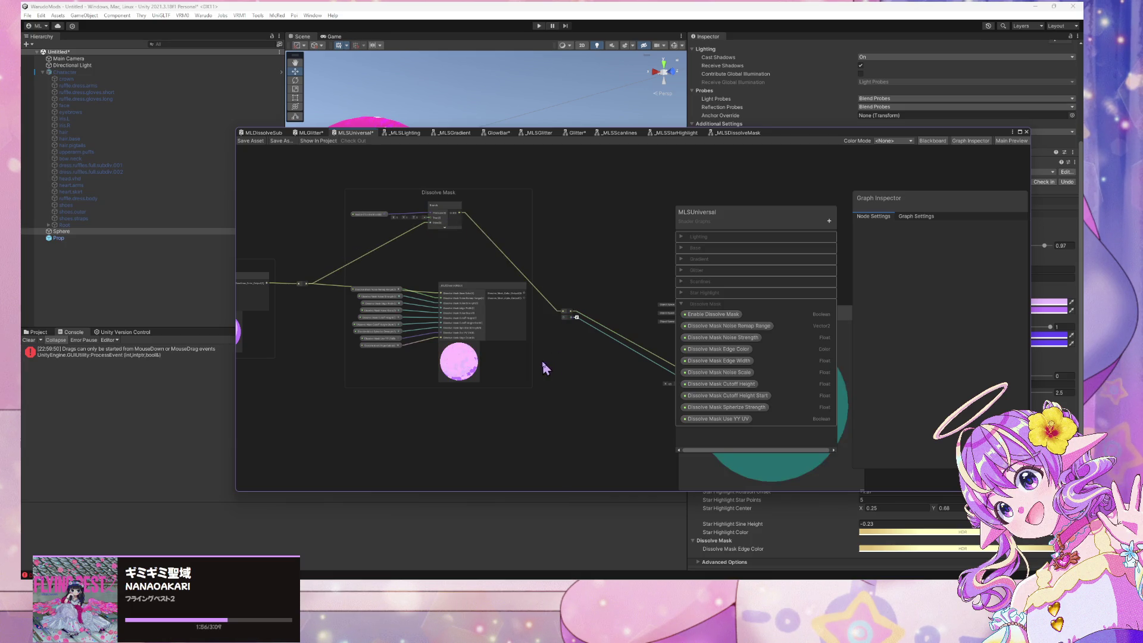
pyautogui.moveTo(497, 284); pyautogui.dragTo(462, 292)
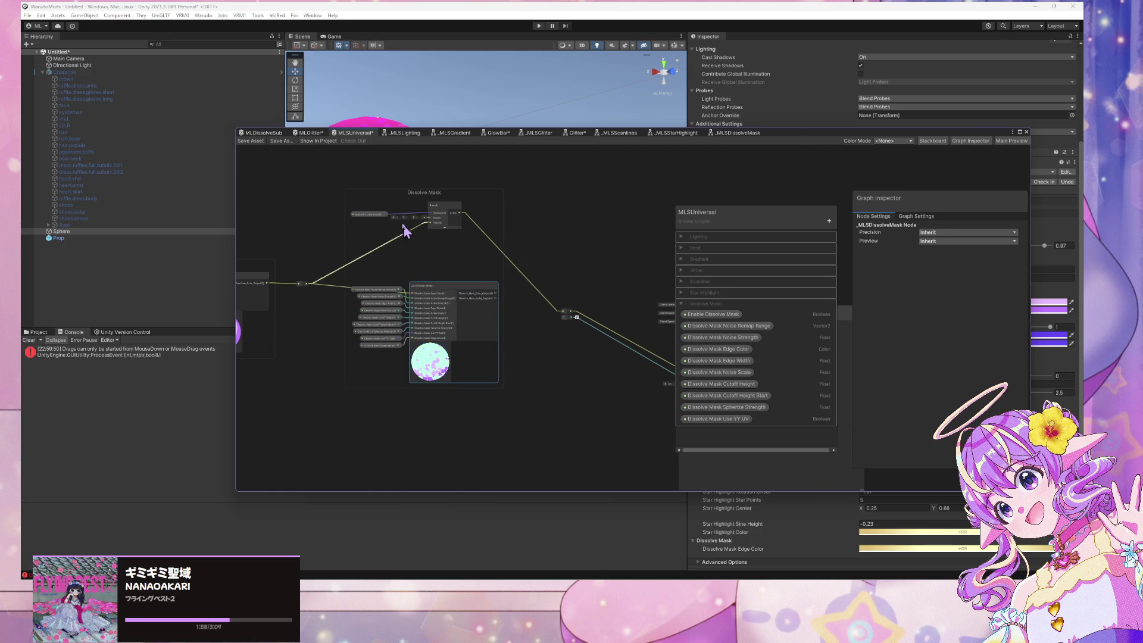
pyautogui.scroll(3)
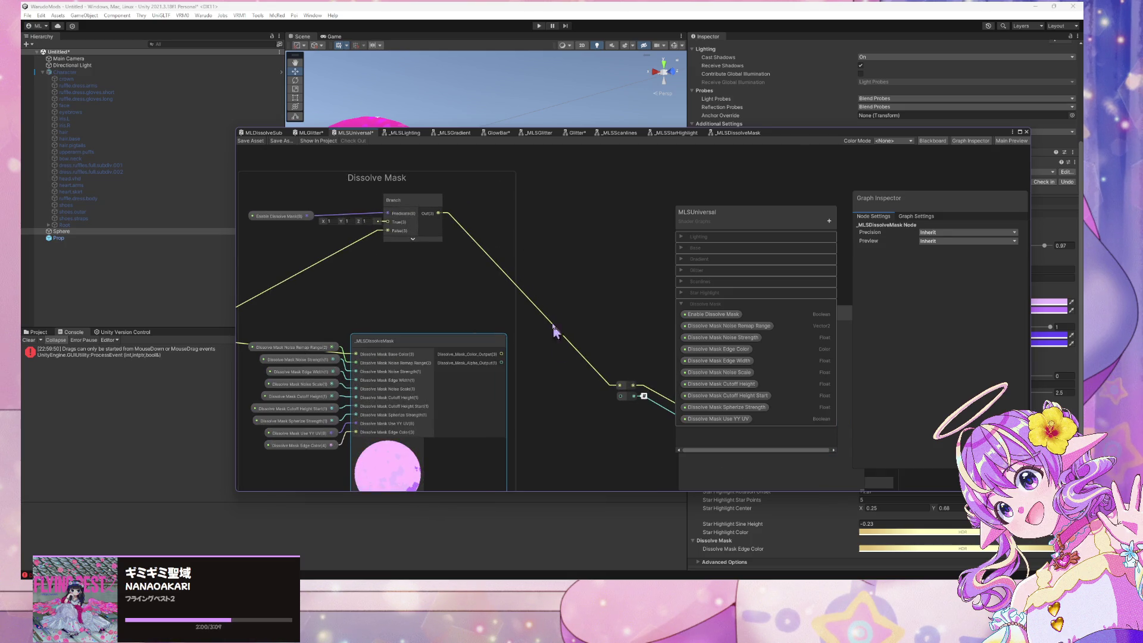
# Reposition the existing Branch node higher within the Dissolve Mask group
pyautogui.click(398, 202)
pyautogui.moveTo(396, 196); pyautogui.dragTo(393, 194)
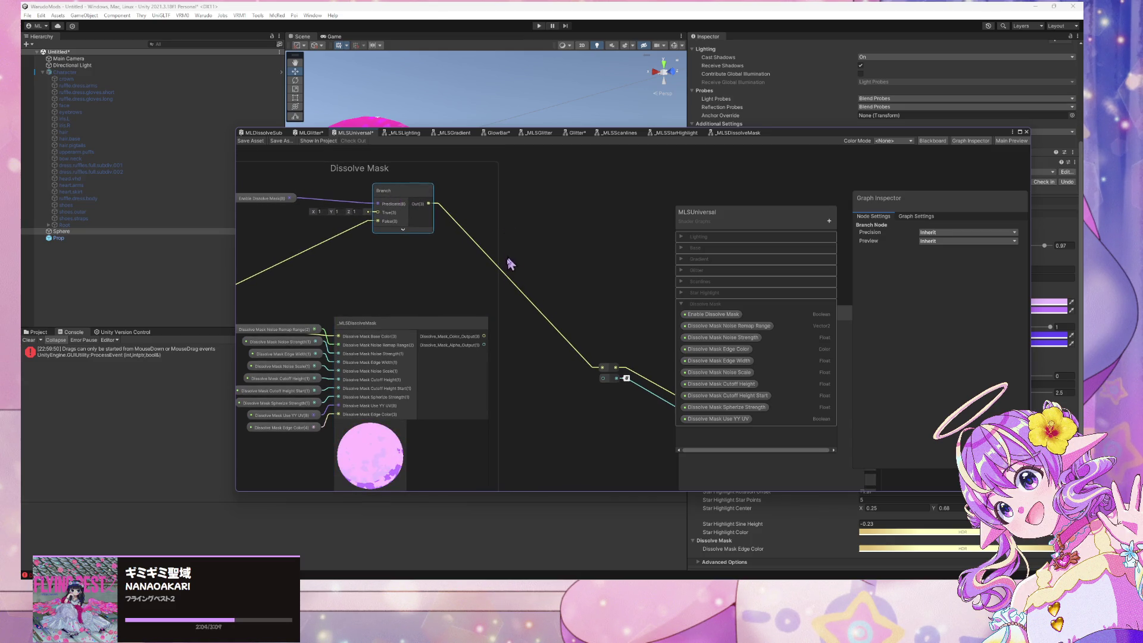
pyautogui.scroll(-3)
pyautogui.moveTo(509, 241); pyautogui.dragTo(555, 236)
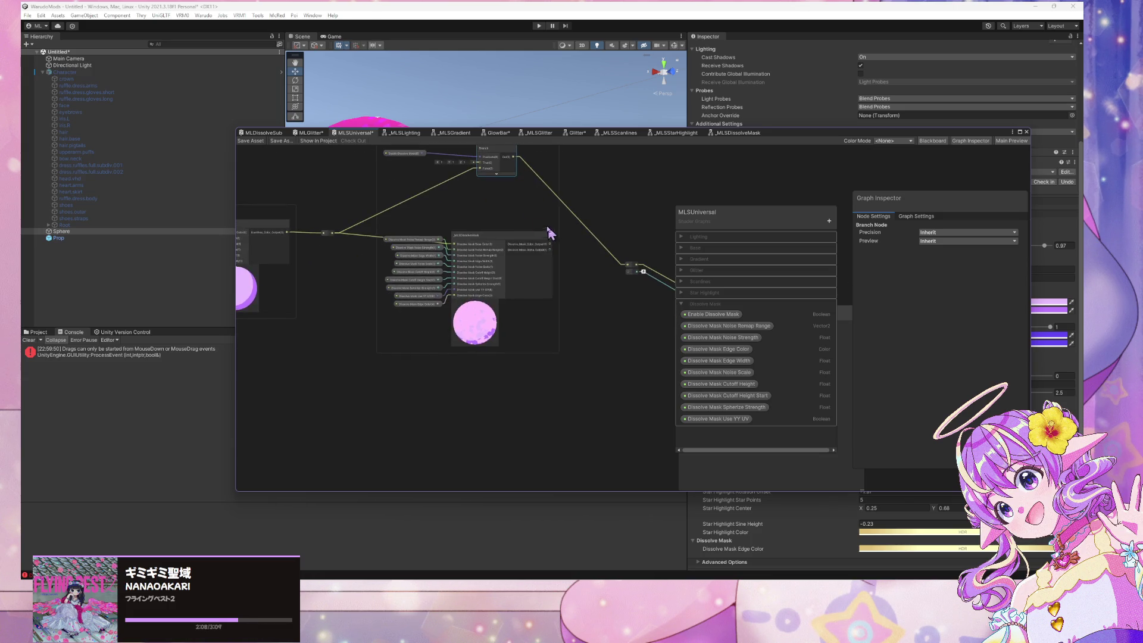
pyautogui.moveTo(502, 181); pyautogui.dragTo(495, 209)
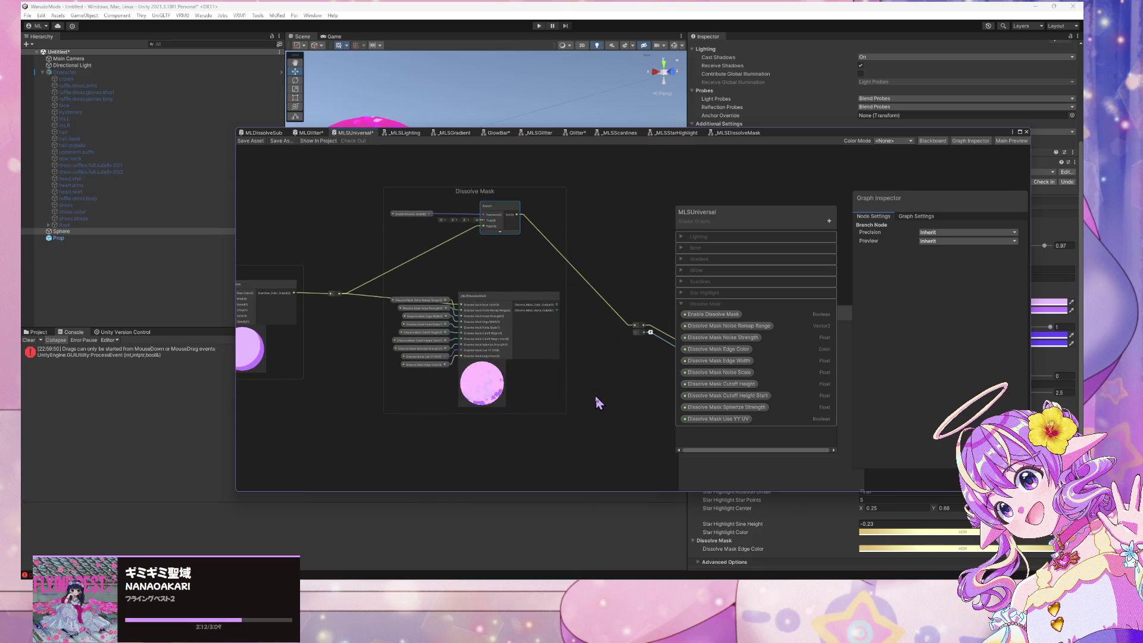
# Duplicate the Branch node, delete its copied wires, and place the copy at the group's bottom beside an Enable Dissolve Mask node
pyautogui.hotkey('ctrl', 'c')
pyautogui.hotkey('ctrl', 'v')
pyautogui.moveTo(596, 360); pyautogui.dragTo(576, 421)
pyautogui.press('Delete')
pyautogui.moveTo(645, 398); pyautogui.dragTo(502, 438)
pyautogui.moveTo(421, 214); pyautogui.dragTo(438, 381)
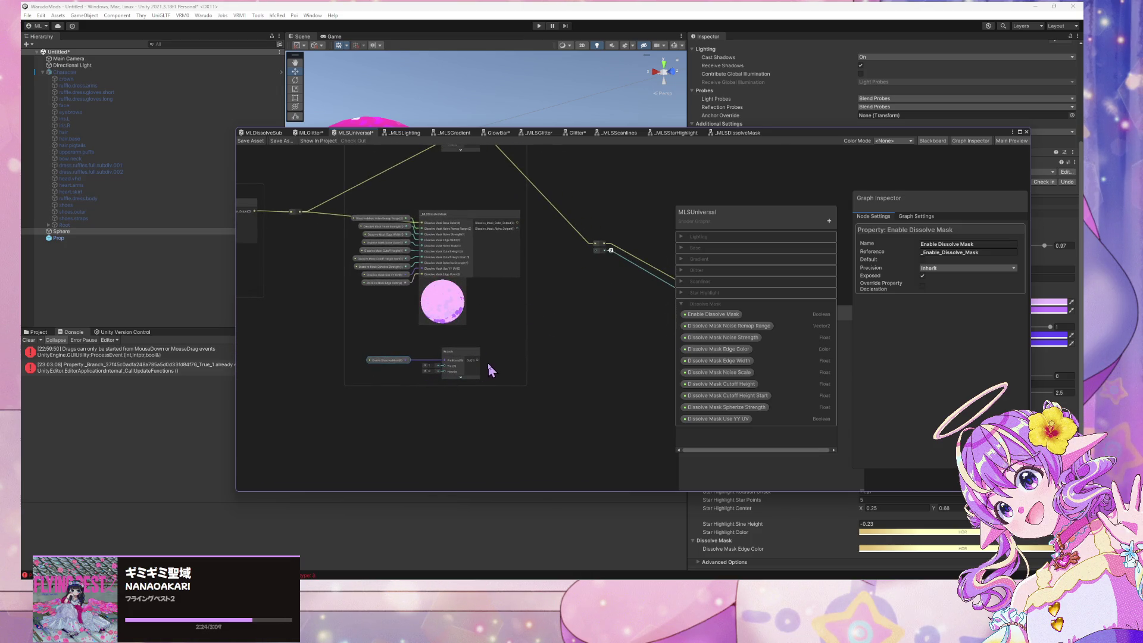
# Rearrange both Branch nodes, their Enable Dissolve Mask nodes and the dissolve sub-graph node
pyautogui.click(433, 365)
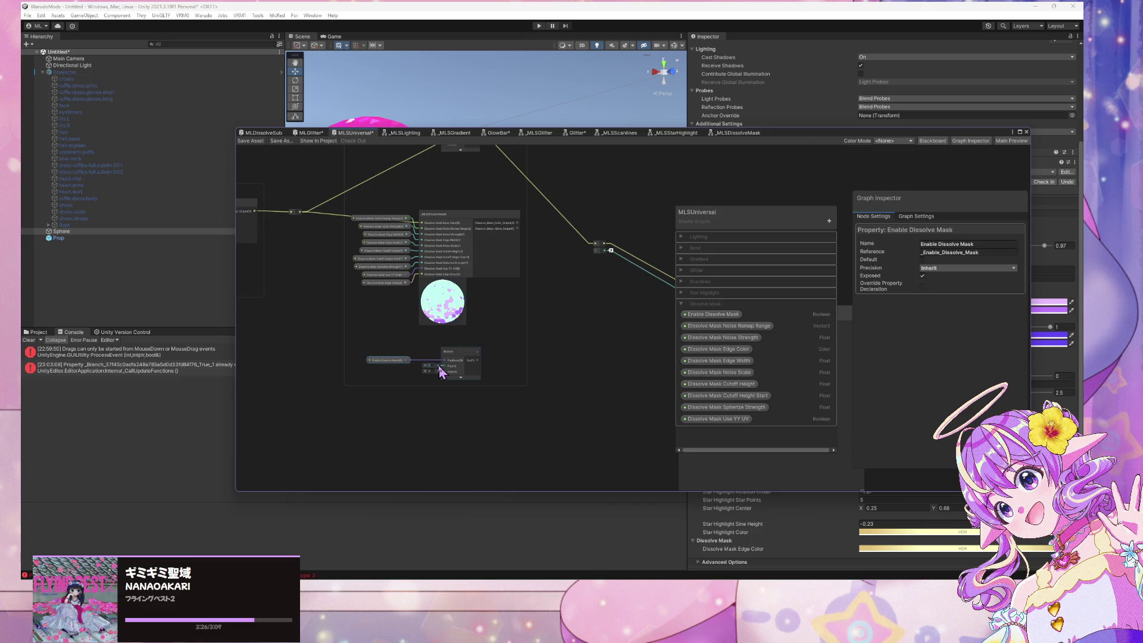
pyautogui.click(428, 371)
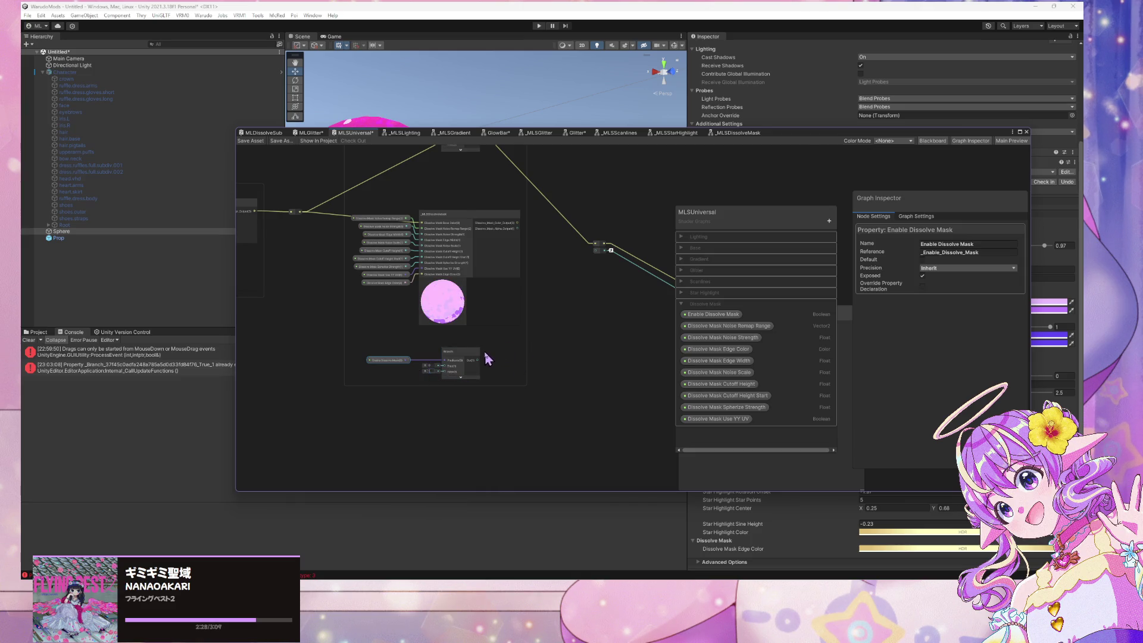
pyautogui.moveTo(479, 355); pyautogui.dragTo(575, 319)
pyautogui.moveTo(369, 362); pyautogui.dragTo(443, 361)
pyautogui.moveTo(400, 182); pyautogui.dragTo(462, 211)
pyautogui.moveTo(303, 187); pyautogui.dragTo(462, 227)
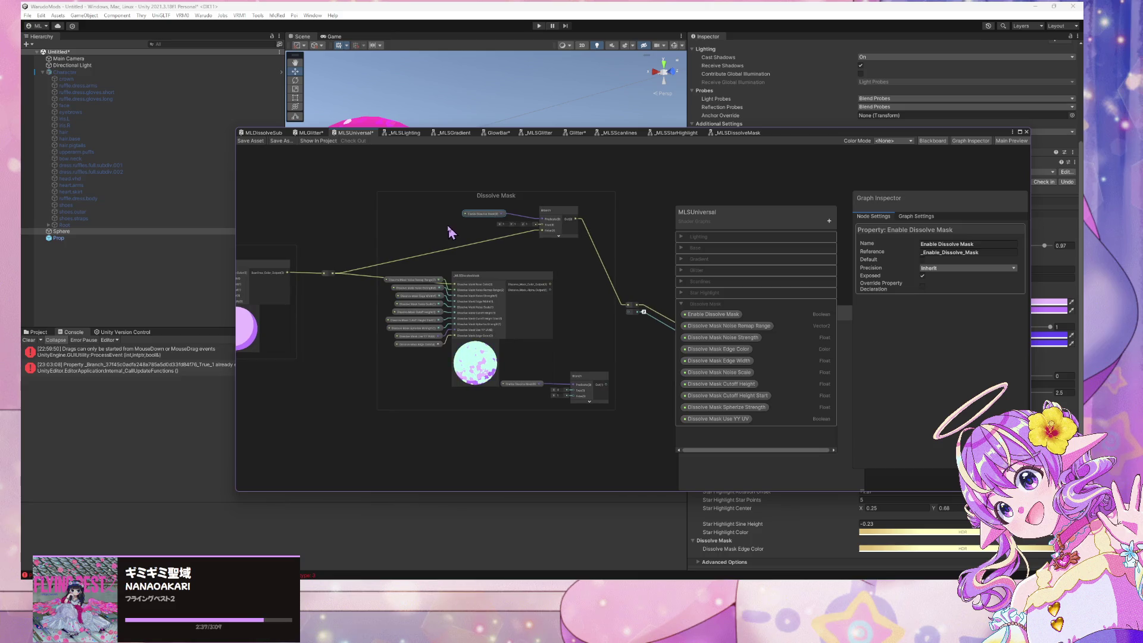
pyautogui.scroll(3)
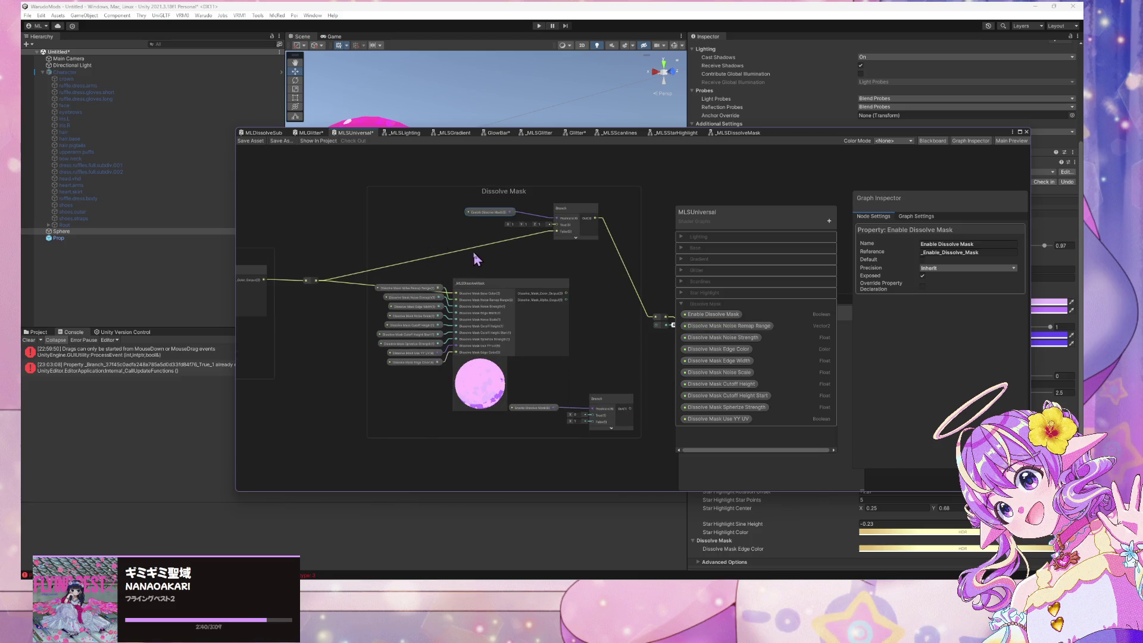
pyautogui.moveTo(569, 296); pyautogui.dragTo(571, 274)
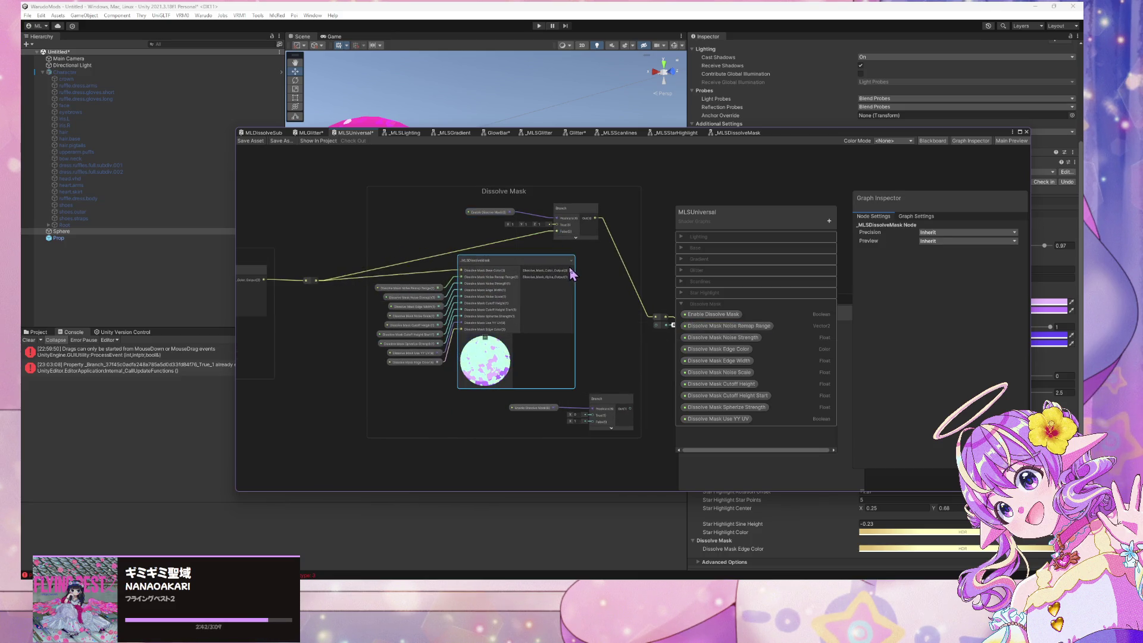
pyautogui.click(562, 234)
pyautogui.moveTo(563, 233); pyautogui.dragTo(485, 200)
pyautogui.click(356, 195)
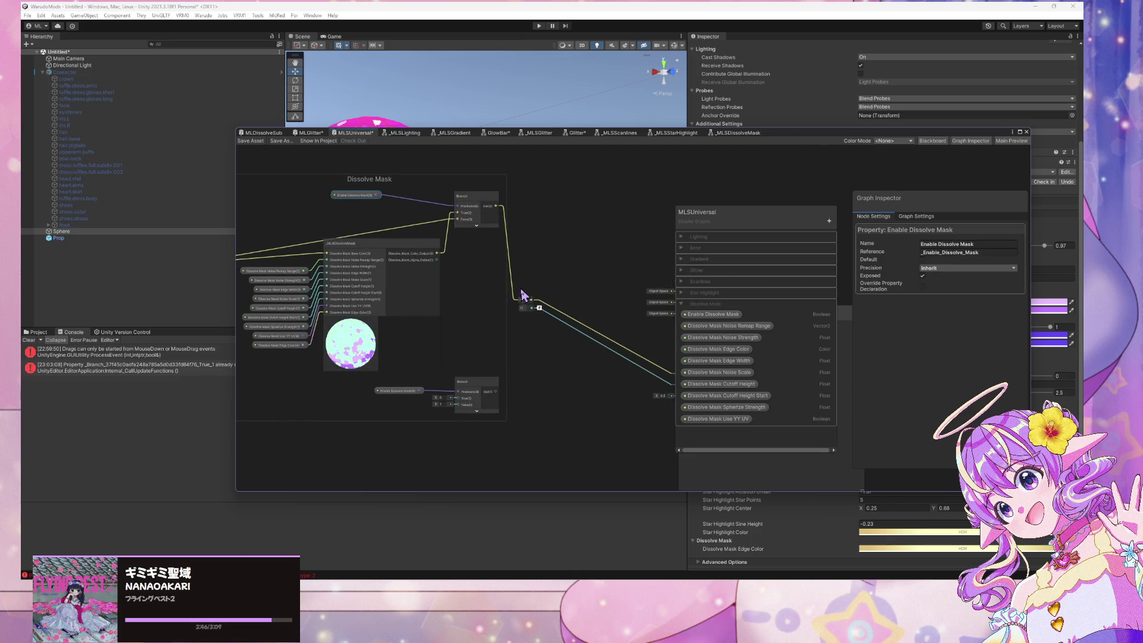
# Connect the dissolve Alpha output to the lower Branch's True port and its Out to the alpha reroute
pyautogui.moveTo(497, 392); pyautogui.dragTo(526, 309)
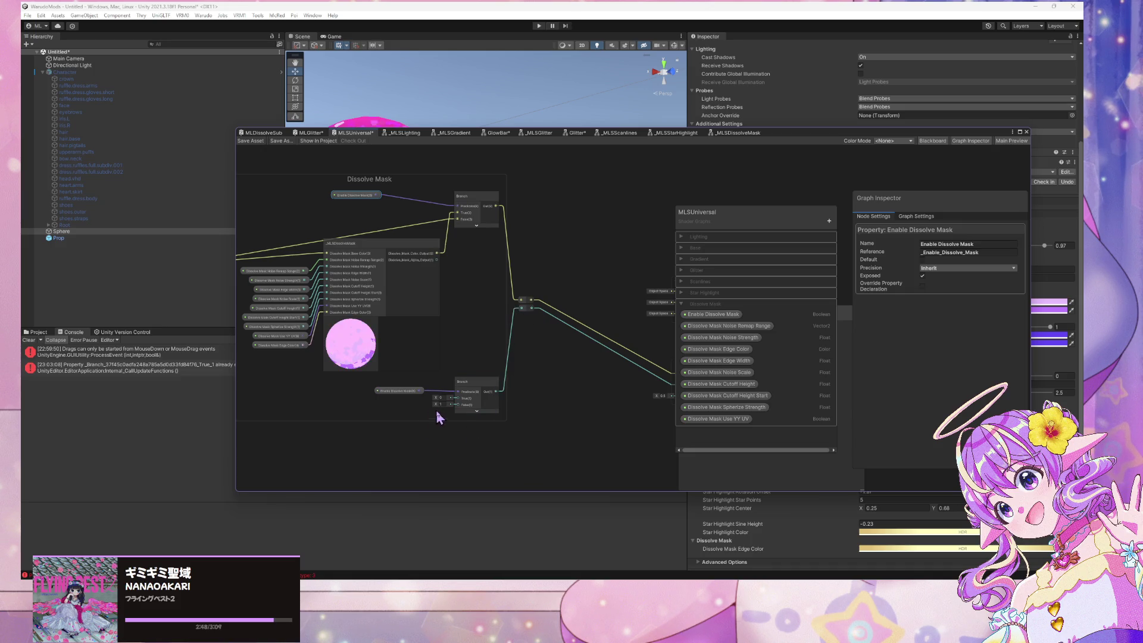
pyautogui.moveTo(436, 260); pyautogui.dragTo(459, 399)
pyautogui.moveTo(571, 357); pyautogui.dragTo(506, 350)
pyautogui.moveTo(723, 216); pyautogui.dragTo(756, 196)
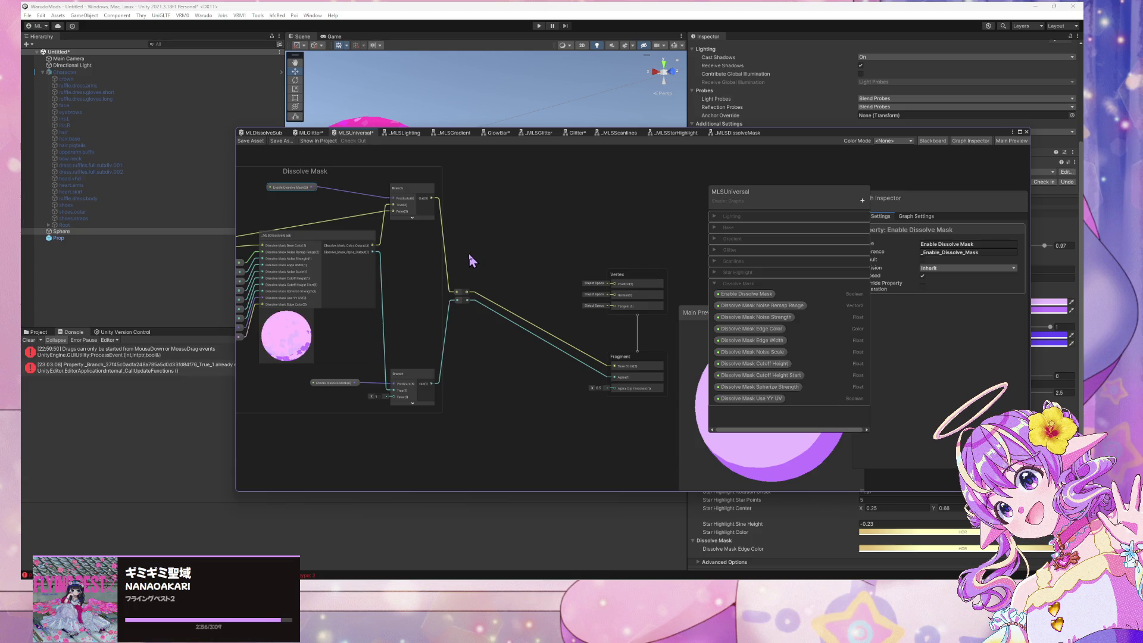
# Move the Vertex/Fragment stack, Dissolve Mask group and reroute point further right, then lower the graph window
pyautogui.click(520, 374)
pyautogui.scroll(-3)
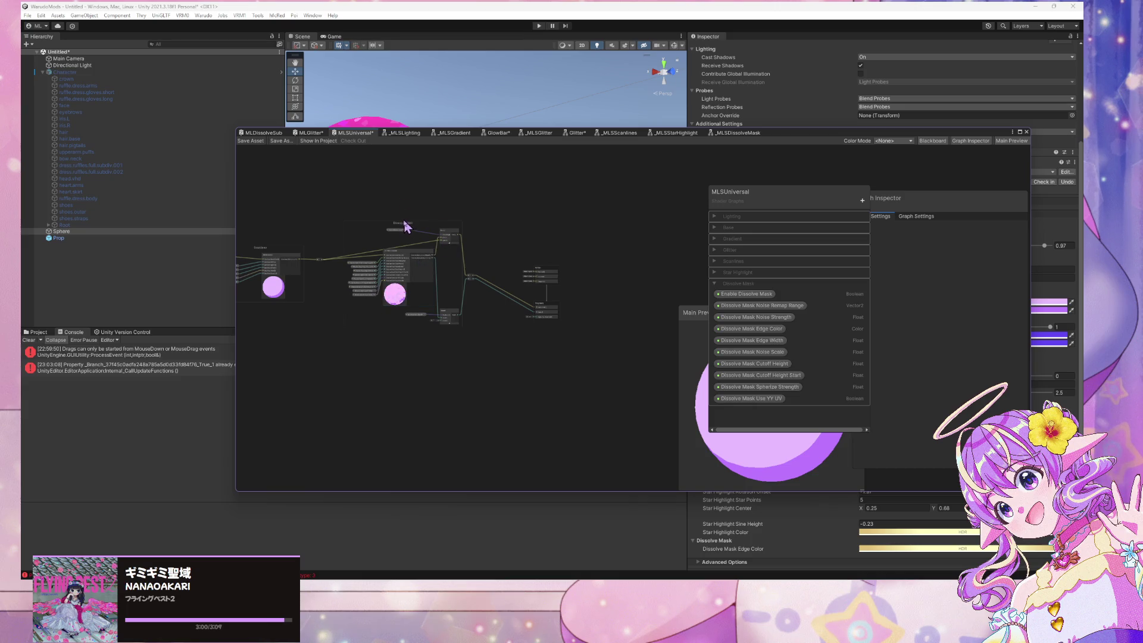
pyautogui.click(403, 228)
pyautogui.moveTo(411, 229); pyautogui.dragTo(415, 232)
pyautogui.scroll(3)
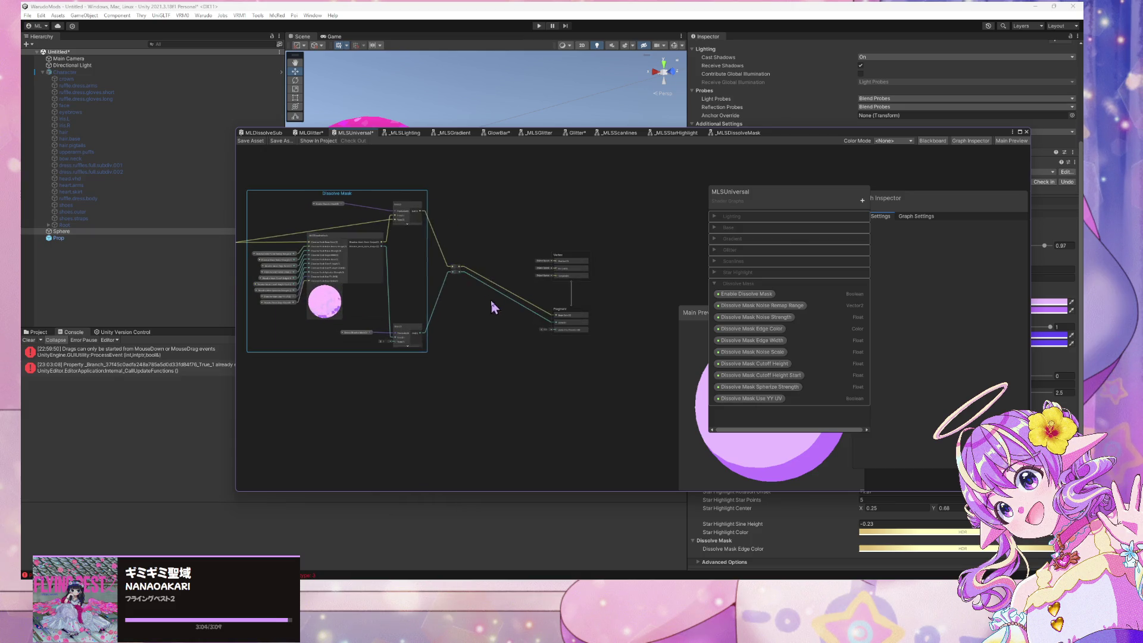
pyautogui.moveTo(456, 272); pyautogui.dragTo(486, 270)
pyautogui.moveTo(633, 373); pyautogui.dragTo(654, 250)
pyautogui.moveTo(350, 202); pyautogui.dragTo(394, 213)
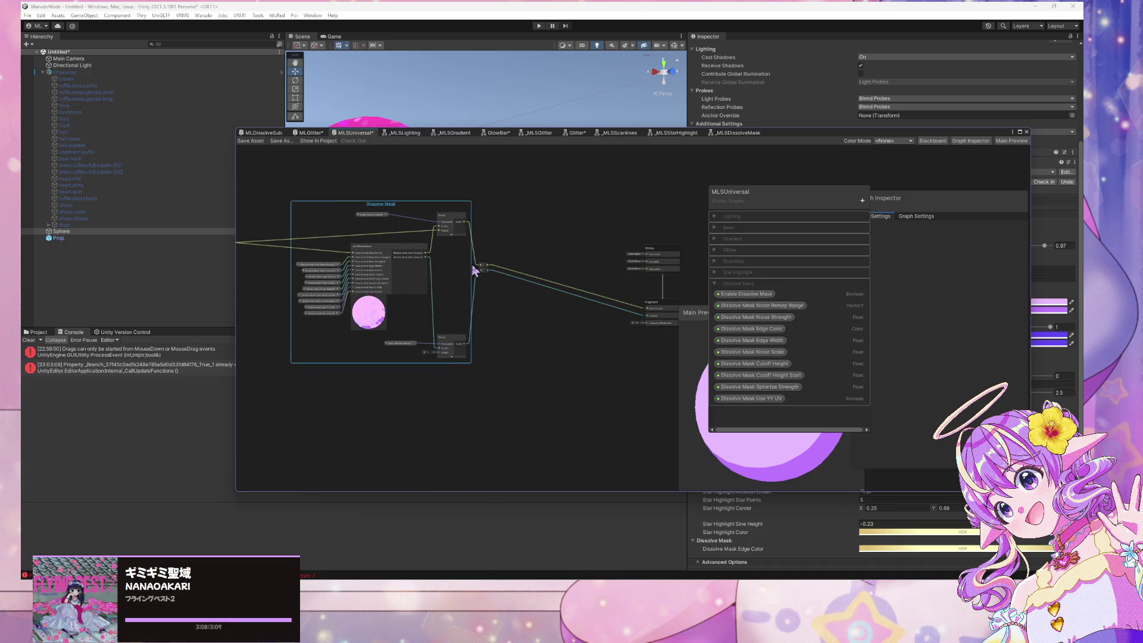
pyautogui.moveTo(485, 265); pyautogui.dragTo(552, 280)
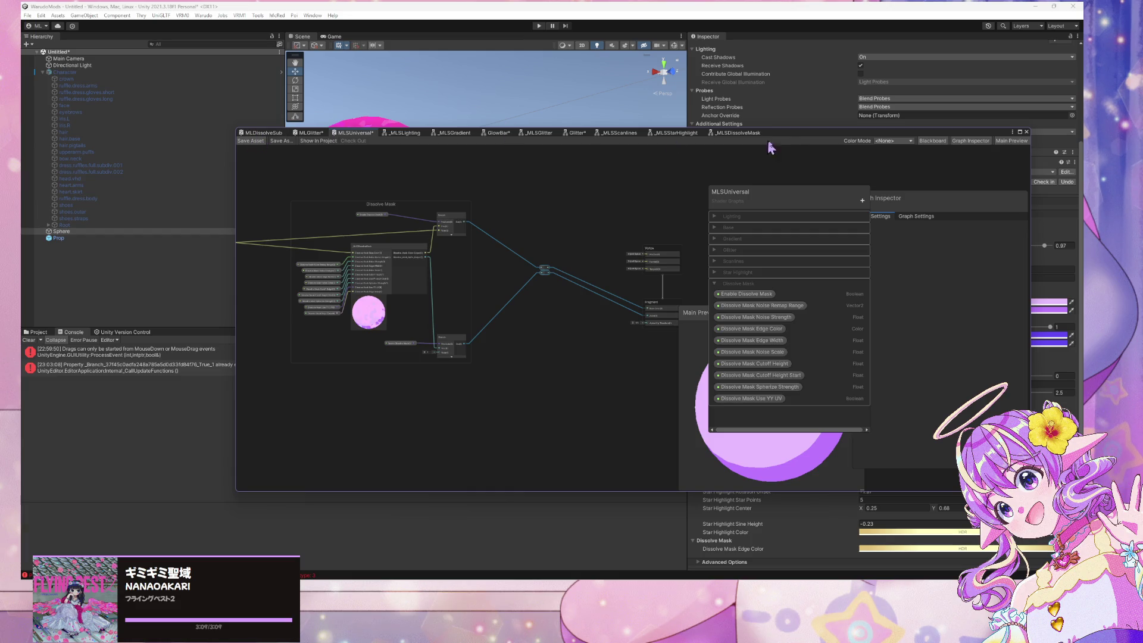
pyautogui.moveTo(773, 134); pyautogui.dragTo(654, 308)
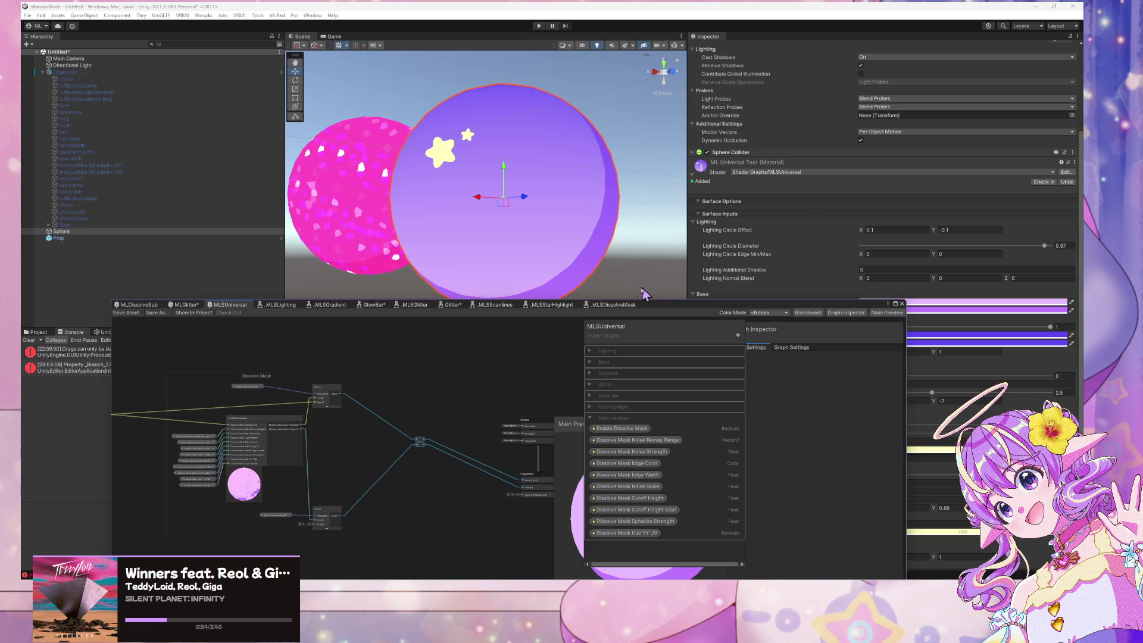
# Tick Enable Dissolve Mask on the sphere's material in the Inspector
pyautogui.moveTo(654, 309); pyautogui.dragTo(357, 315)
pyautogui.scroll(-3)
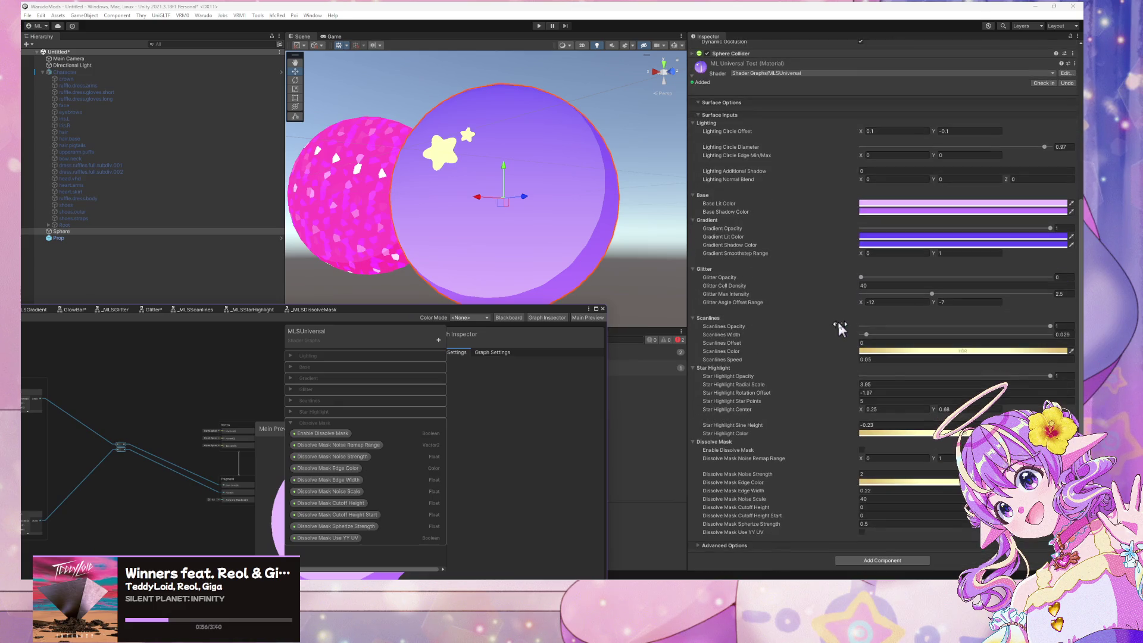
pyautogui.click(862, 450)
pyautogui.click(862, 451)
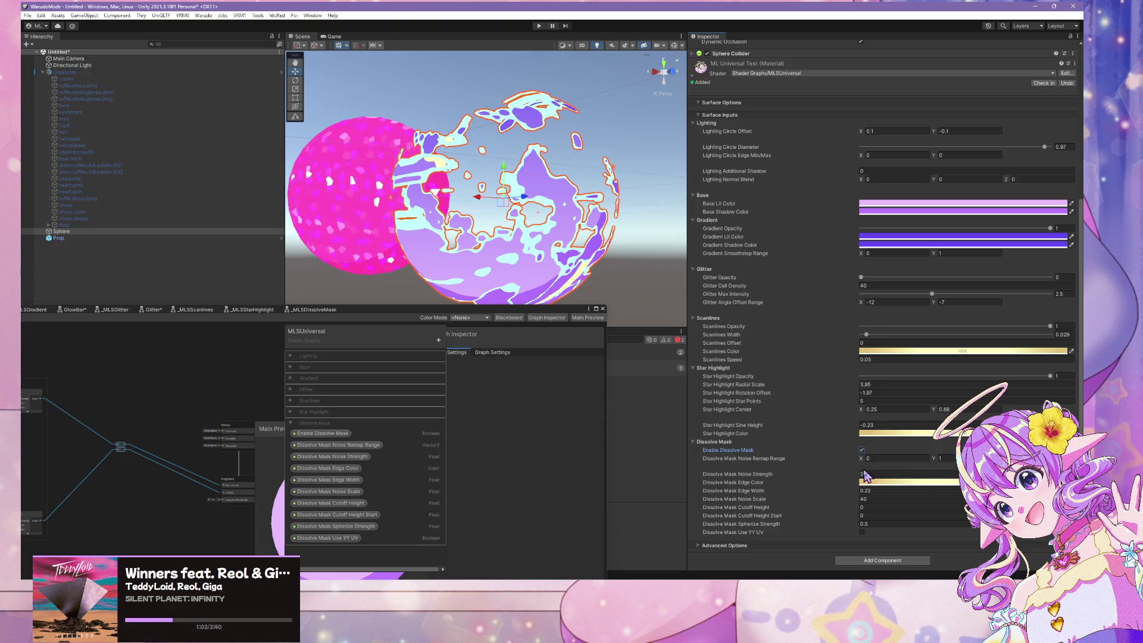
# Sweep the Dissolve Mask Cutoff Height to watch the dissolve, turning off Use YY UV and ending at 2.65
pyautogui.moveTo(855, 507); pyautogui.dragTo(848, 500)
pyautogui.moveTo(855, 493); pyautogui.dragTo(859, 520)
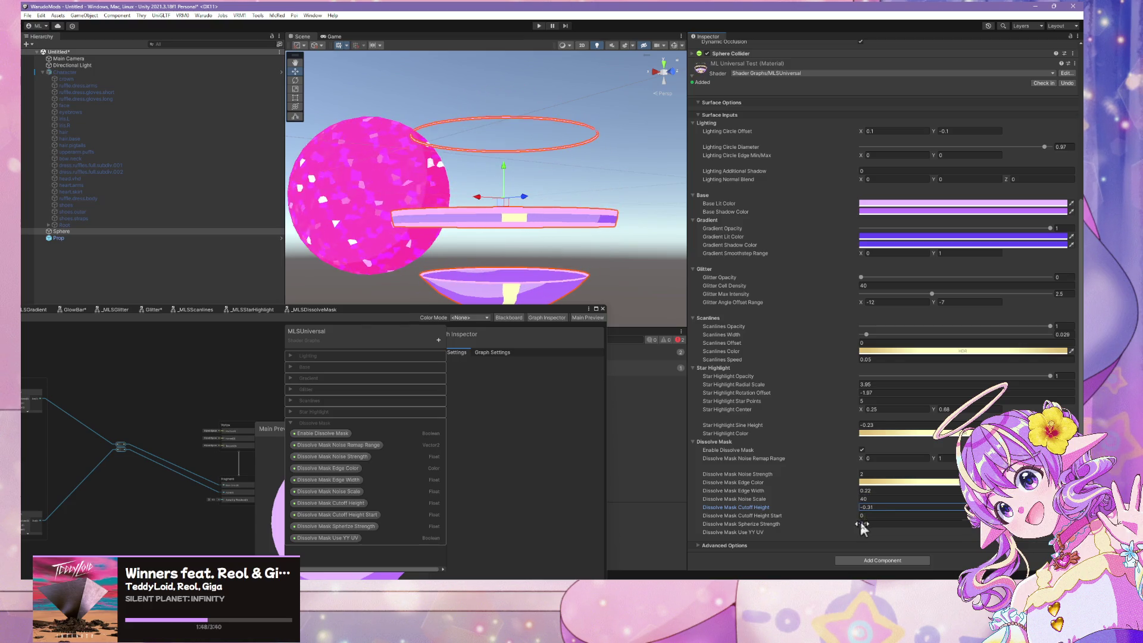
pyautogui.click(861, 532)
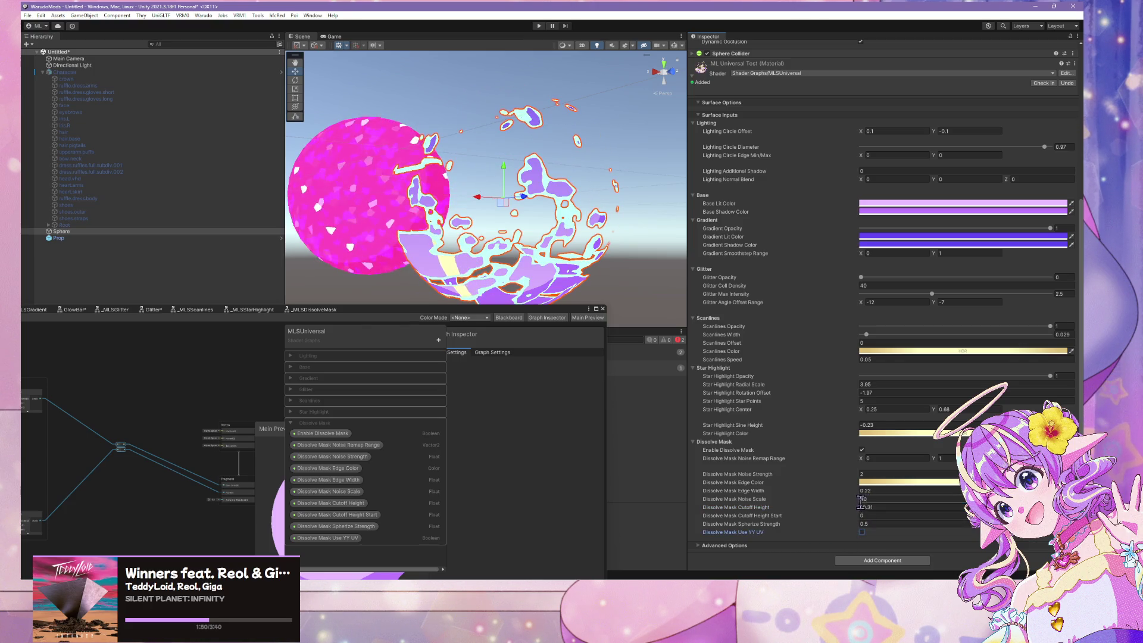
pyautogui.moveTo(853, 504); pyautogui.dragTo(953, 516)
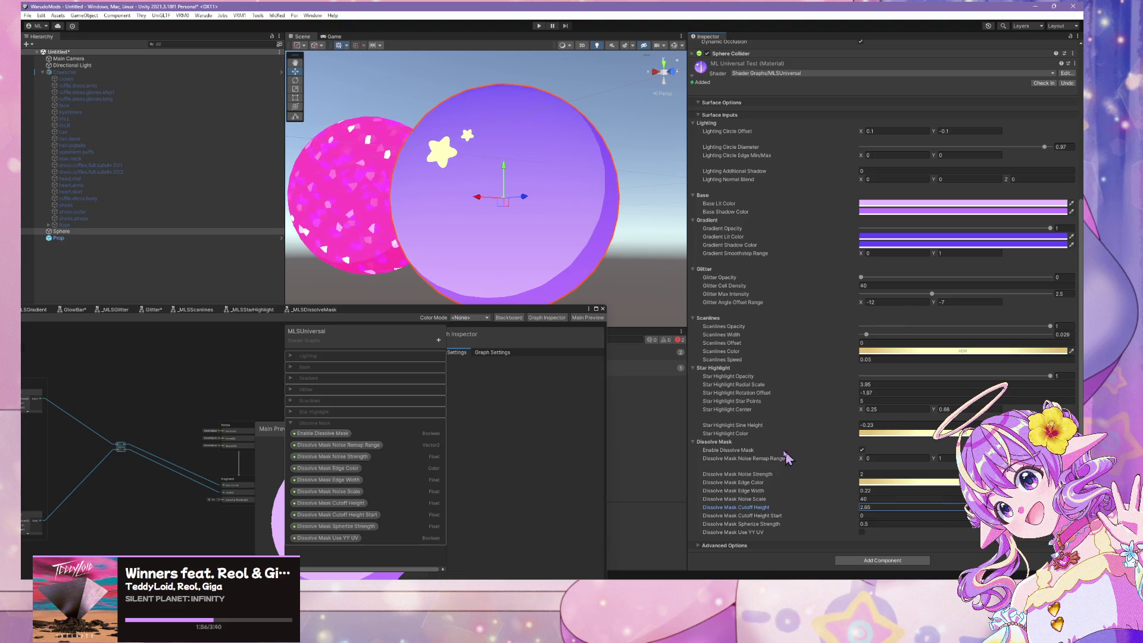
pyautogui.hotkey('alt', 'Tab')
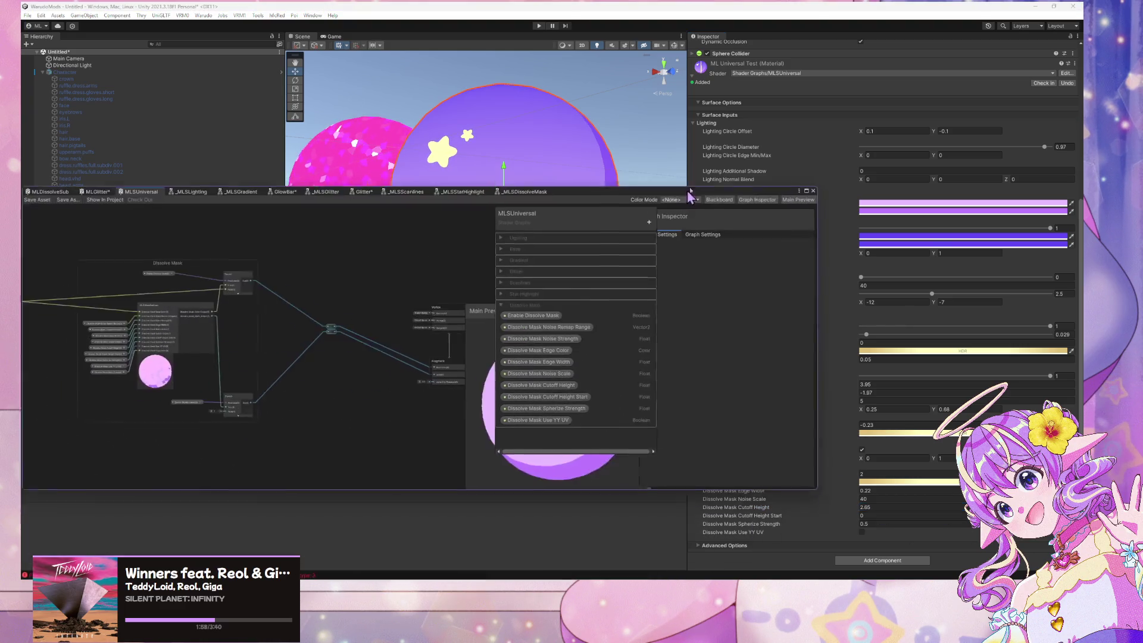
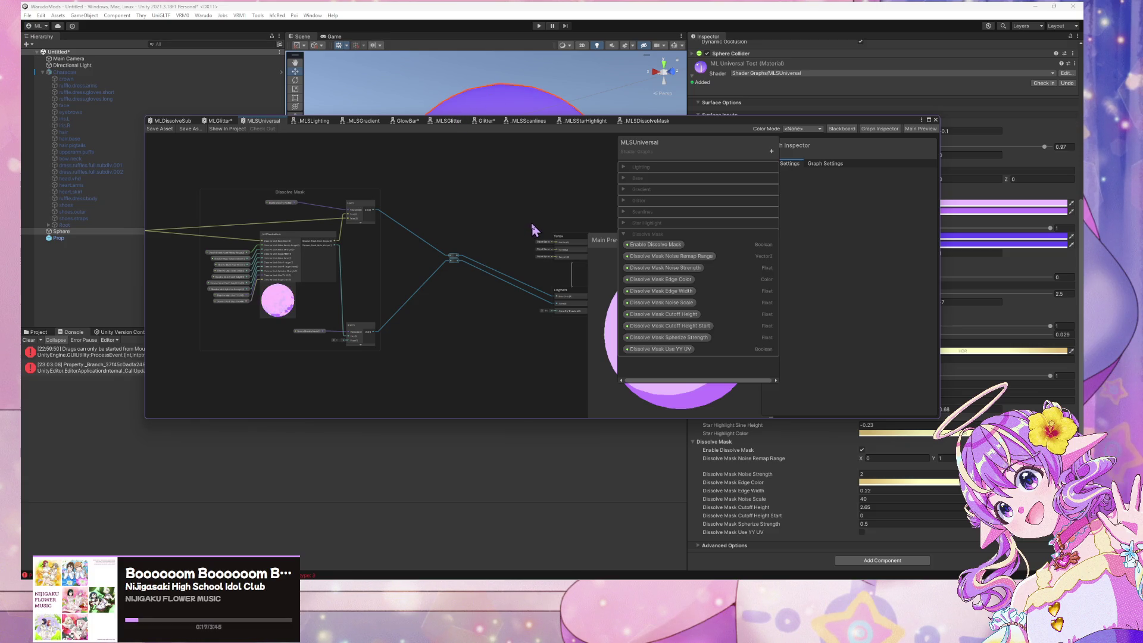
# Collapse the Dissolve Mask category in the blackboard, then open the _MLSDissolveMask sub-graph
pyautogui.scroll(3)
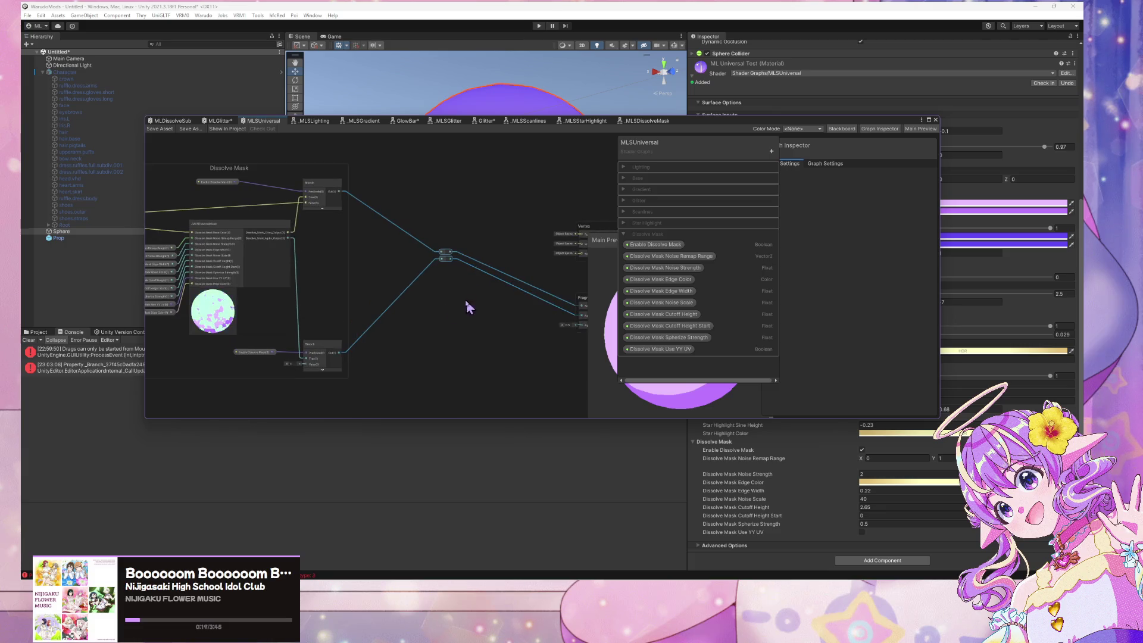
pyautogui.scroll(3)
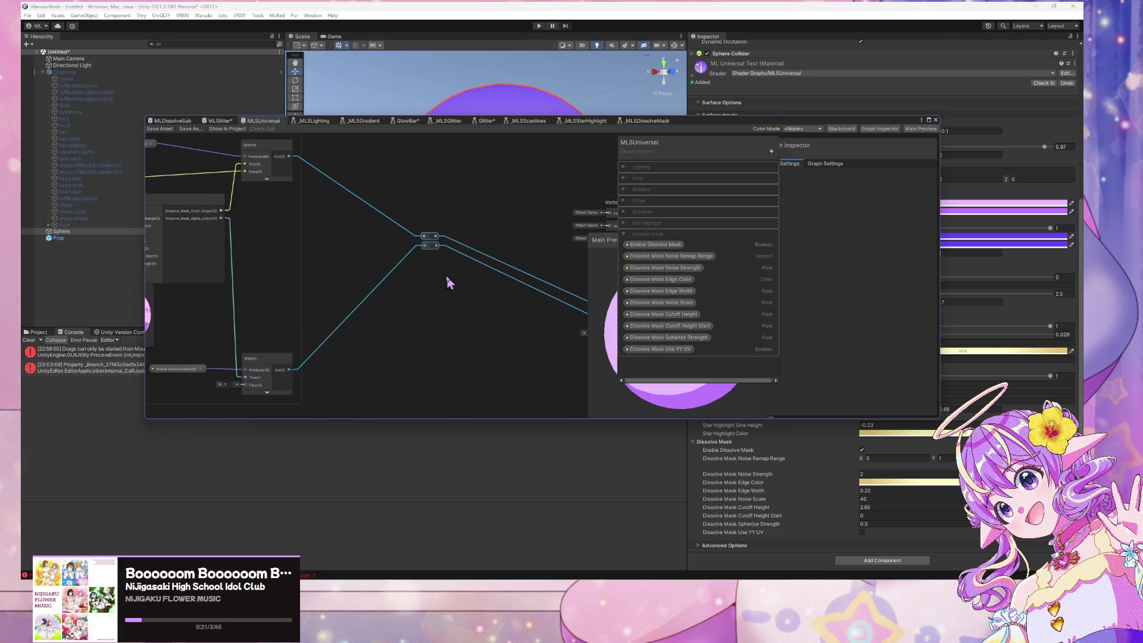
pyautogui.scroll(-3)
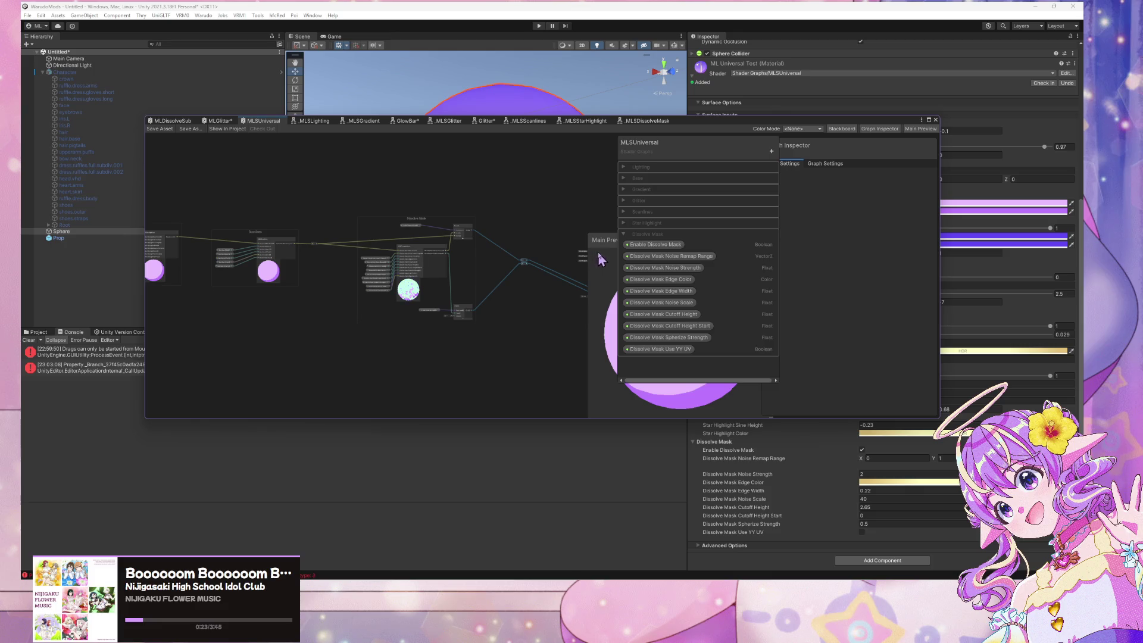
pyautogui.click(624, 235)
pyautogui.click(625, 235)
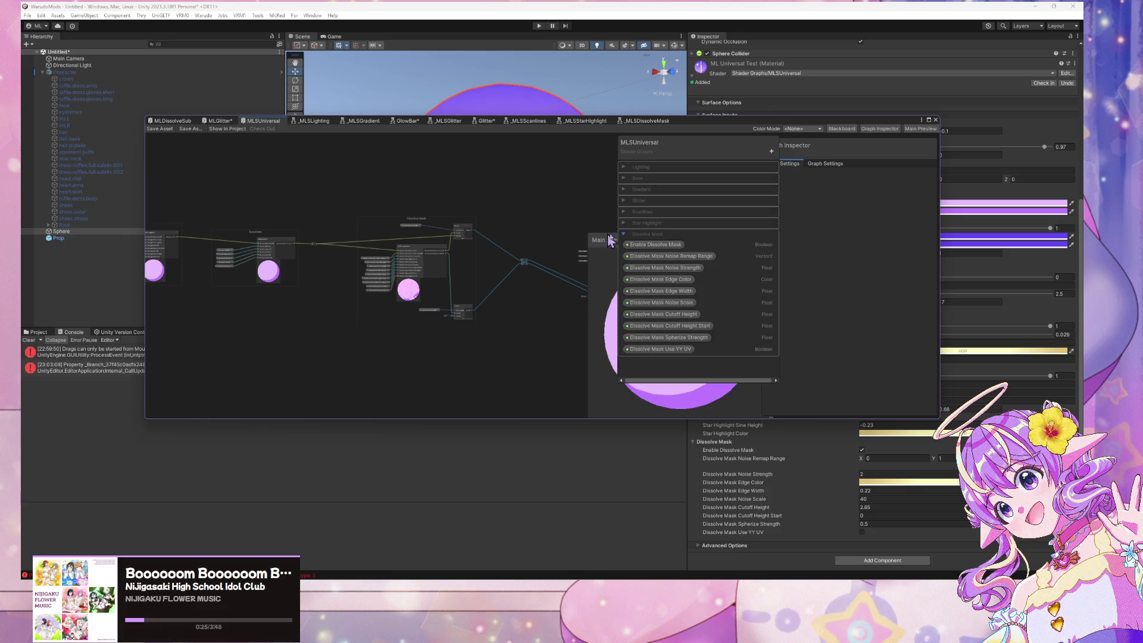
pyautogui.click(627, 235)
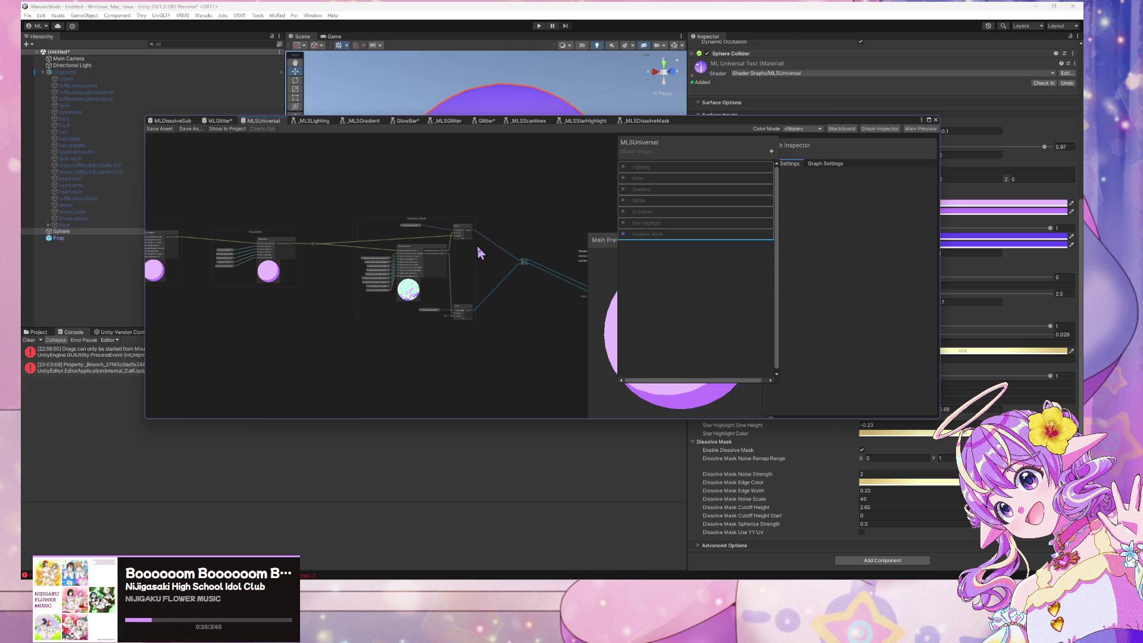
pyautogui.scroll(3)
pyautogui.doubleClick(322, 253)
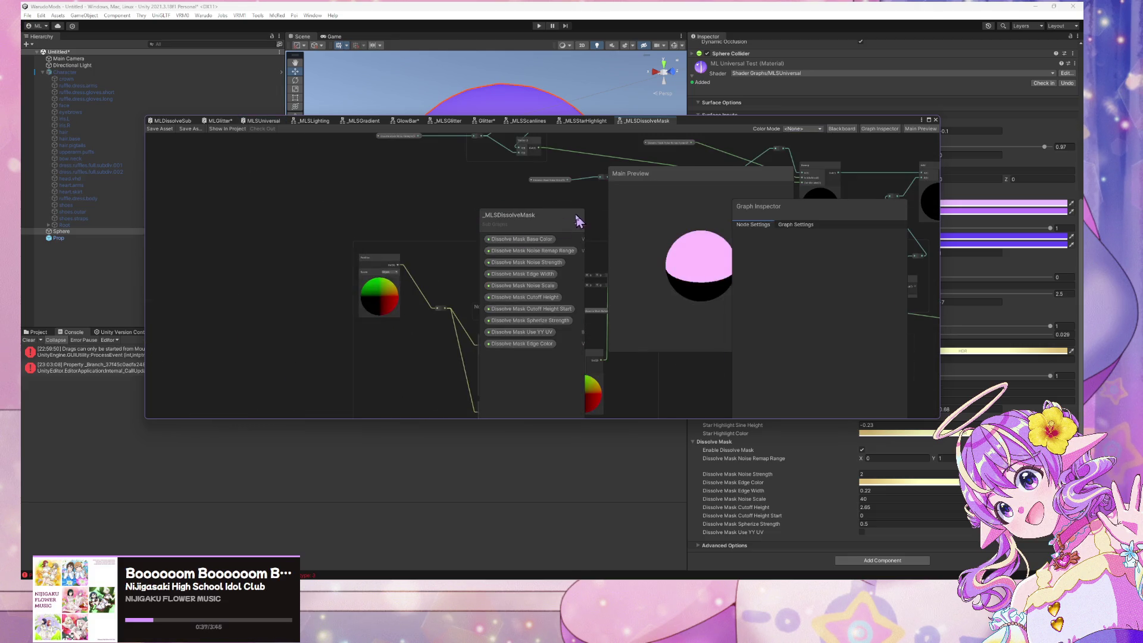
# Move the Shader Graph window aside to reveal the scene and the material's Dissolve Mask settings
pyautogui.scroll(3)
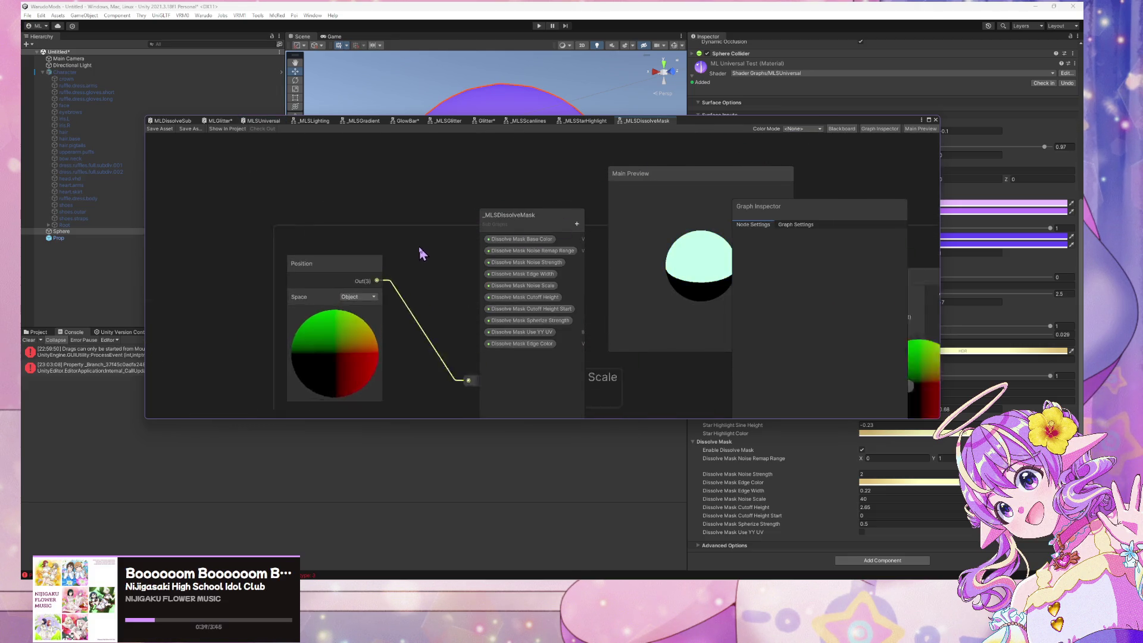
pyautogui.moveTo(701, 130); pyautogui.dragTo(580, 357)
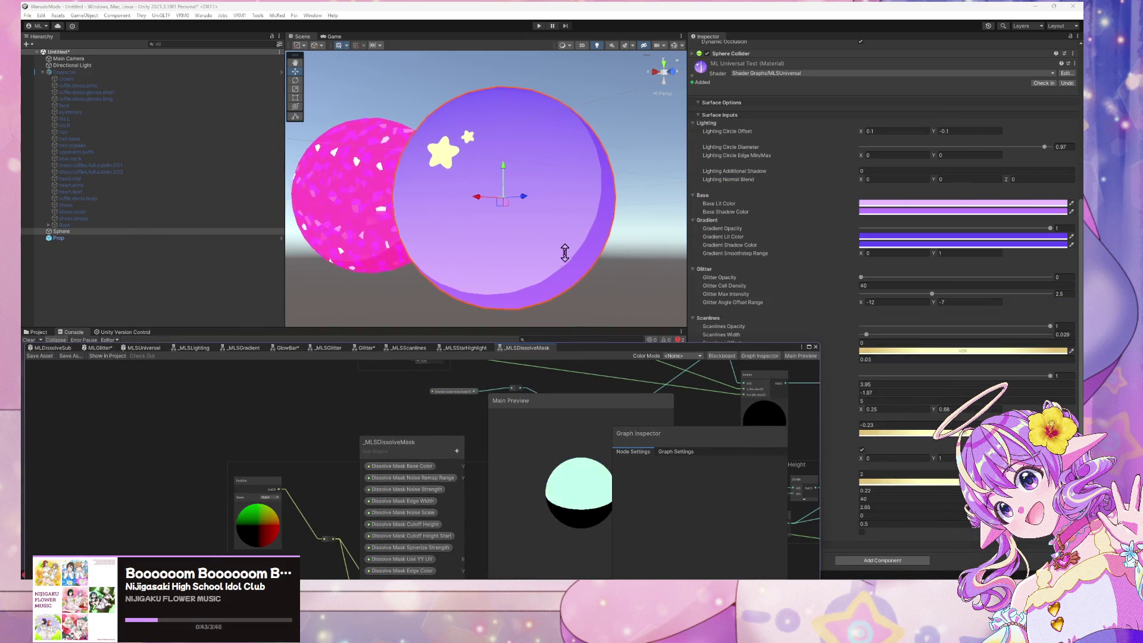
pyautogui.scroll(-3)
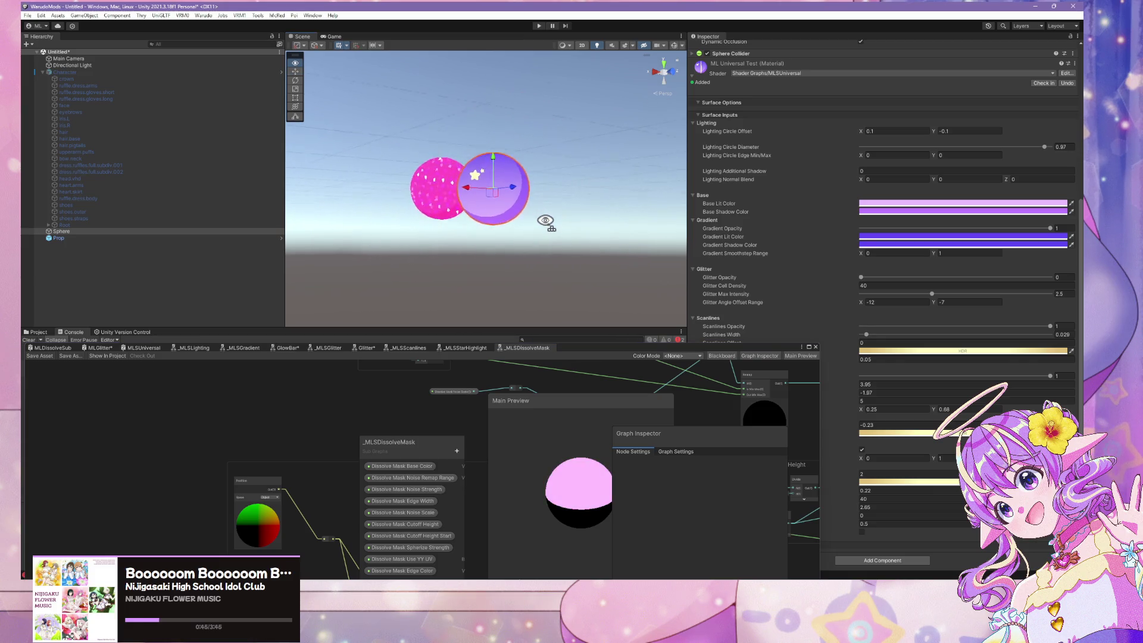
pyautogui.scroll(3)
pyautogui.moveTo(744, 347); pyautogui.dragTo(565, 320)
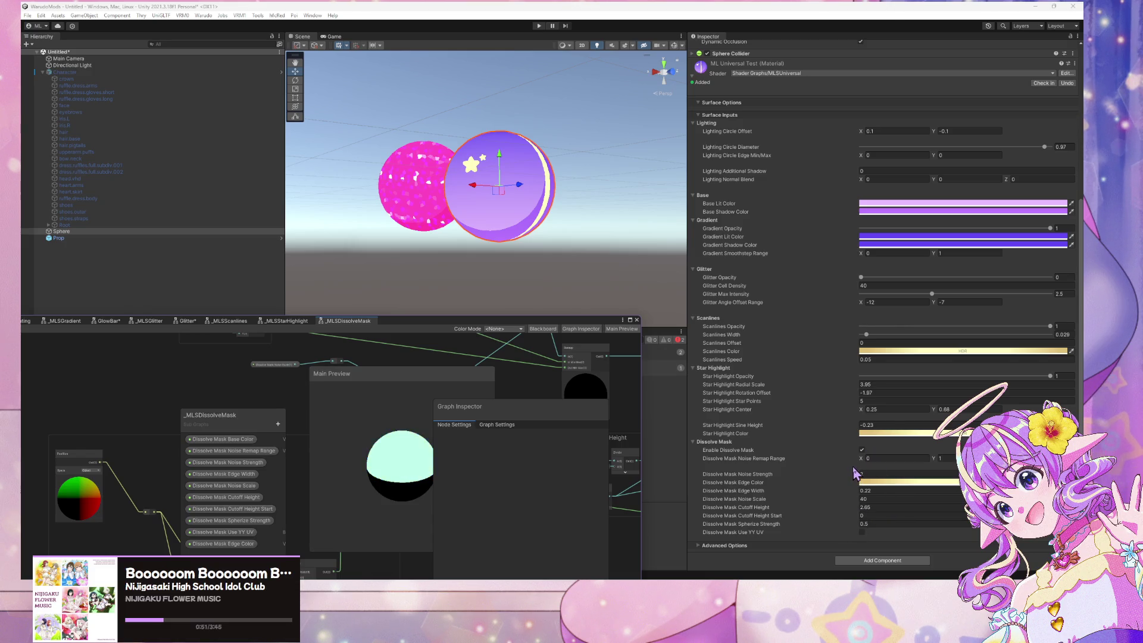
# Try Dissolve Mask Cutoff Height values like 2.50 and about 2.16 while watching the sphere
pyautogui.write('2')
pyautogui.click(860, 506)
pyautogui.write('2.5')
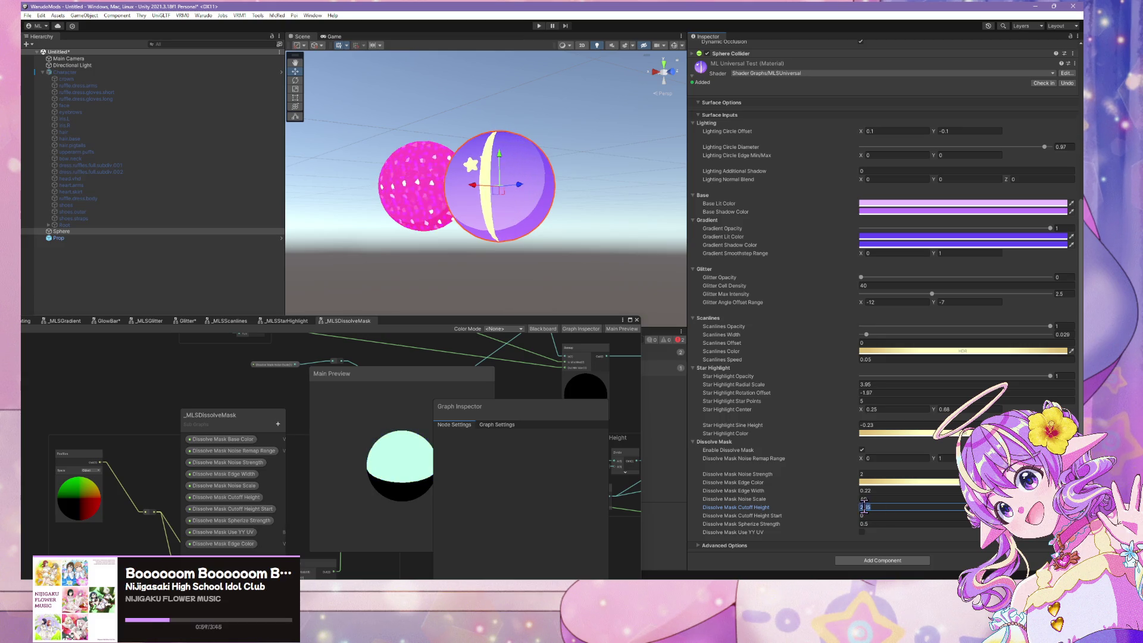
pyautogui.write('0')
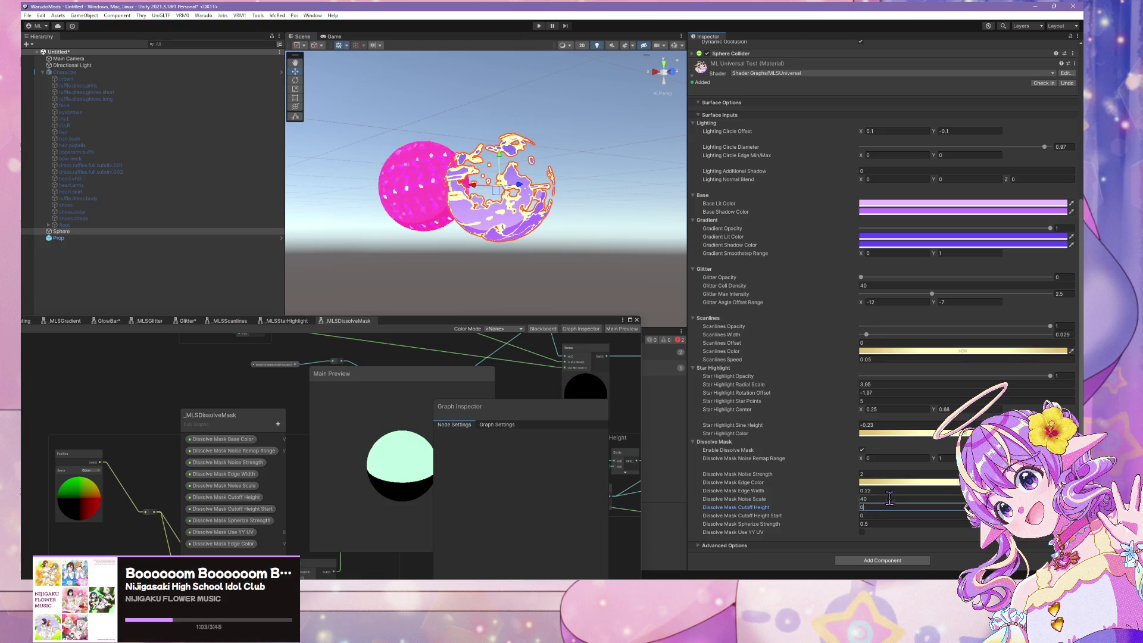
pyautogui.moveTo(856, 508); pyautogui.dragTo(854, 504)
pyautogui.click(861, 499)
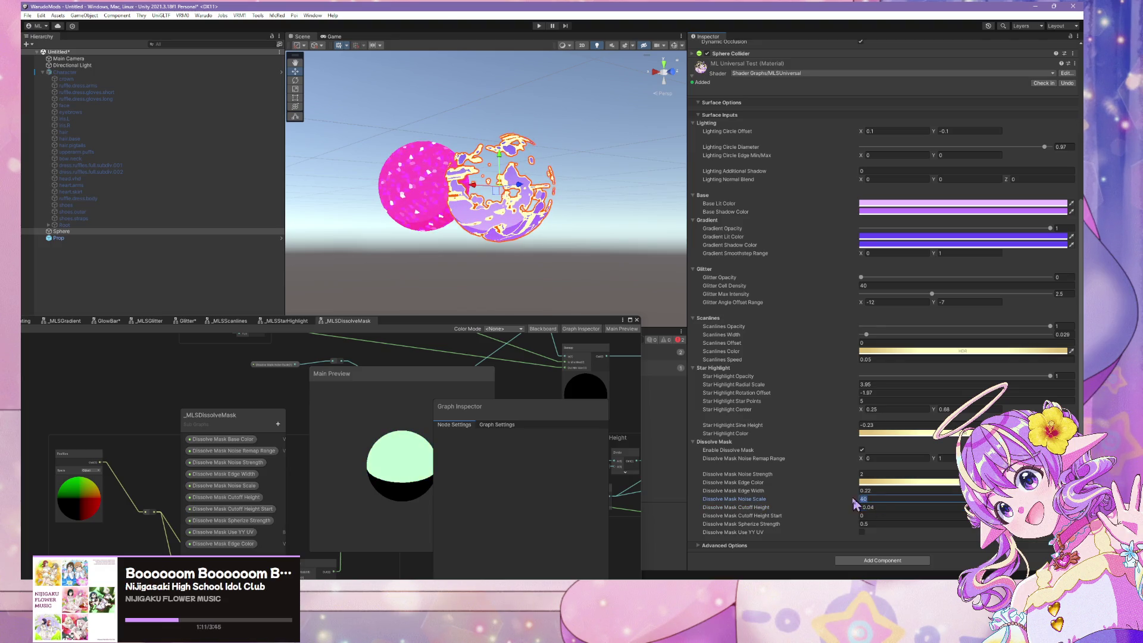
pyautogui.write('0')
pyautogui.click(857, 506)
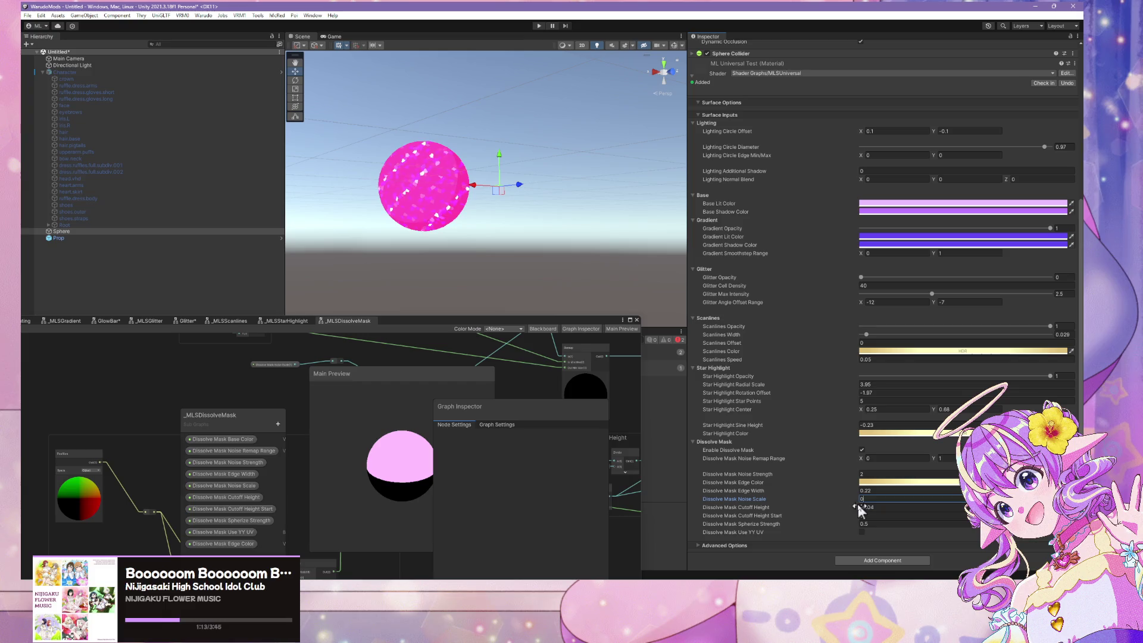
pyautogui.moveTo(859, 505); pyautogui.dragTo(885, 513)
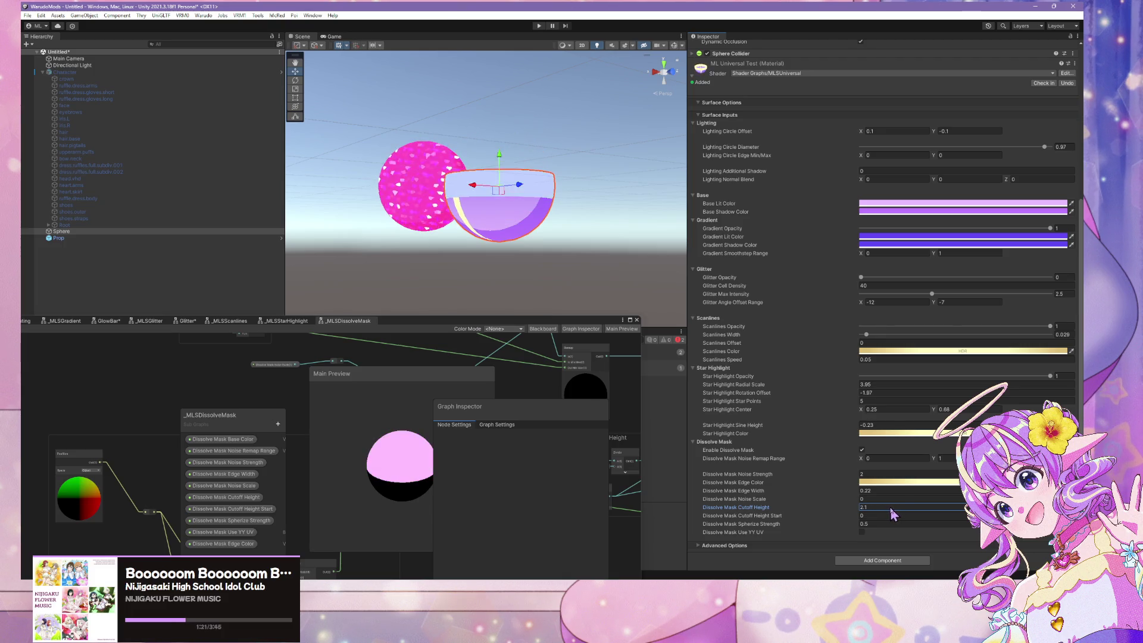
# Set Noise Scale to 40 and lower Cutoff Height to -1.06 so the sphere mostly dissolves
pyautogui.click(861, 499)
pyautogui.moveTo(859, 498); pyautogui.dragTo(947, 509)
pyautogui.write('40')
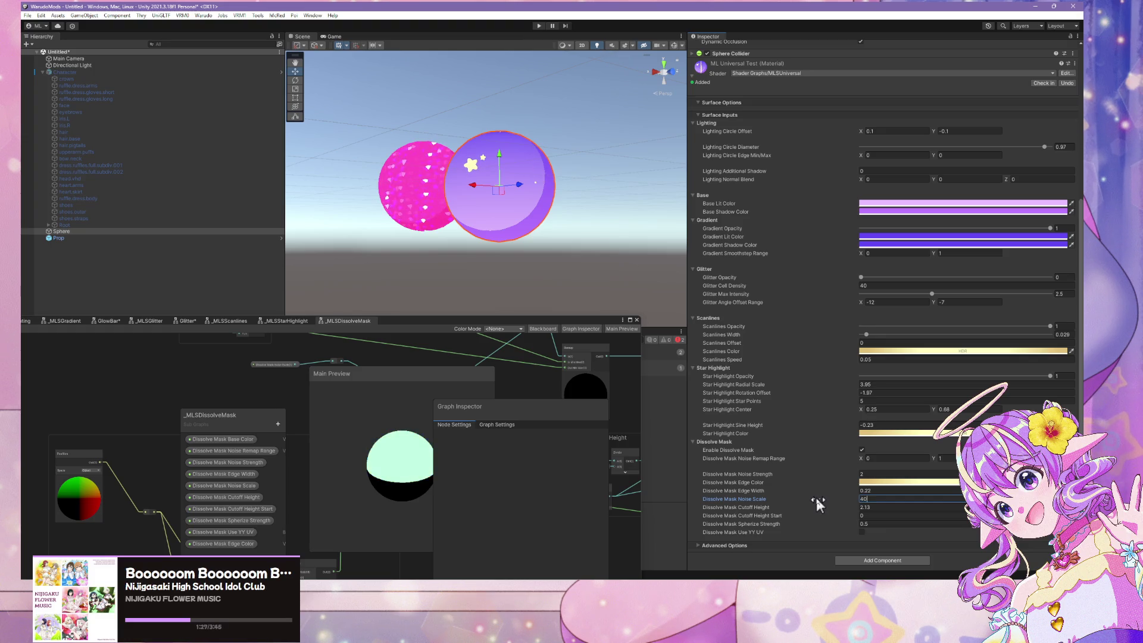
pyautogui.click(856, 506)
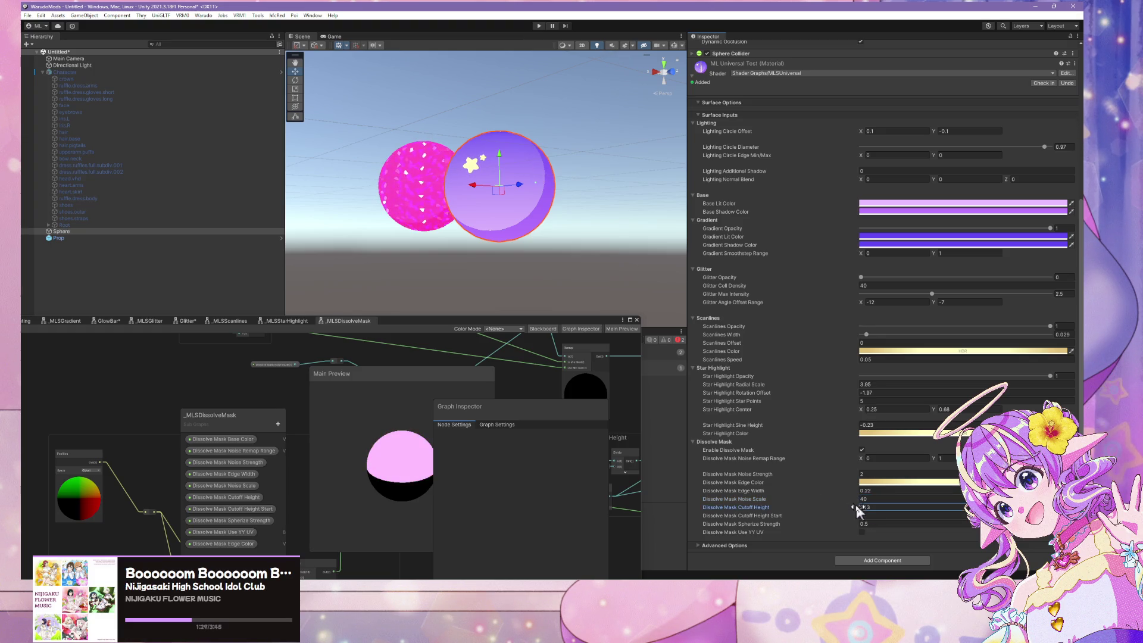
pyautogui.moveTo(834, 506); pyautogui.dragTo(804, 503)
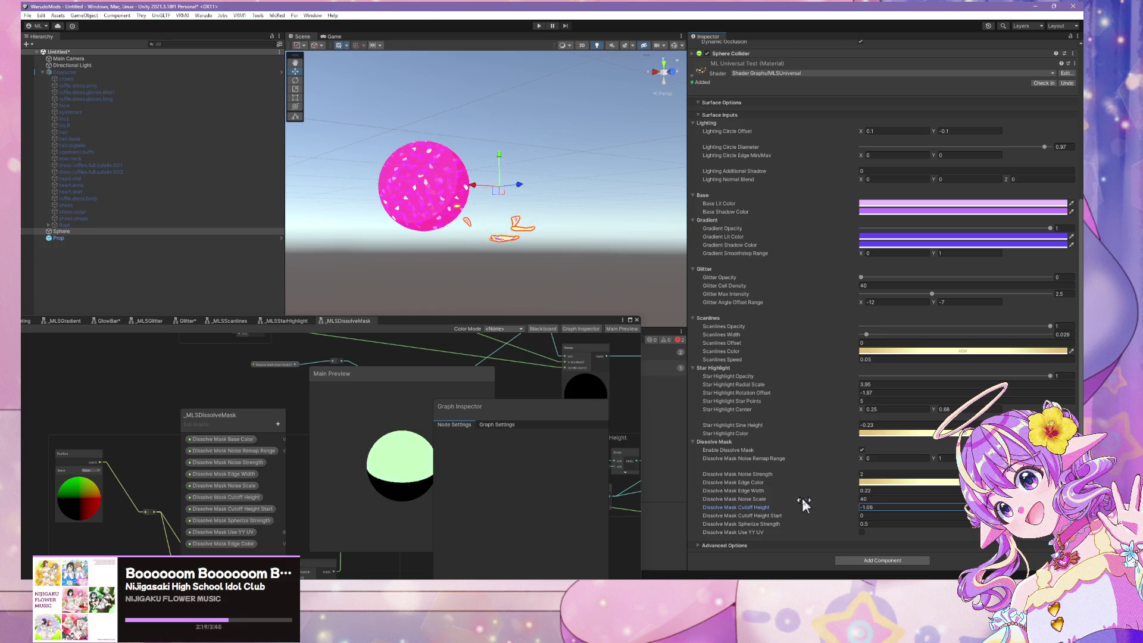
# Try negative Cutoff Height values -1.89 and -0.4 while watching the sphere dissolve
pyautogui.click(874, 507)
pyautogui.write('-1.89')
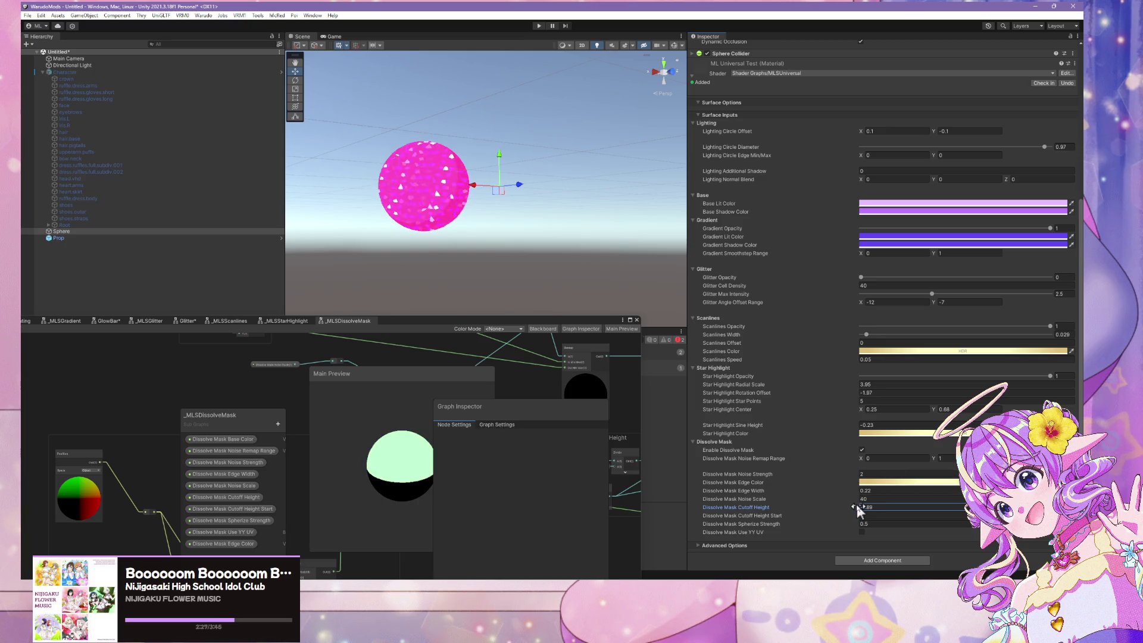
pyautogui.write('-0.4')
pyautogui.moveTo(872, 511); pyautogui.dragTo(876, 510)
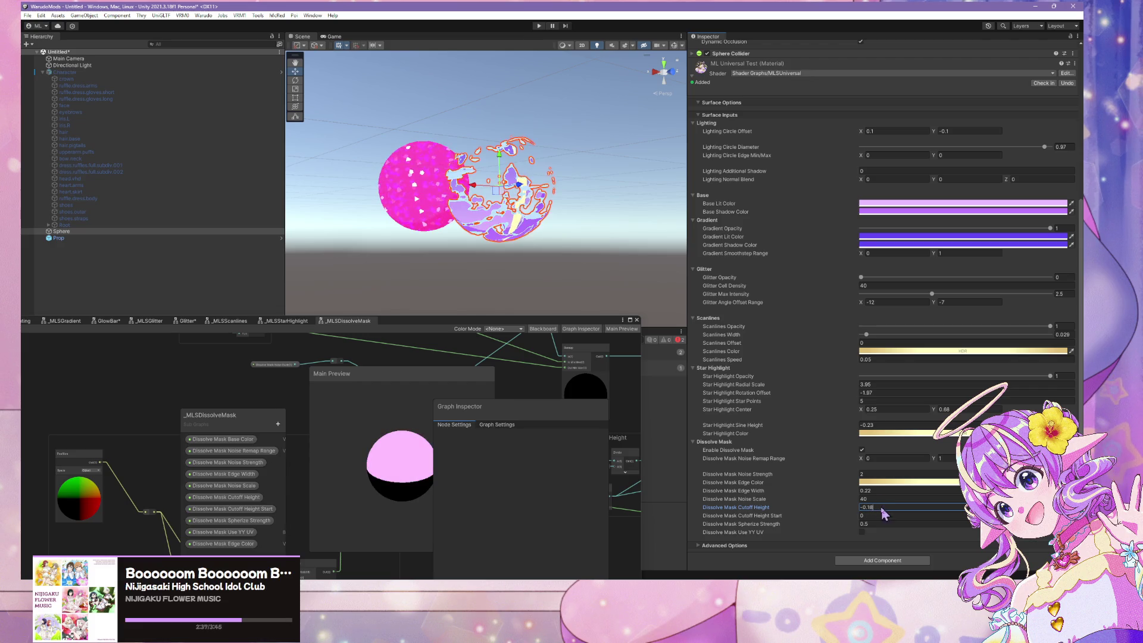
# Raise Cutoff Height from -2 up to 5 so the sphere renders whole, then deselect it
pyautogui.click(881, 506)
pyautogui.write('0')
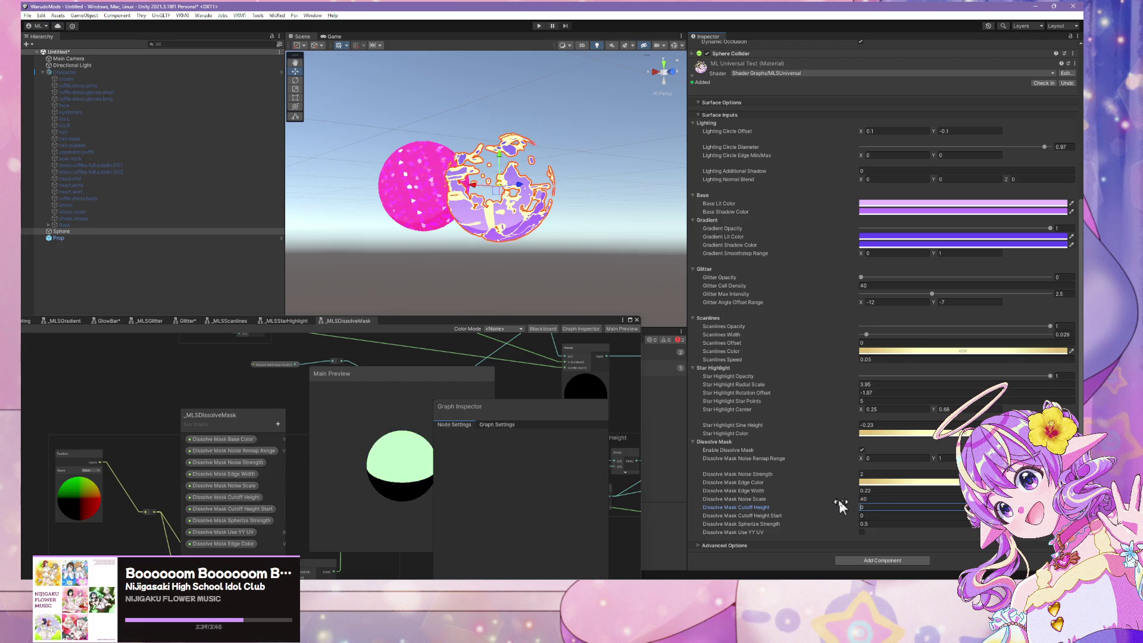
pyautogui.press('BackSpace')
pyautogui.write('-2')
pyautogui.moveTo(824, 500); pyautogui.dragTo(906, 514)
pyautogui.write('5')
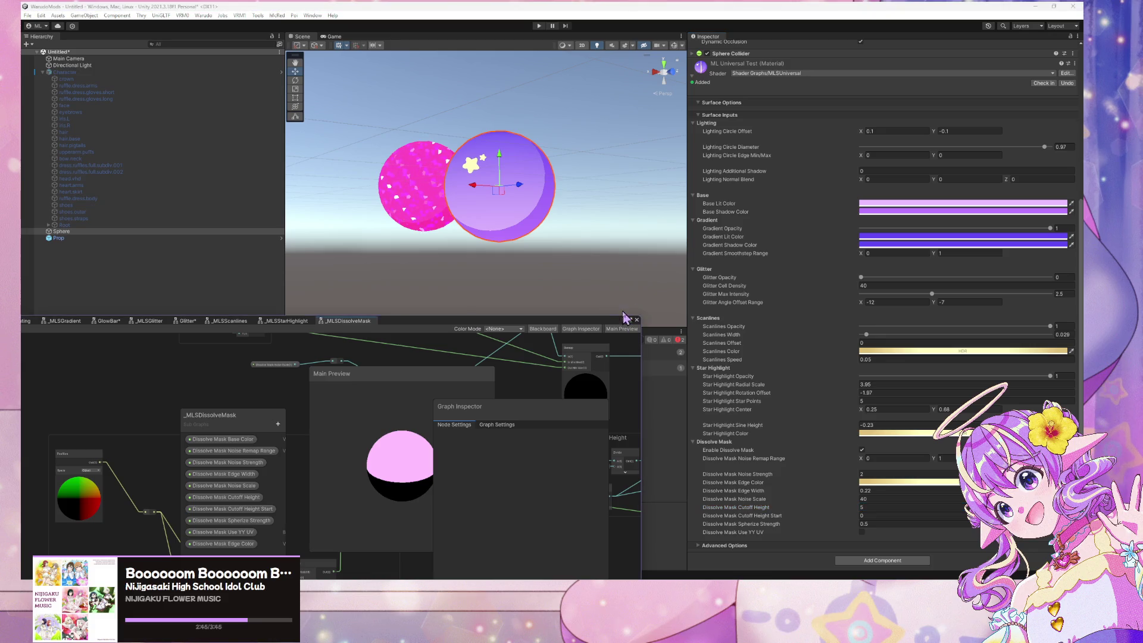
pyautogui.click(587, 276)
pyautogui.moveTo(587, 276); pyautogui.dragTo(592, 294)
# Float and enlarge the Shader Graph window and pan to the UV and Noise Scale nodes
pyautogui.doubleClick(515, 326)
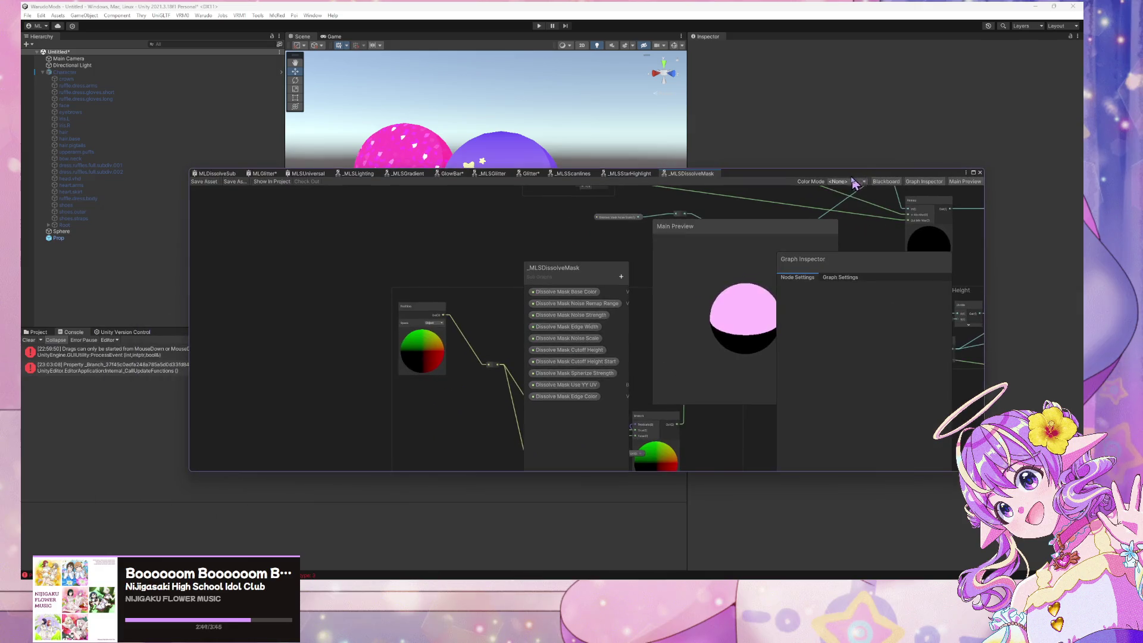
pyautogui.moveTo(531, 260); pyautogui.dragTo(347, 215)
pyautogui.scroll(-3)
pyautogui.scroll(3)
pyautogui.scroll(-3)
pyautogui.scroll(3)
pyautogui.scroll(-3)
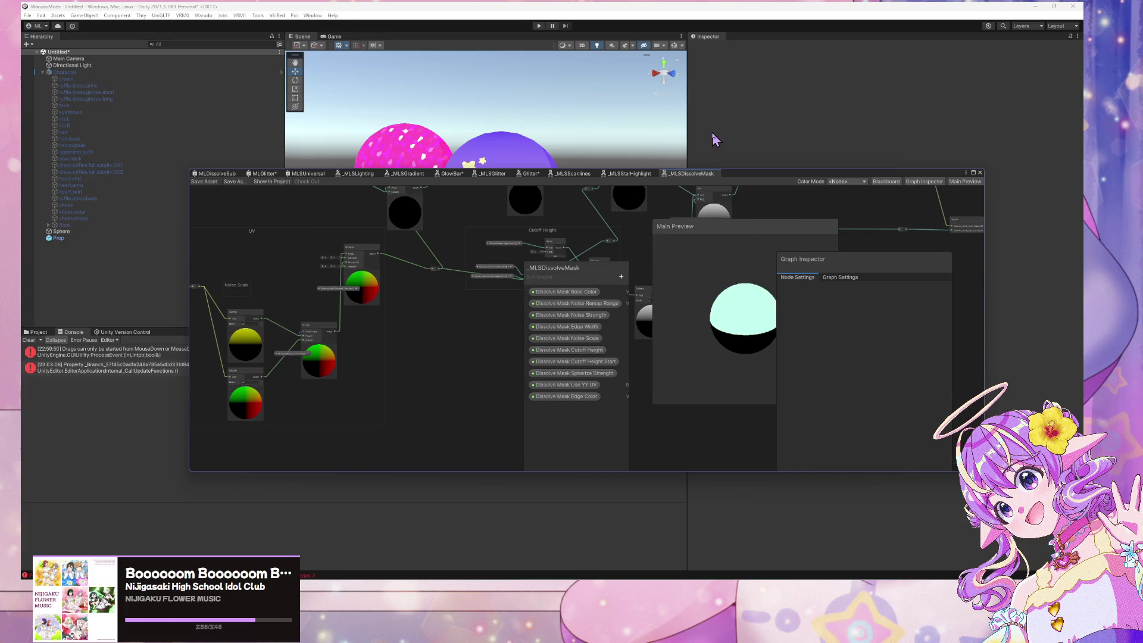
pyautogui.moveTo(738, 173); pyautogui.dragTo(860, 232)
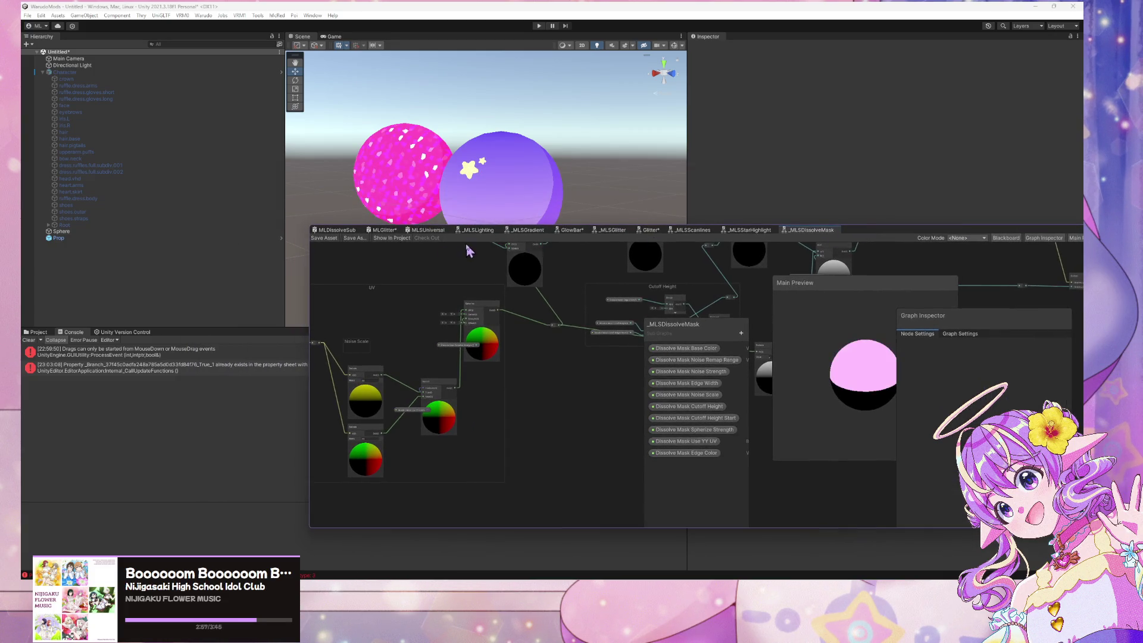
# Switch to the MLSUniversal graph and bring its Dissolve Mask node network into view
pyautogui.click(433, 233)
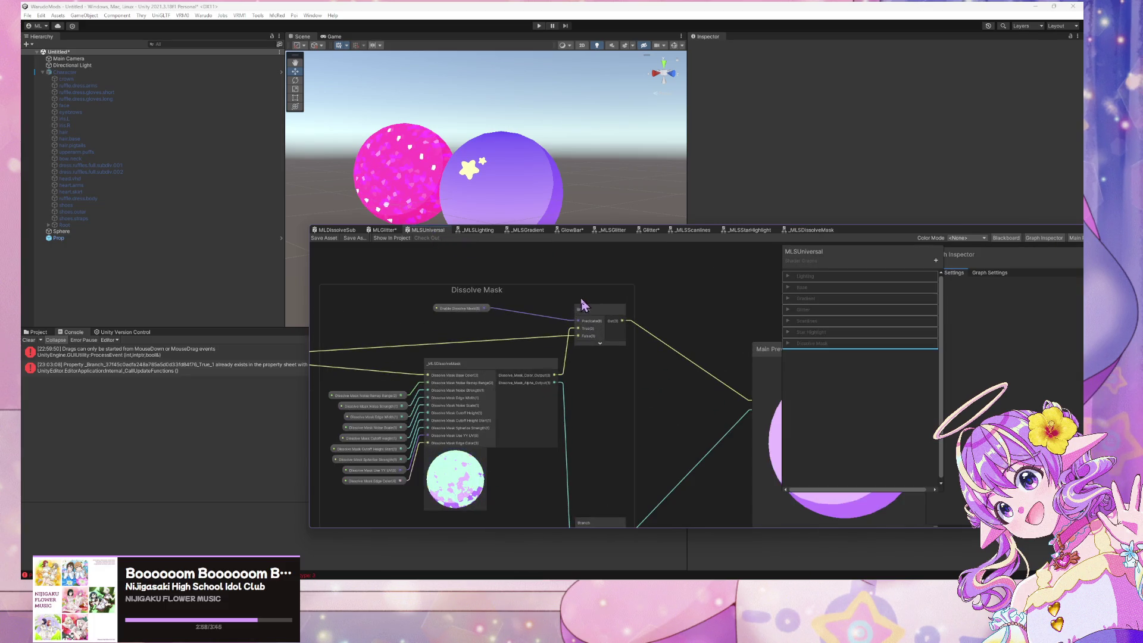
pyautogui.scroll(3)
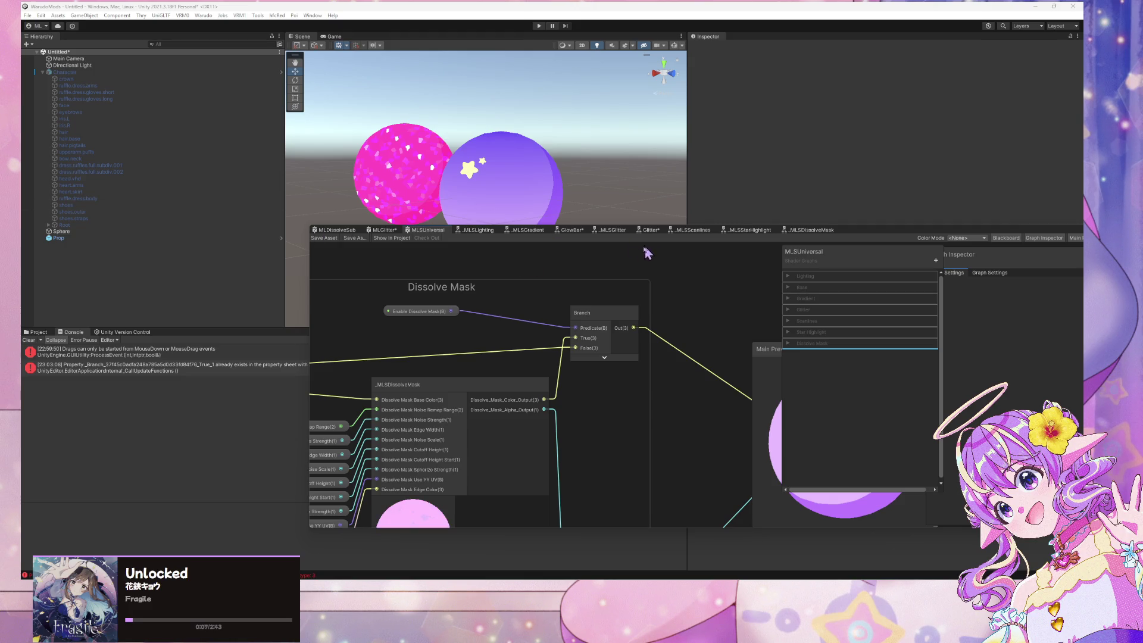
pyautogui.scroll(-3)
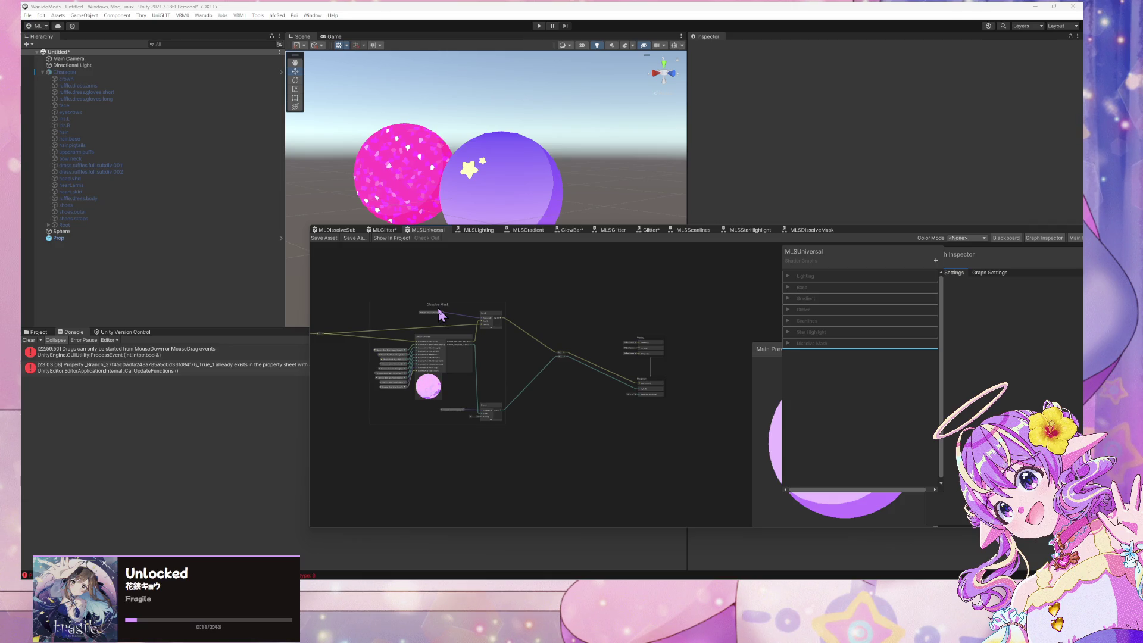
pyautogui.moveTo(378, 373); pyautogui.dragTo(429, 324)
# Reposition the cyan and yellow reroute points and bring the Dissolve Mask group into view
pyautogui.scroll(3)
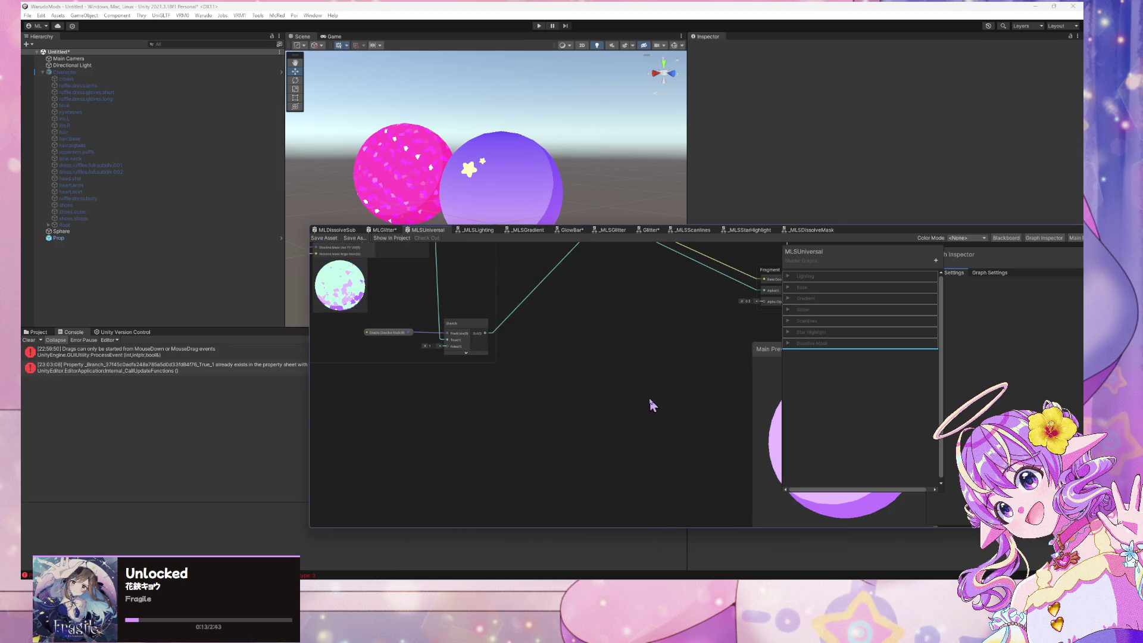
pyautogui.moveTo(612, 340); pyautogui.dragTo(612, 504)
pyautogui.moveTo(613, 273); pyautogui.dragTo(543, 297)
pyautogui.scroll(3)
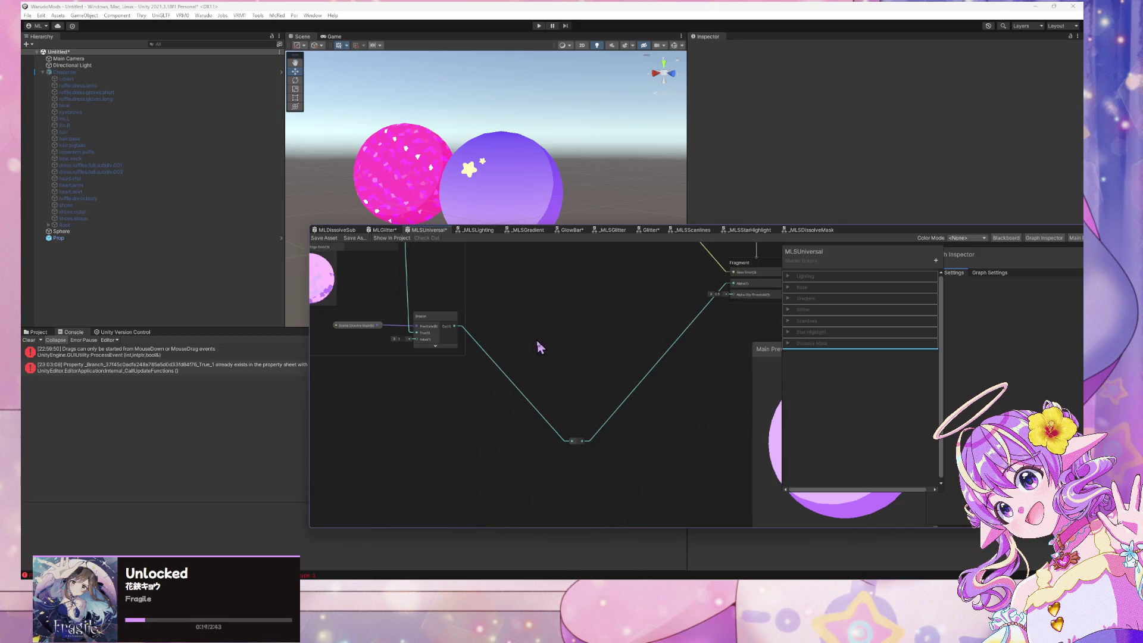
pyautogui.scroll(-3)
pyautogui.click(416, 288)
pyautogui.scroll(3)
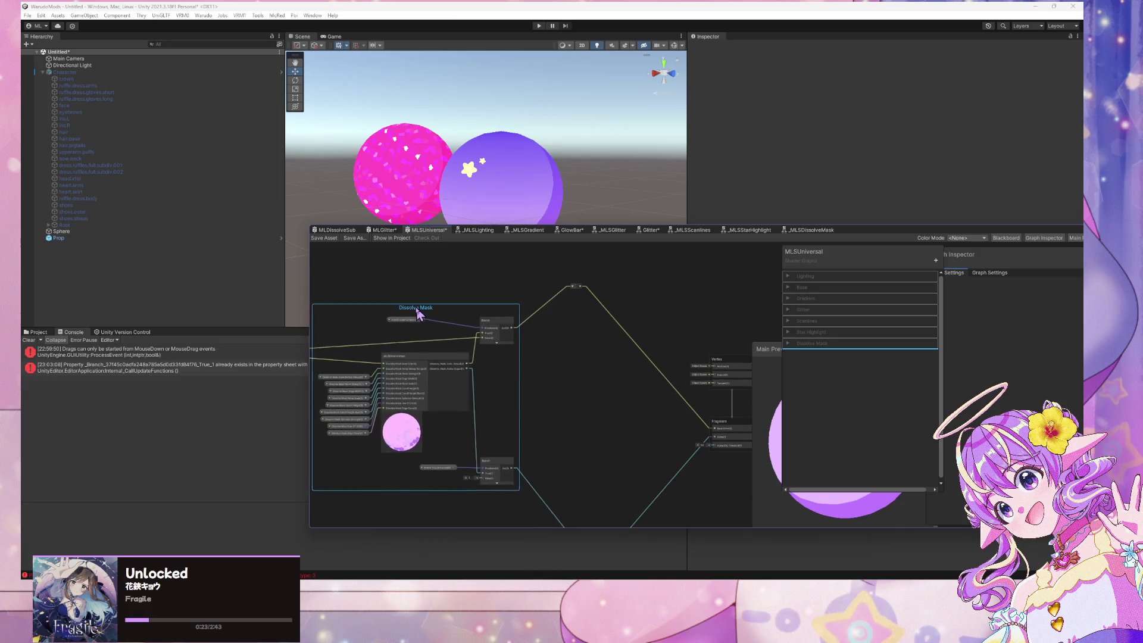
pyautogui.moveTo(533, 407); pyautogui.dragTo(686, 355)
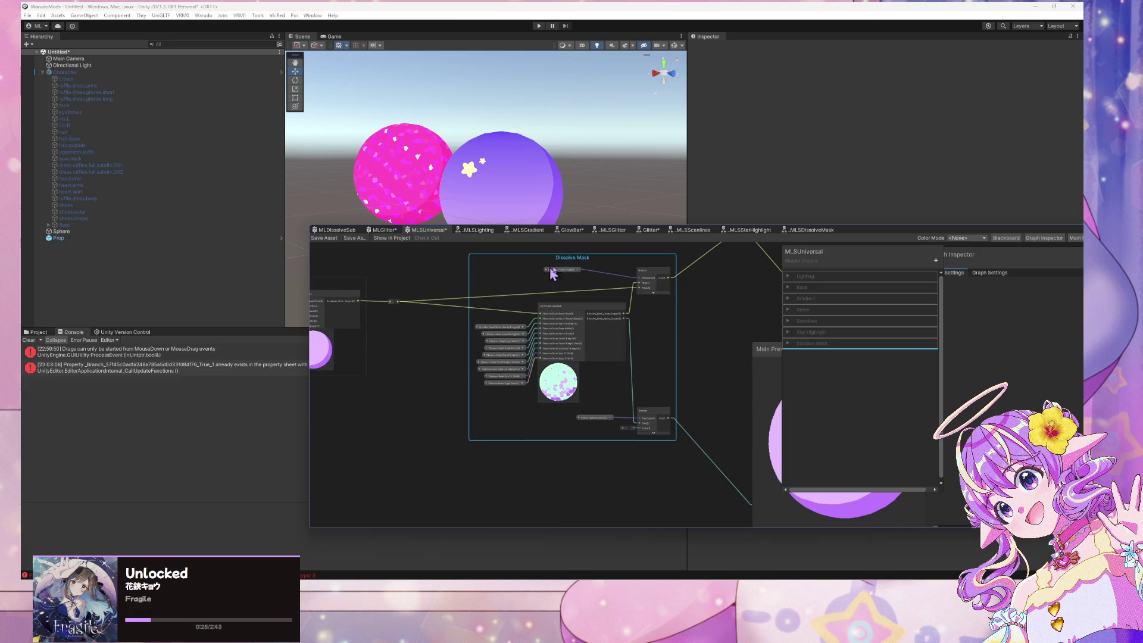
pyautogui.scroll(-3)
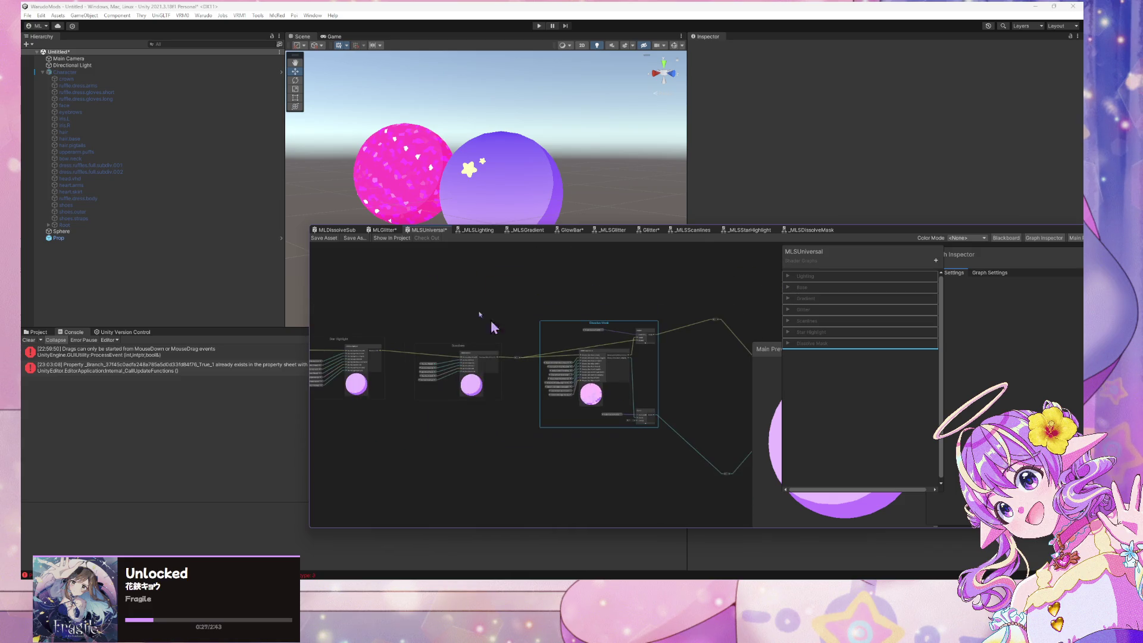
# Save the shader graph and pan toward the output wires
pyautogui.click(321, 238)
pyautogui.moveTo(465, 446); pyautogui.dragTo(562, 421)
pyautogui.moveTo(441, 364); pyautogui.dragTo(430, 356)
pyautogui.moveTo(702, 434); pyautogui.dragTo(541, 510)
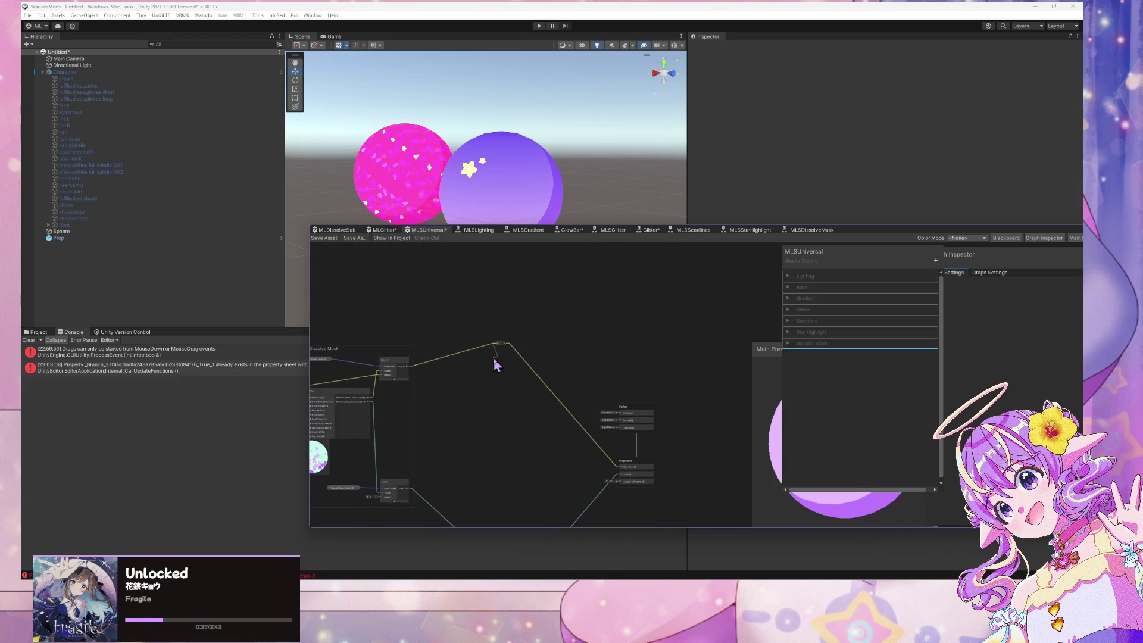
# Move the alpha wire's reroute point near the outputs and group it under the title 'Alpha'
pyautogui.rightClick(500, 346)
pyautogui.moveTo(500, 346); pyautogui.dragTo(492, 369)
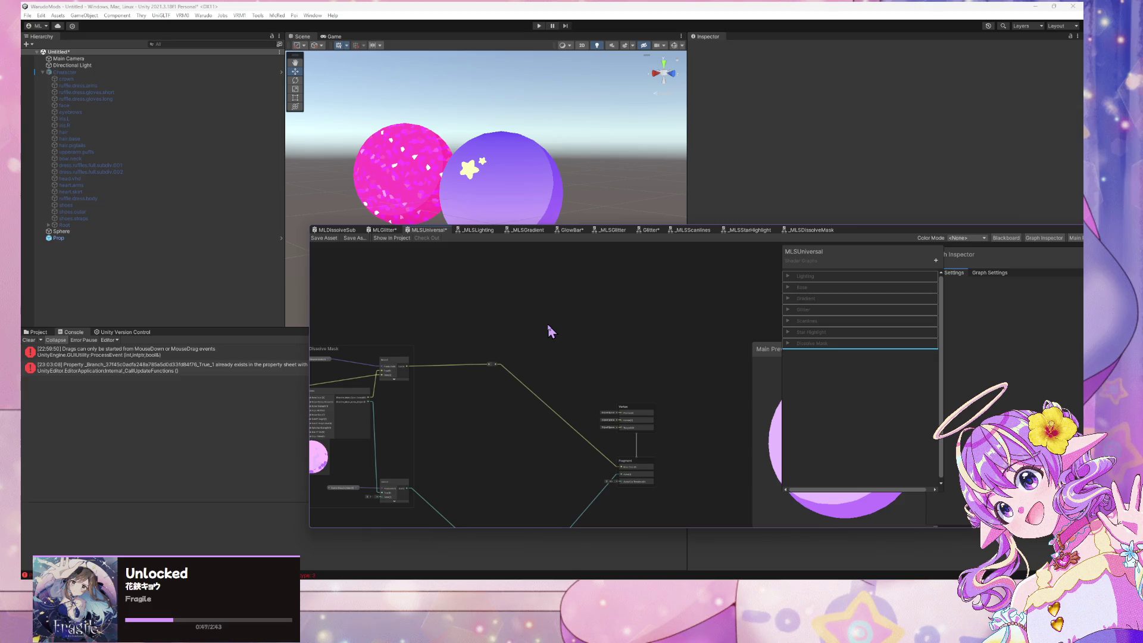
pyautogui.moveTo(605, 468); pyautogui.dragTo(619, 329)
pyautogui.moveTo(535, 422); pyautogui.dragTo(540, 415)
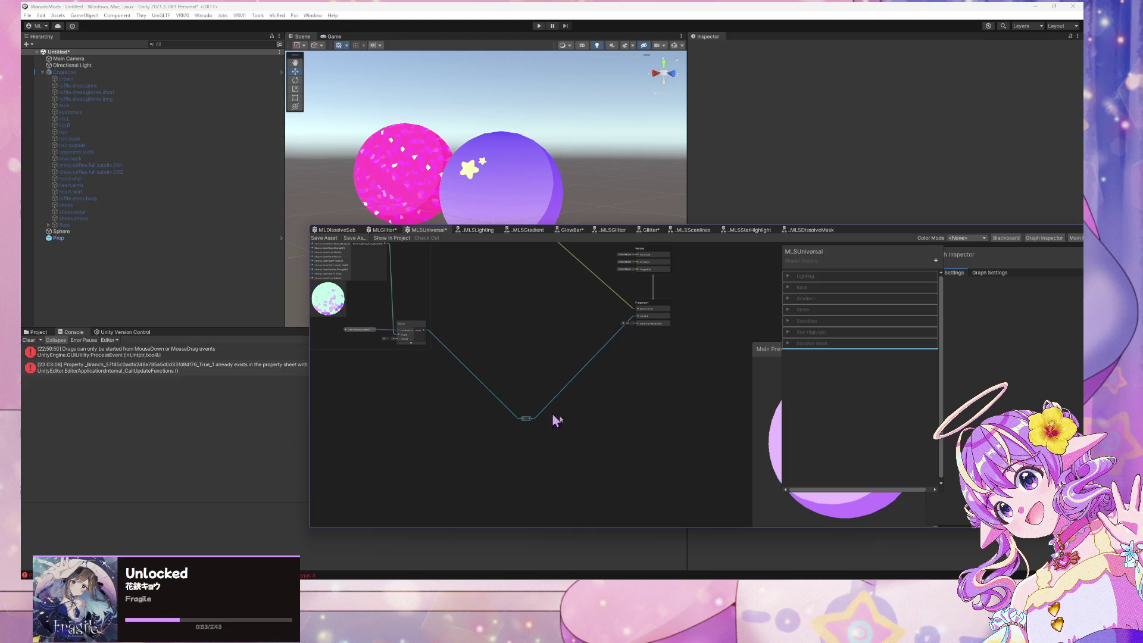
pyautogui.scroll(3)
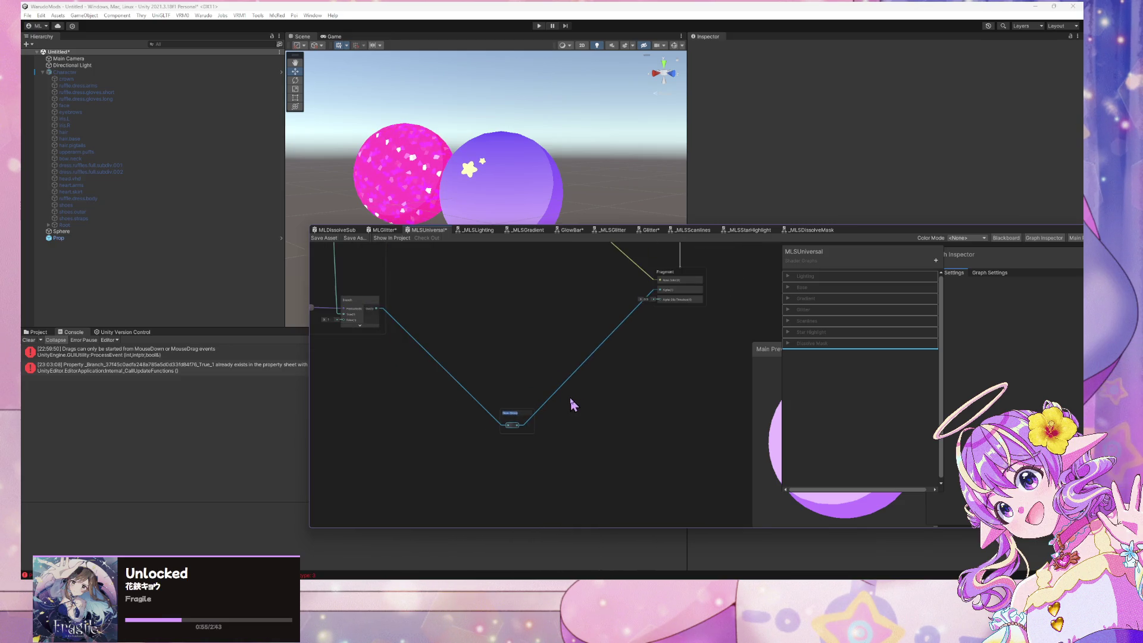
pyautogui.write('Al')
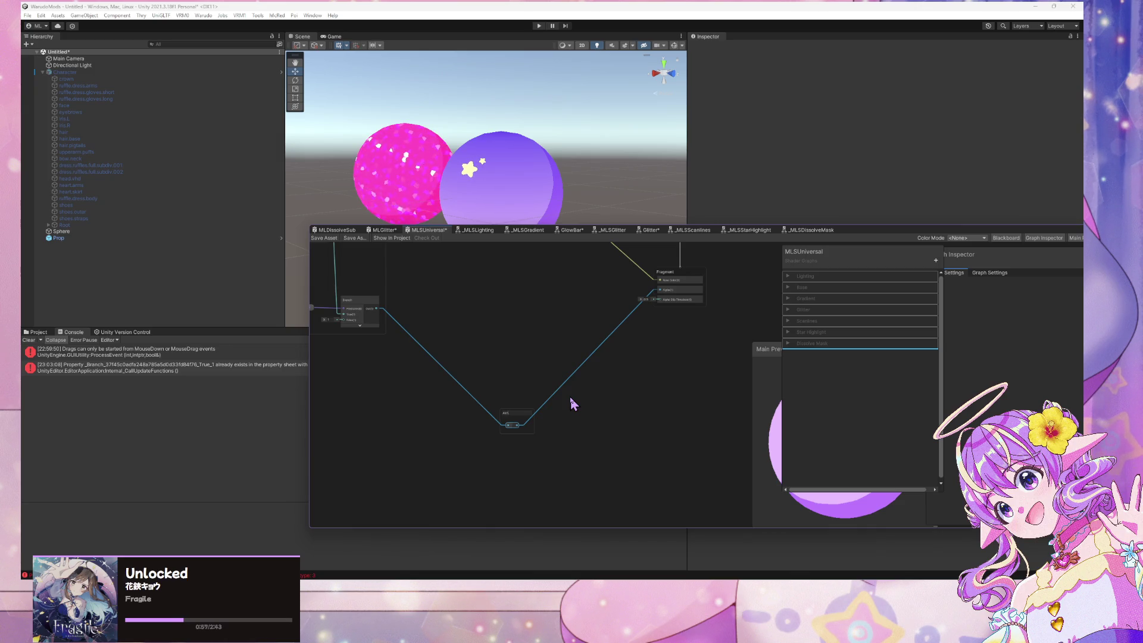
pyautogui.write('pha')
# Group the base-colour wire's reroute with Ctrl+G and title it 'Base'
pyautogui.moveTo(522, 261); pyautogui.dragTo(628, 465)
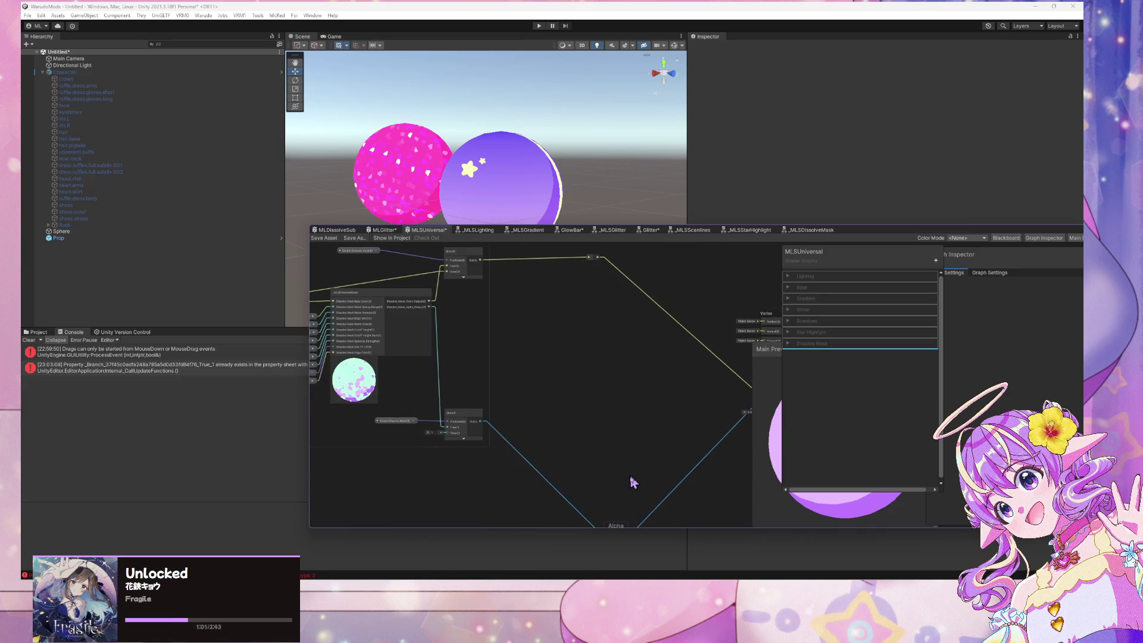
pyautogui.moveTo(621, 536); pyautogui.dragTo(611, 322)
pyautogui.click(577, 284)
pyautogui.hotkey('ctrl', 'g')
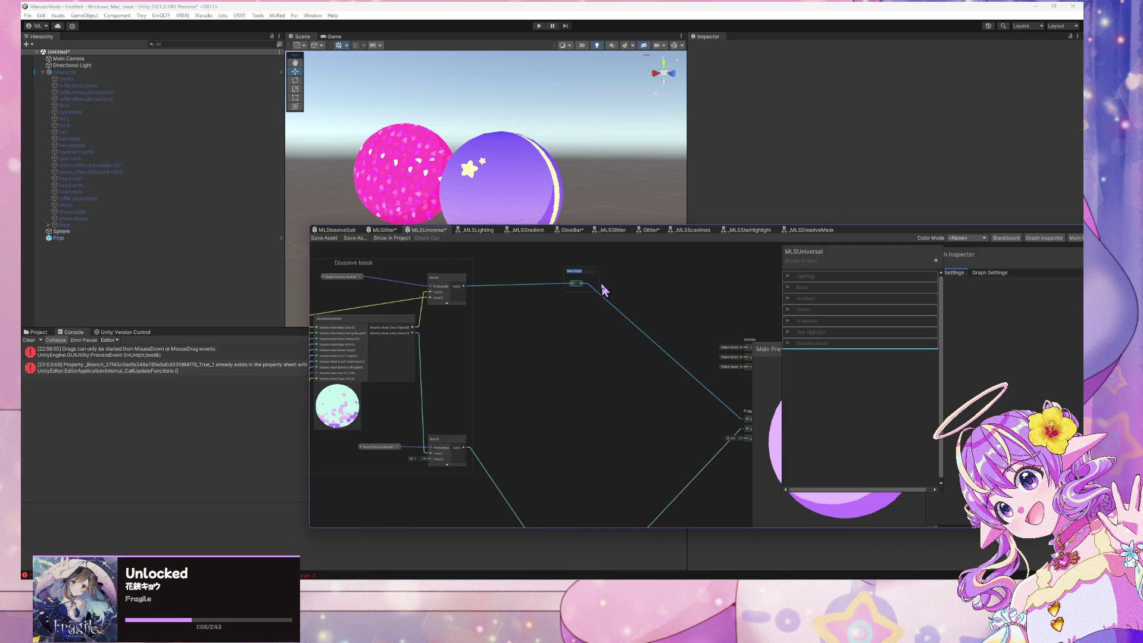
pyautogui.write('Base')
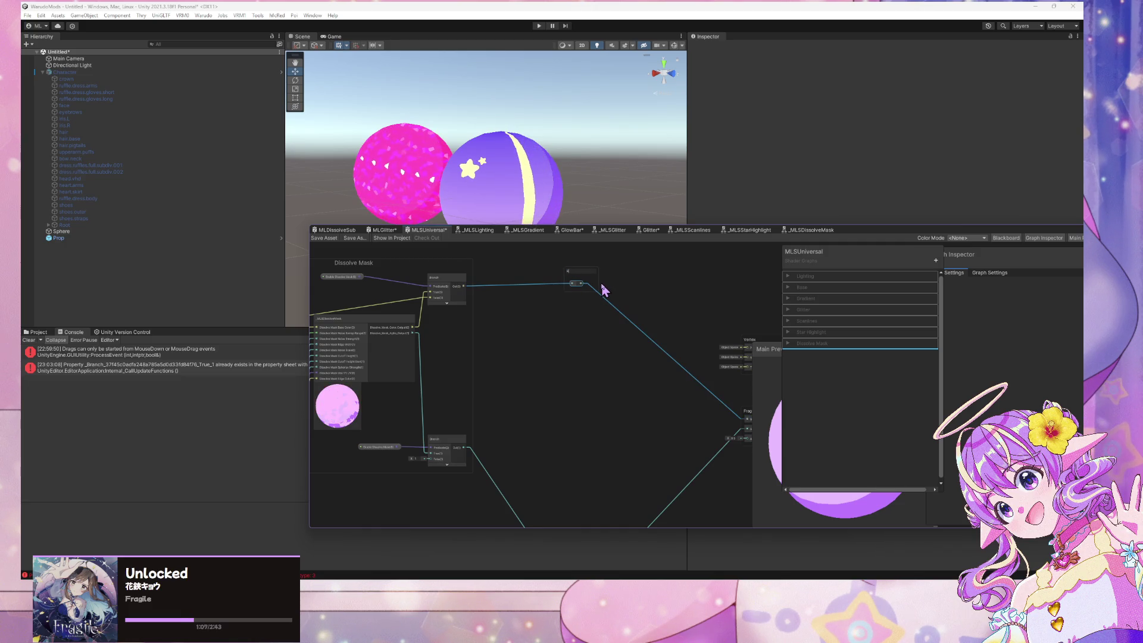
# Rename the base-colour reroute group to 'Combined Base Color'
pyautogui.press('BackSpace')
pyautogui.press('BackSpace')
pyautogui.press('BackSpace')
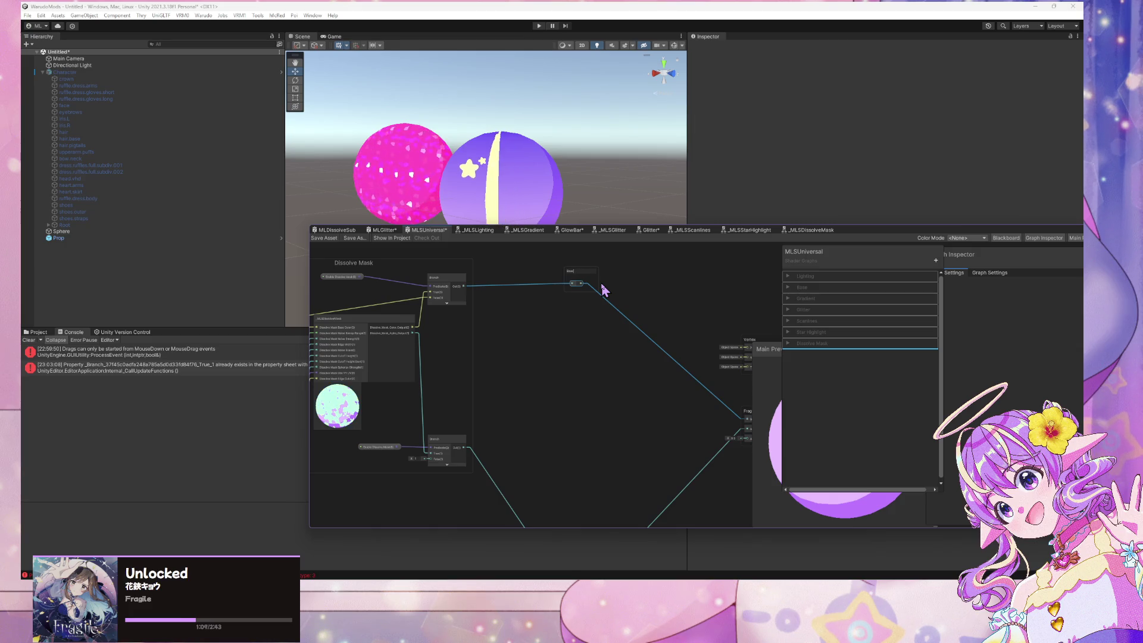
pyautogui.write('Combine')
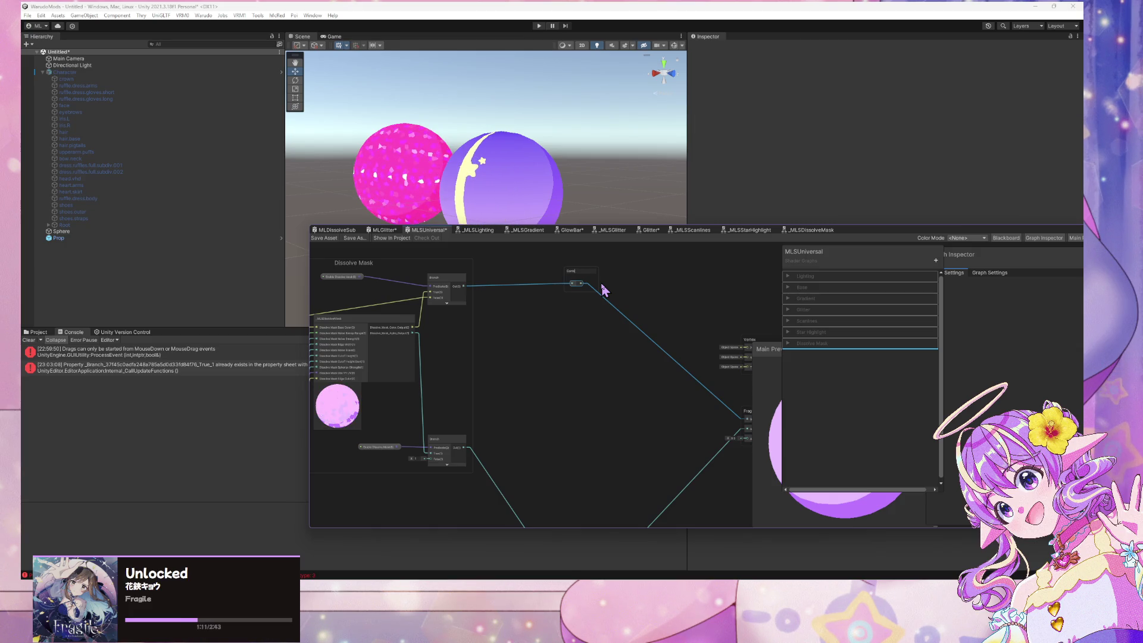
pyautogui.write('d Base C')
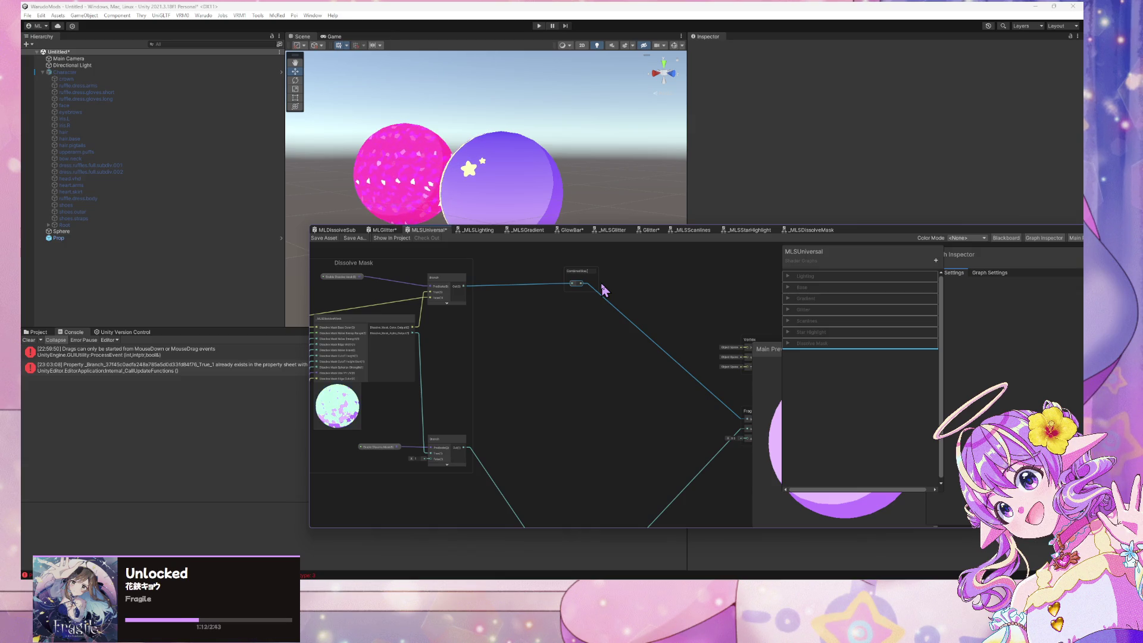
pyautogui.write('olor')
pyautogui.press('Return')
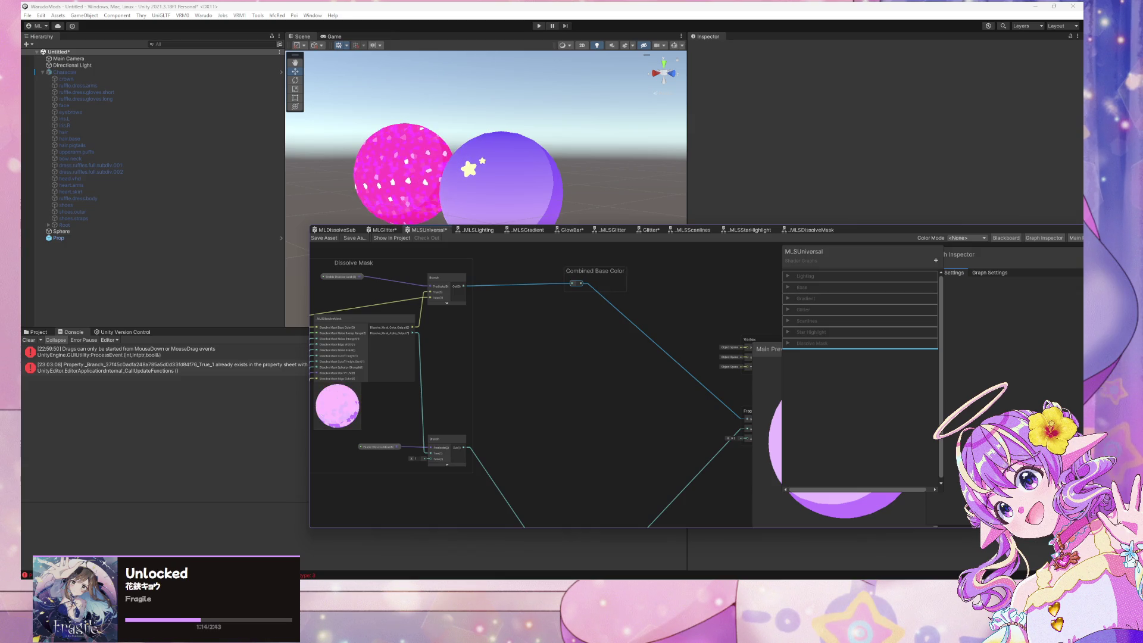
pyautogui.scroll(3)
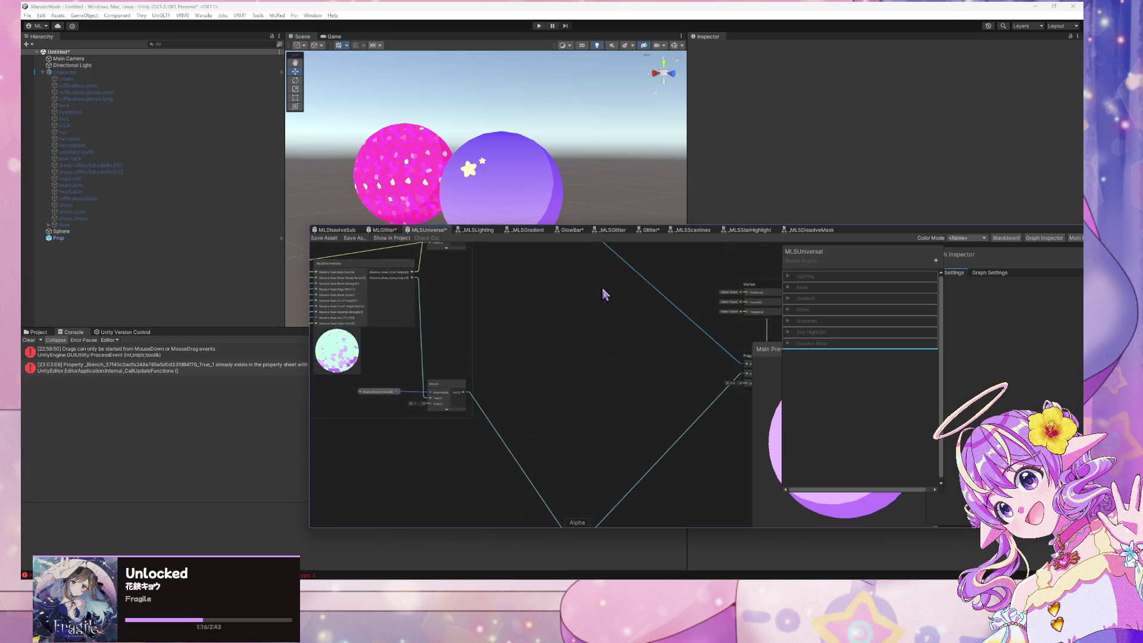
pyautogui.scroll(-3)
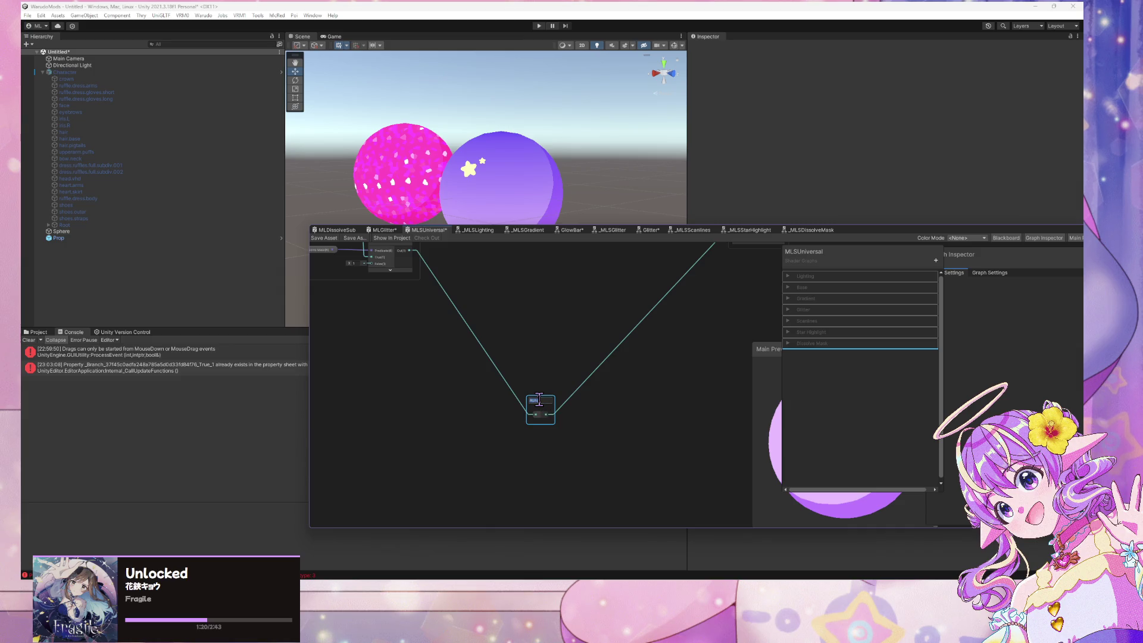
# Title the alpha reroute group 'Combined Alpha' and save the graph with Ctrl+S
pyautogui.write('CombineMain')
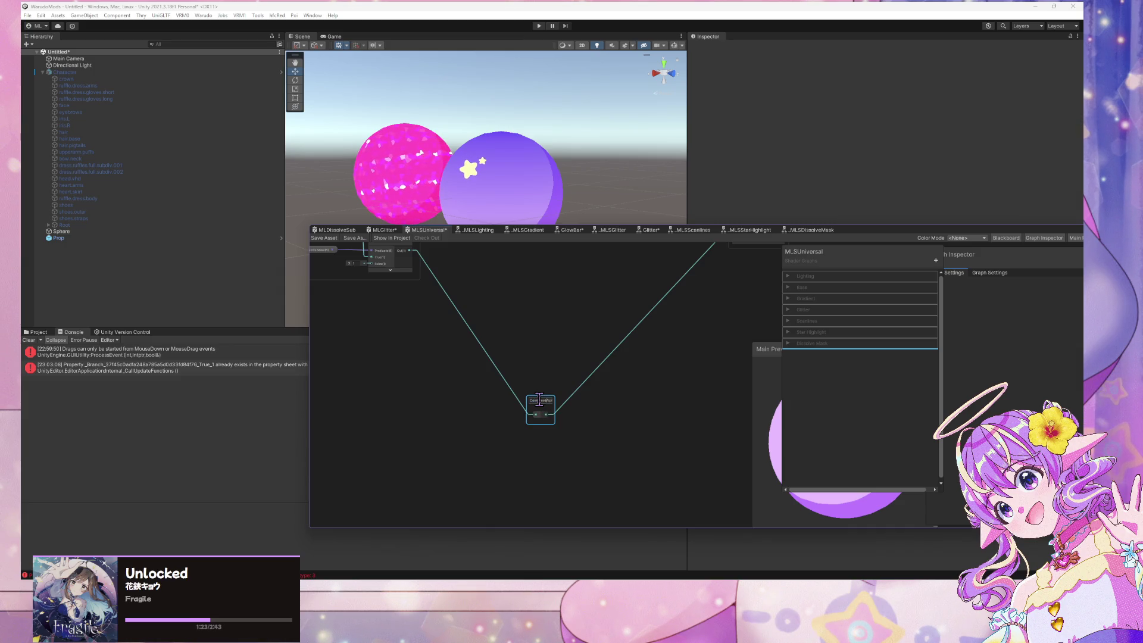
pyautogui.rightClick(539, 400)
pyautogui.click(472, 378)
pyautogui.doubleClick(547, 400)
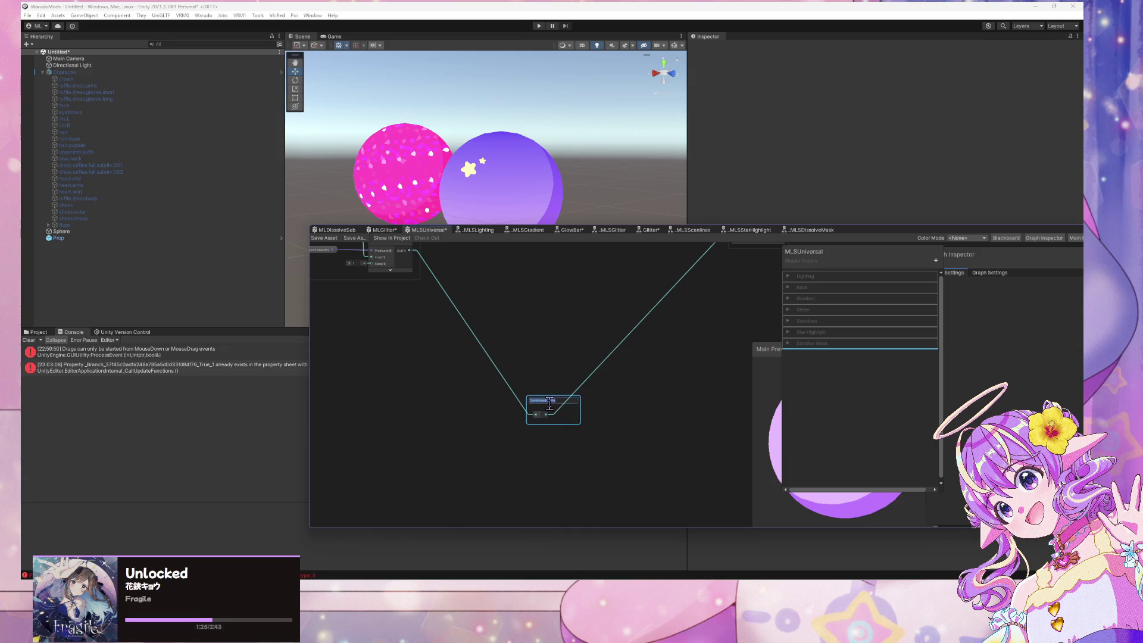
pyautogui.press('Return')
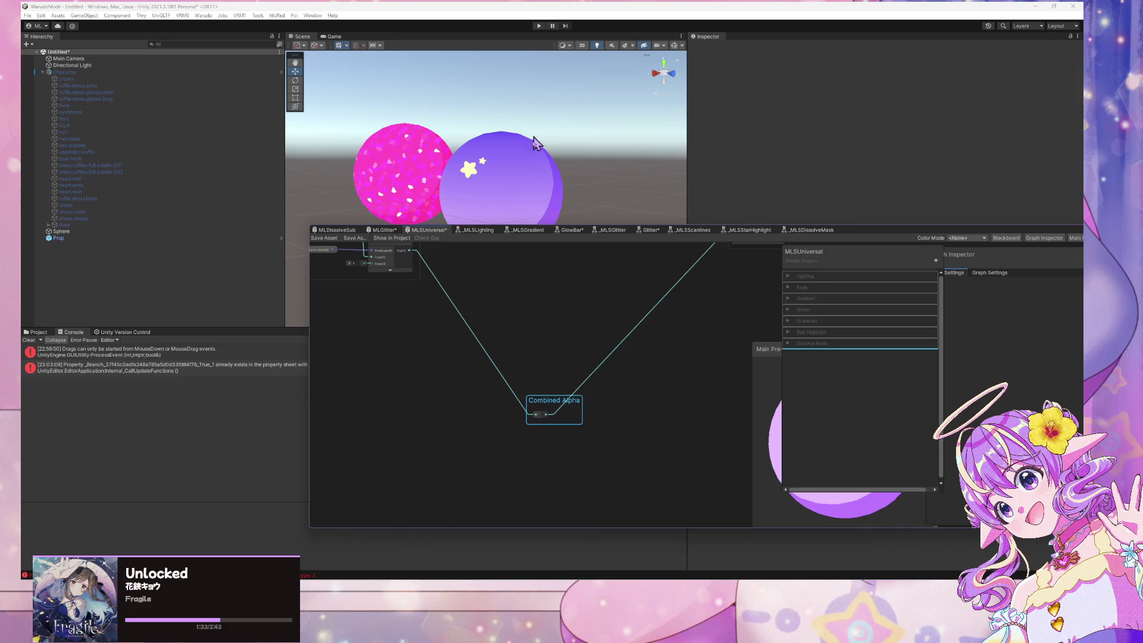
pyautogui.hotkey('ctrl', 's')
pyautogui.scroll(-3)
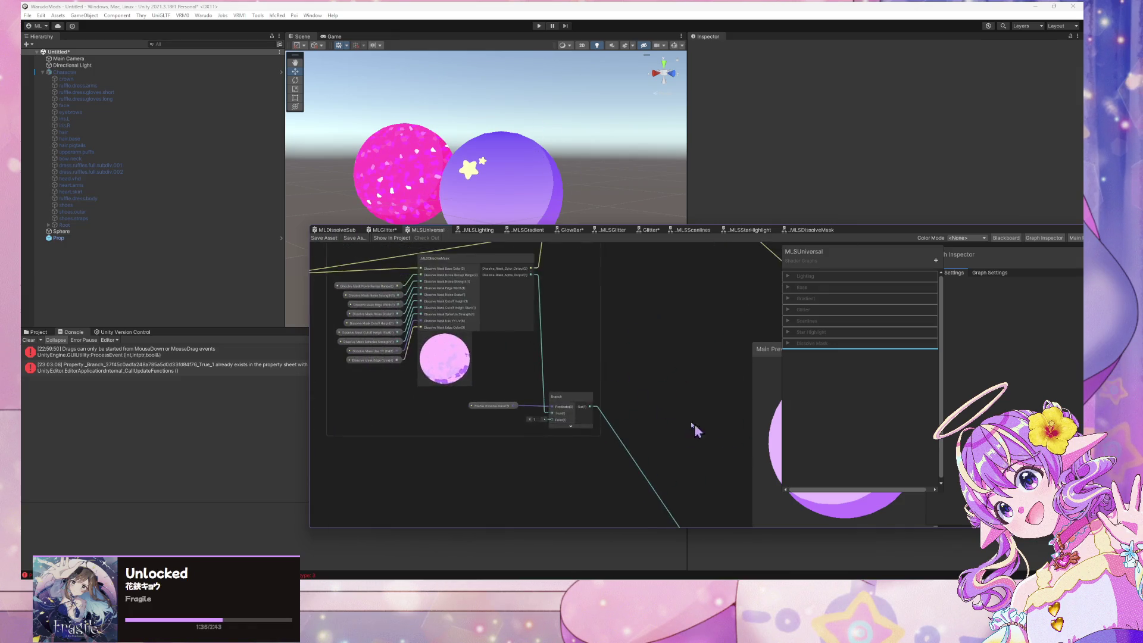
# Pan to Combined Alpha and the output nodes, then bring up the Create Node search
pyautogui.press('a')
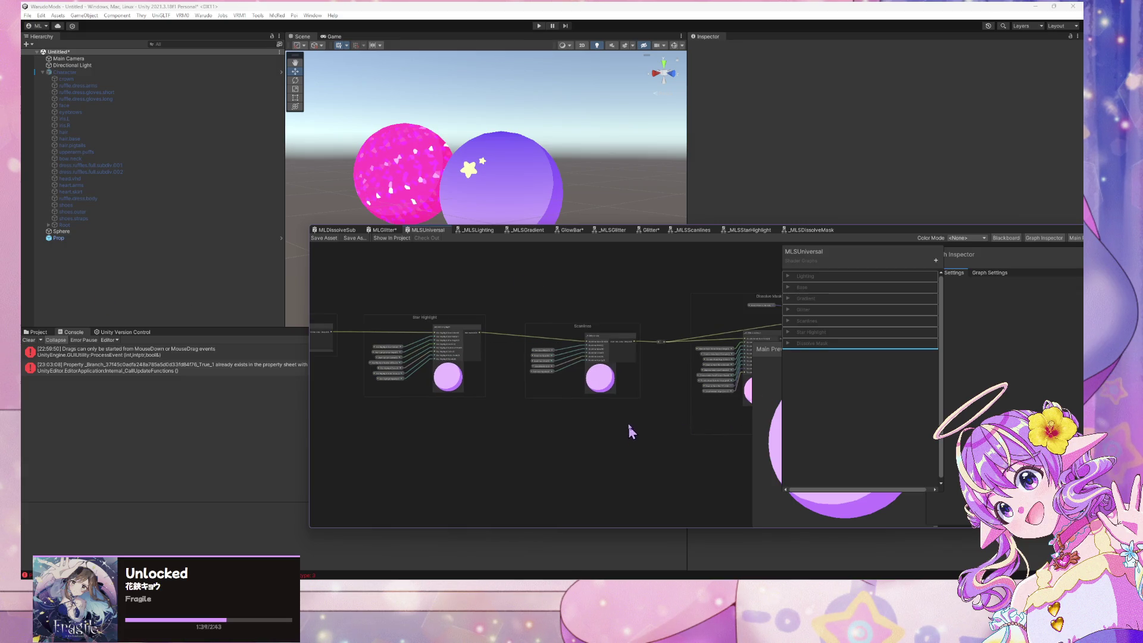
pyautogui.scroll(-3)
pyautogui.scroll(3)
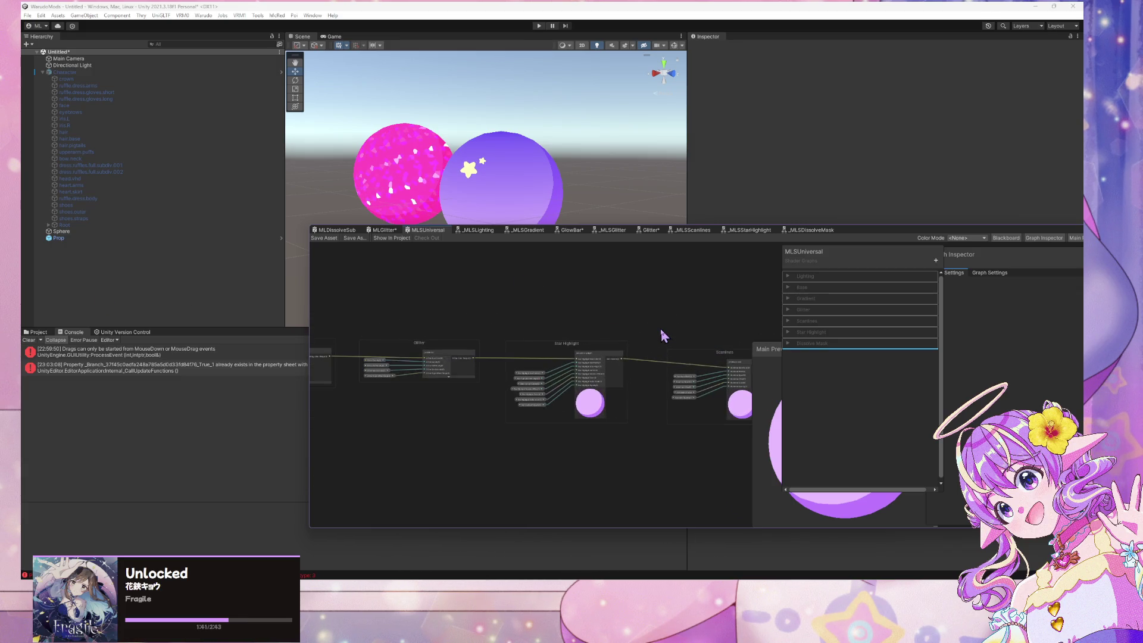
pyautogui.moveTo(547, 302); pyautogui.dragTo(567, 395)
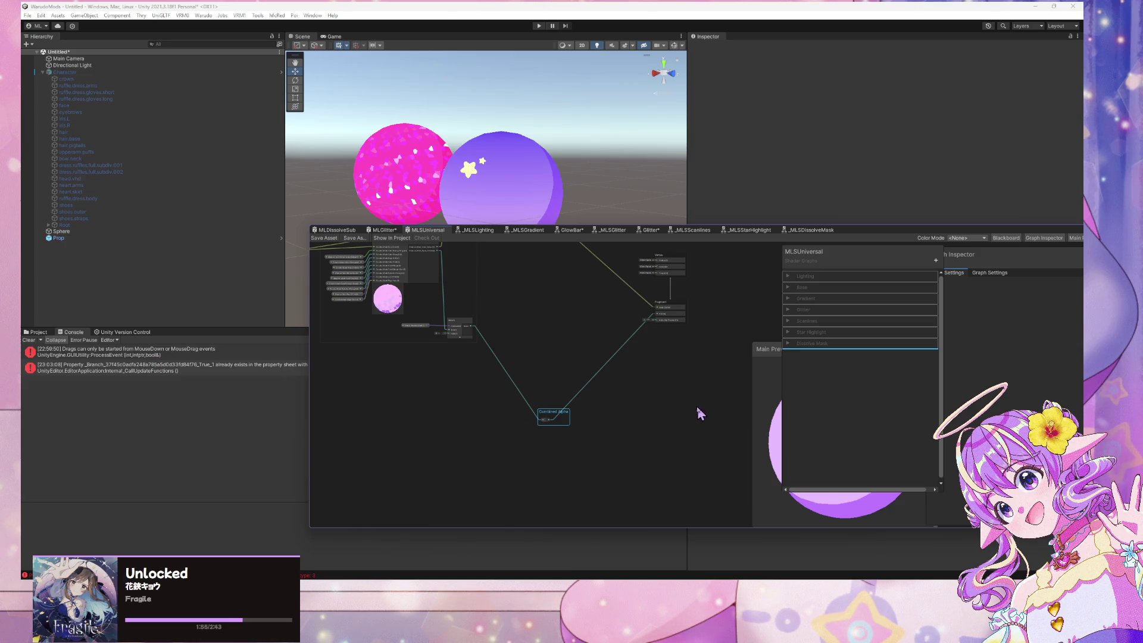
pyautogui.scroll(3)
pyautogui.scroll(-3)
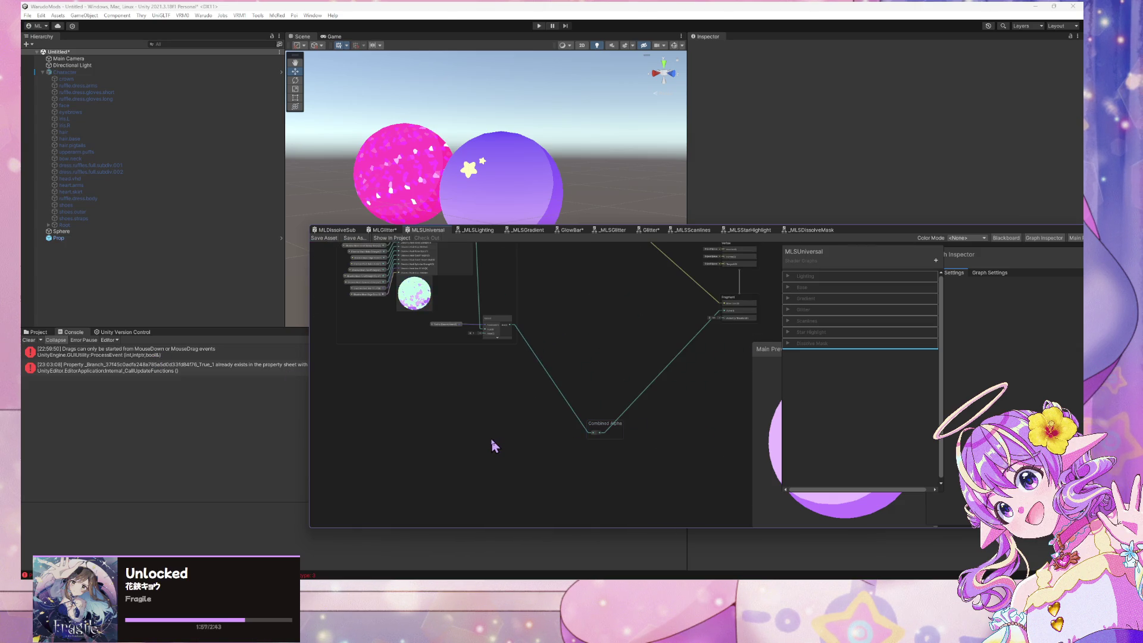
pyautogui.press('space')
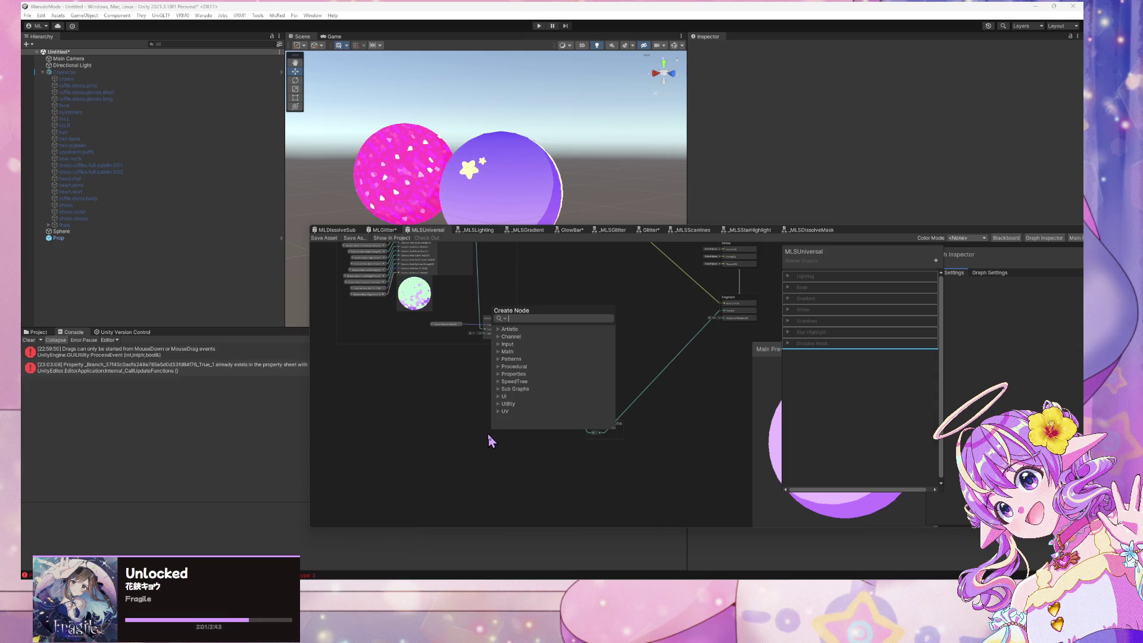
# Search 'mul' in Create Node, dismiss it without adding anything, and zoom back onto Combined Alpha
pyautogui.write('mul')
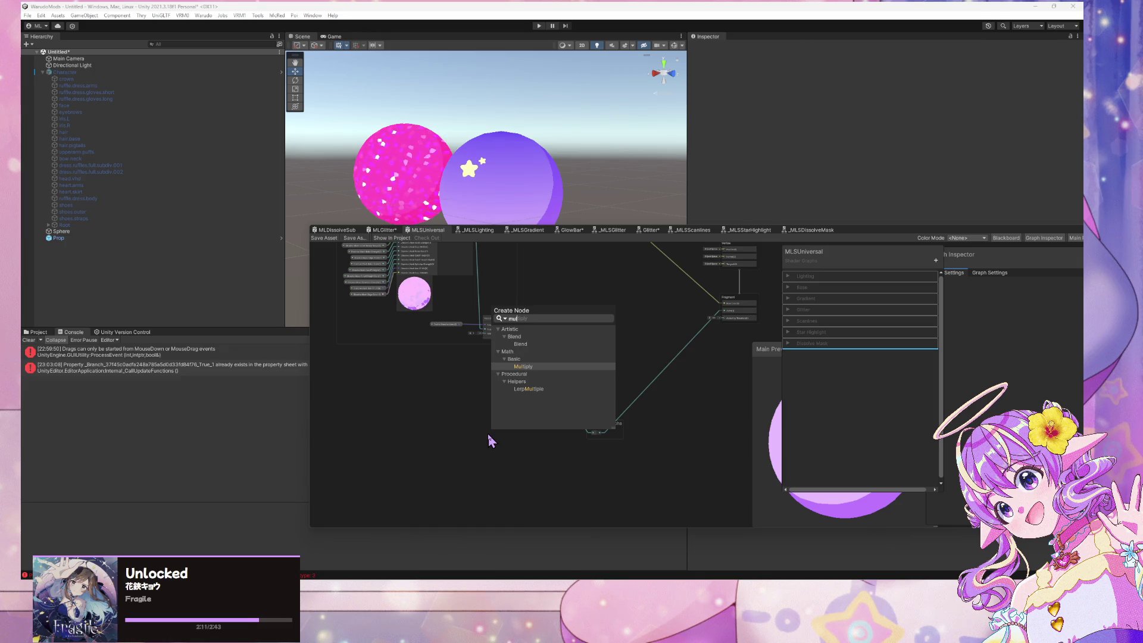
pyautogui.press('BackSpace')
pyautogui.press('BackSpace')
pyautogui.press('BackSpace')
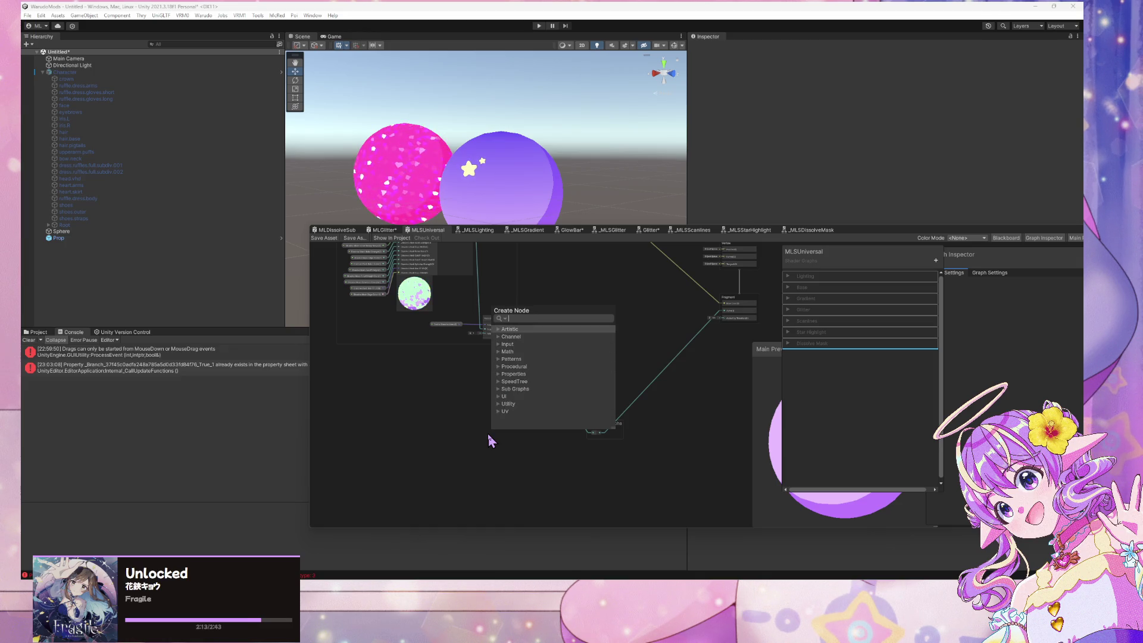
pyautogui.click(518, 489)
pyautogui.scroll(-3)
pyautogui.scroll(-3)
pyautogui.scroll(3)
pyautogui.moveTo(615, 388); pyautogui.dragTo(560, 376)
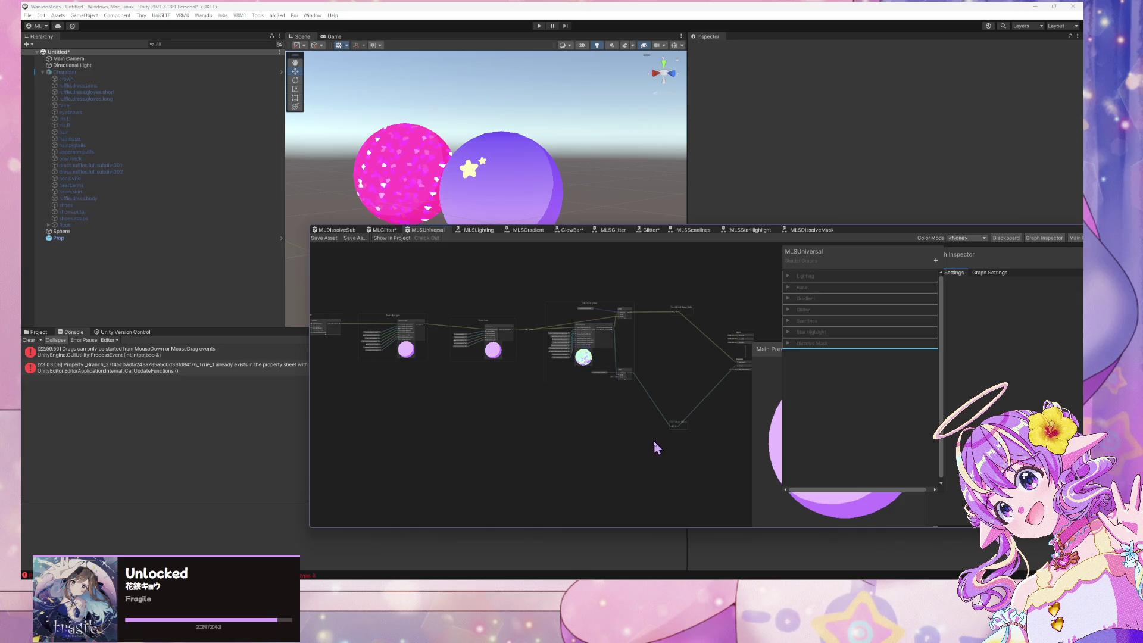
pyautogui.scroll(3)
pyautogui.scroll(3)
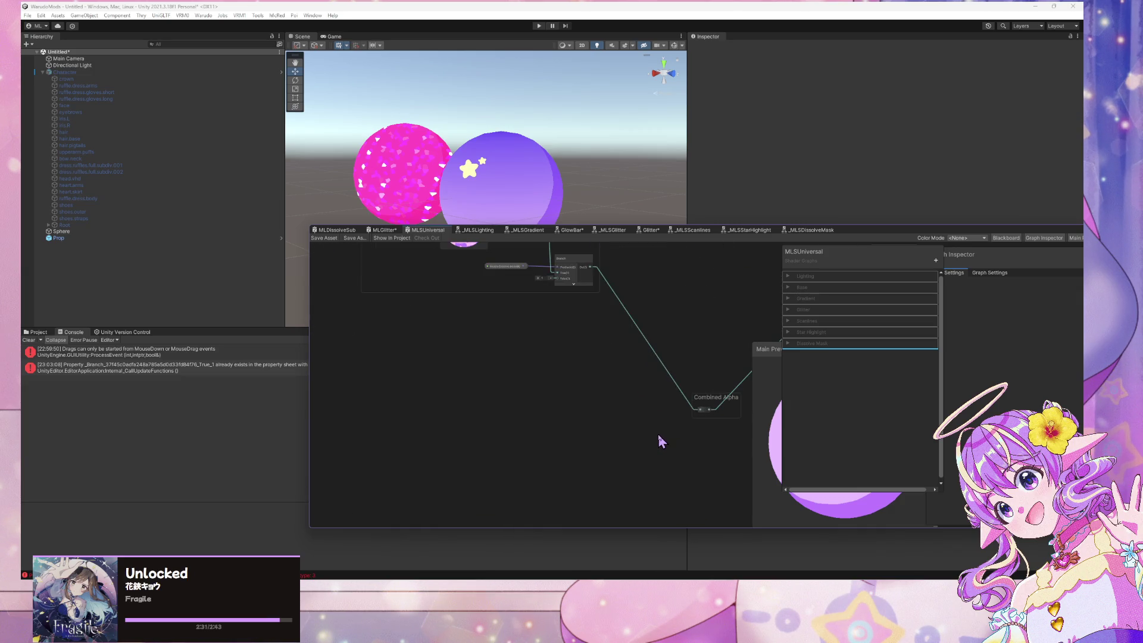
pyautogui.press('space')
# Add a Saturate node beside Combined Alpha, undoing its connection to restore the Branch wire
pyautogui.write('satura')
pyautogui.press('Return')
pyautogui.moveTo(684, 441); pyautogui.dragTo(700, 410)
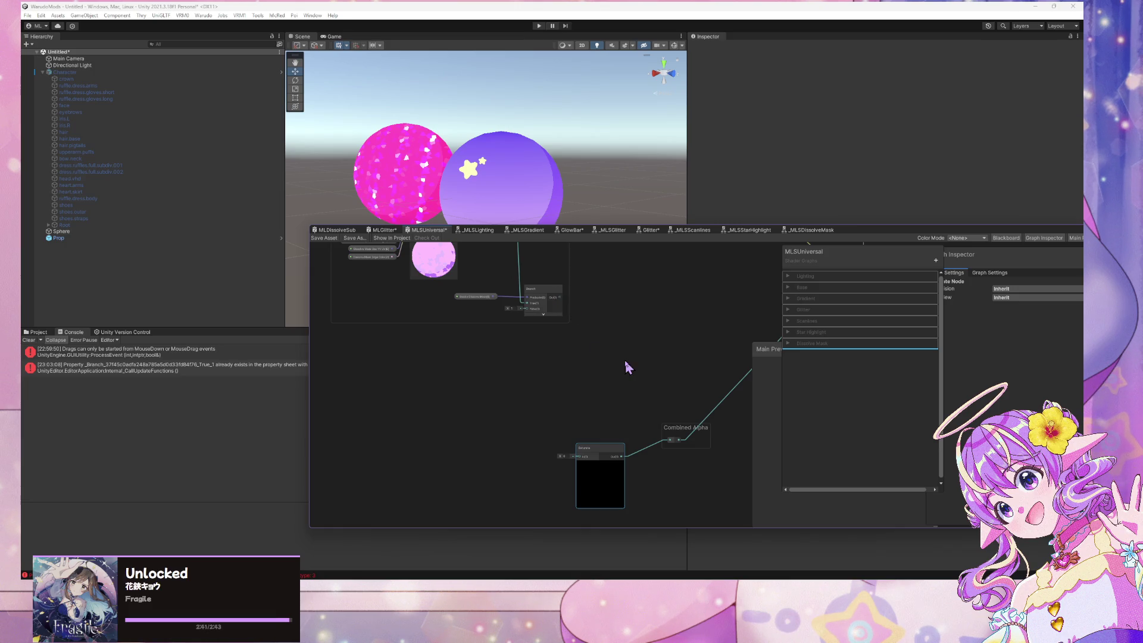
pyautogui.hotkey('ctrl', 'z')
pyautogui.scroll(3)
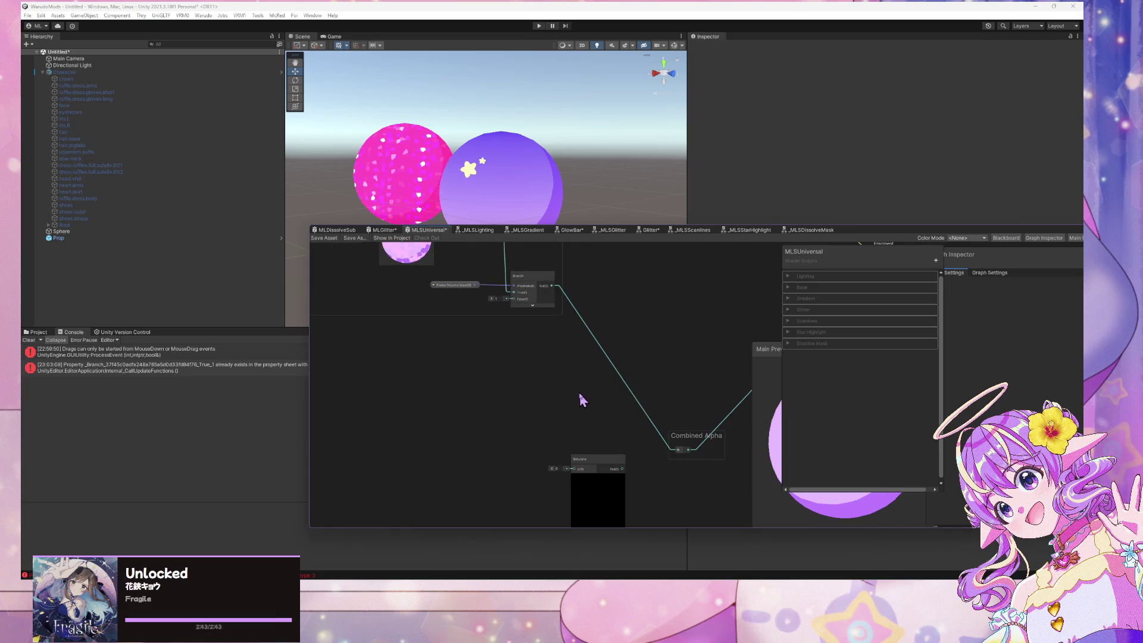
# Create a Multiply node next to Saturate and connect the Branch output to its A input
pyautogui.press('space')
pyautogui.write('multiply')
pyautogui.press('Return')
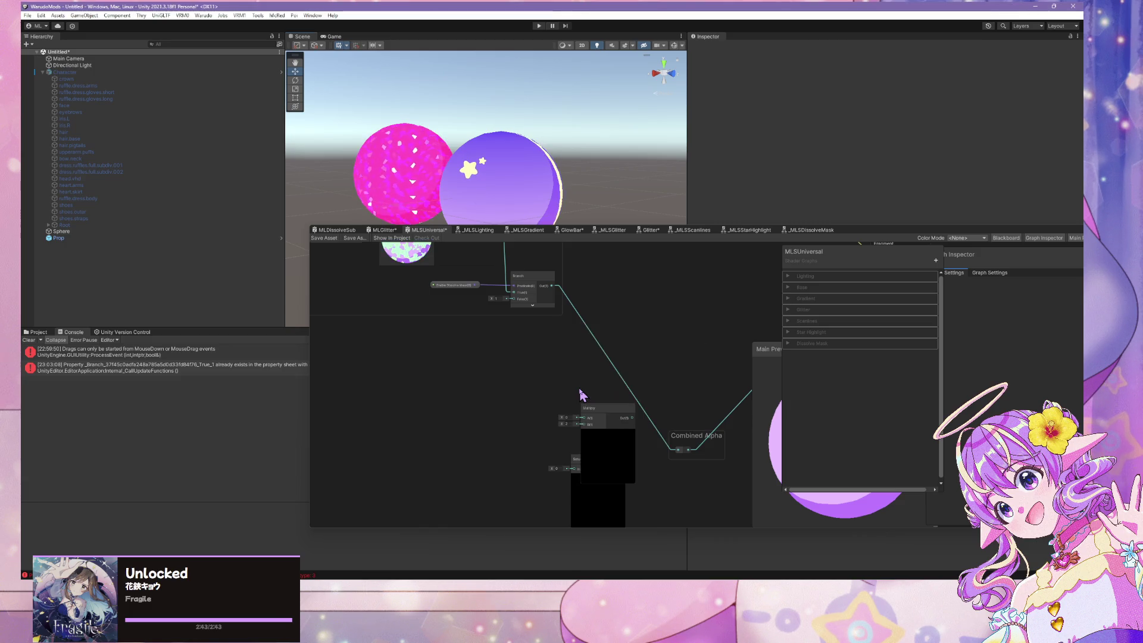
pyautogui.moveTo(589, 408); pyautogui.dragTo(481, 429)
pyautogui.moveTo(538, 400); pyautogui.dragTo(583, 420)
pyautogui.moveTo(608, 363); pyautogui.dragTo(633, 395)
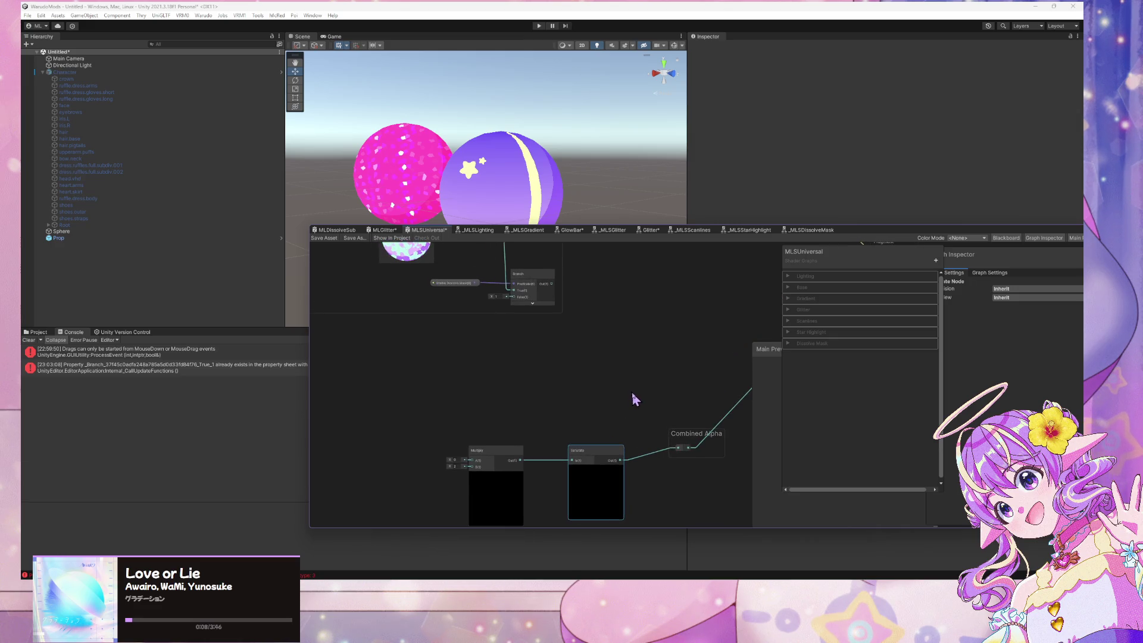
pyautogui.moveTo(553, 285); pyautogui.dragTo(474, 460)
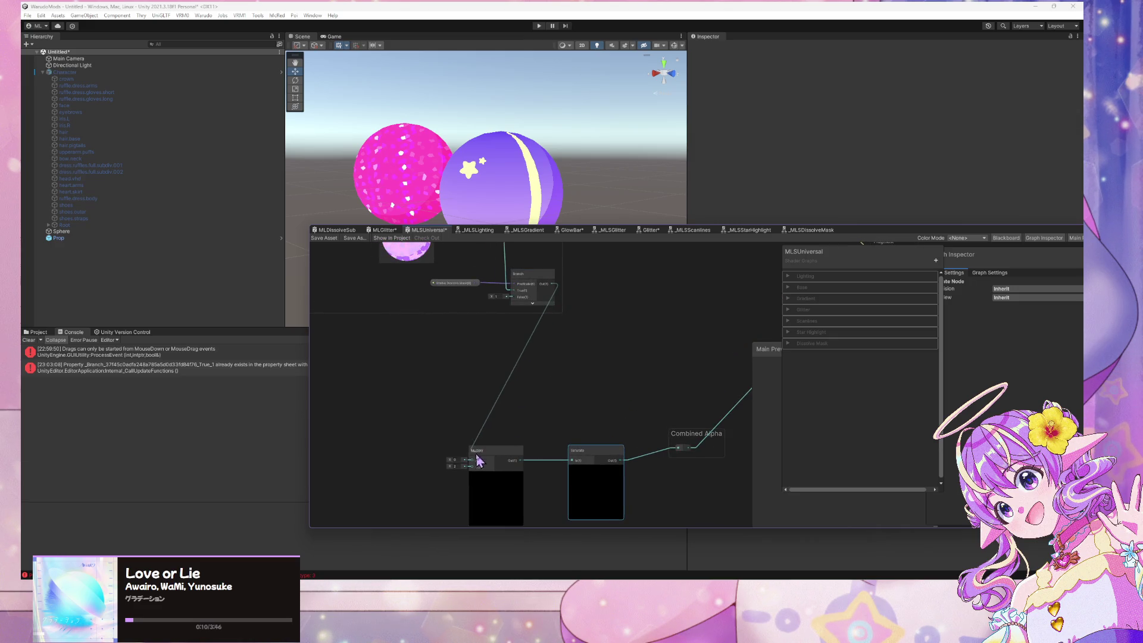
# Place Multiply and Saturate at the Combined Alpha relay position, then delete the relay point
pyautogui.moveTo(537, 407); pyautogui.dragTo(553, 338)
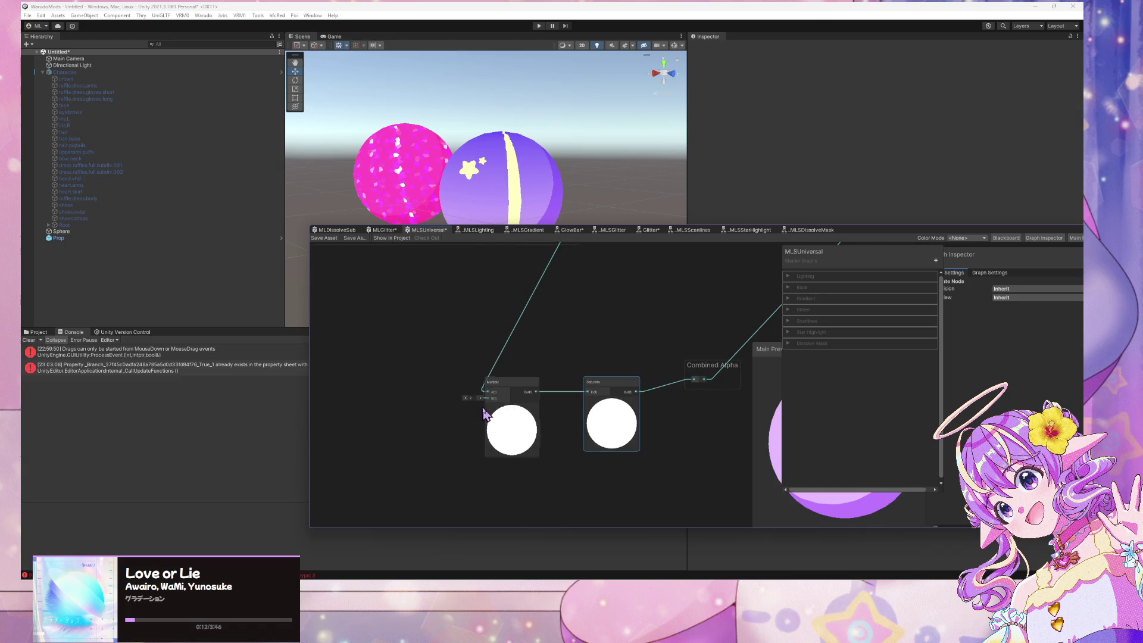
pyautogui.moveTo(595, 381); pyautogui.dragTo(518, 441)
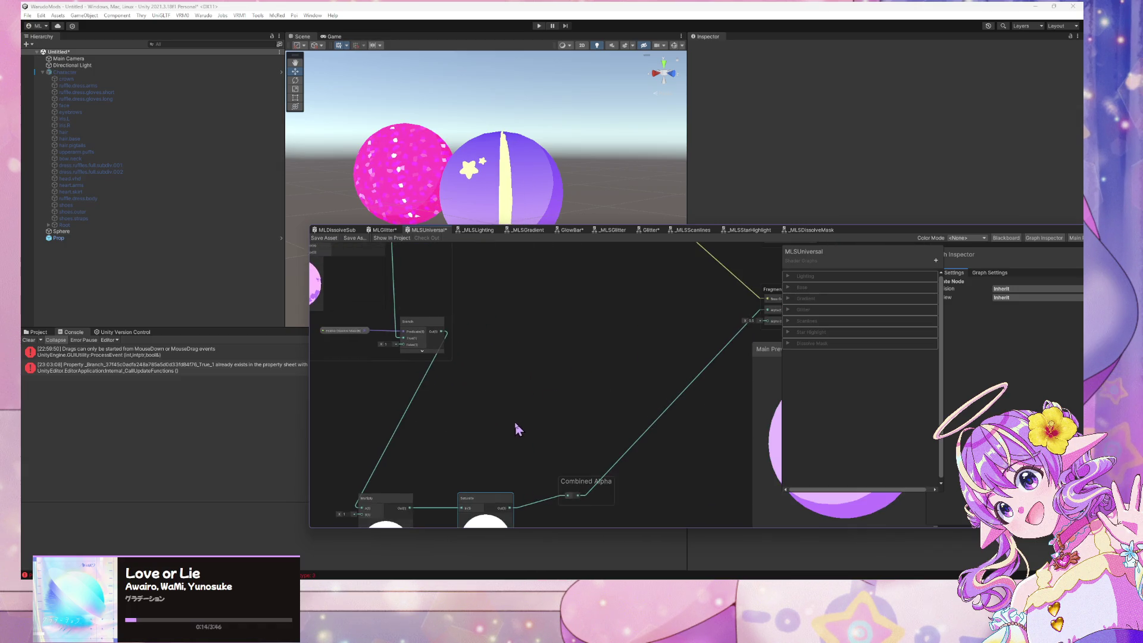
pyautogui.scroll(-3)
pyautogui.scroll(3)
pyautogui.moveTo(509, 424); pyautogui.dragTo(535, 400)
pyautogui.moveTo(437, 438); pyautogui.dragTo(463, 423)
pyautogui.moveTo(619, 414); pyautogui.dragTo(655, 372)
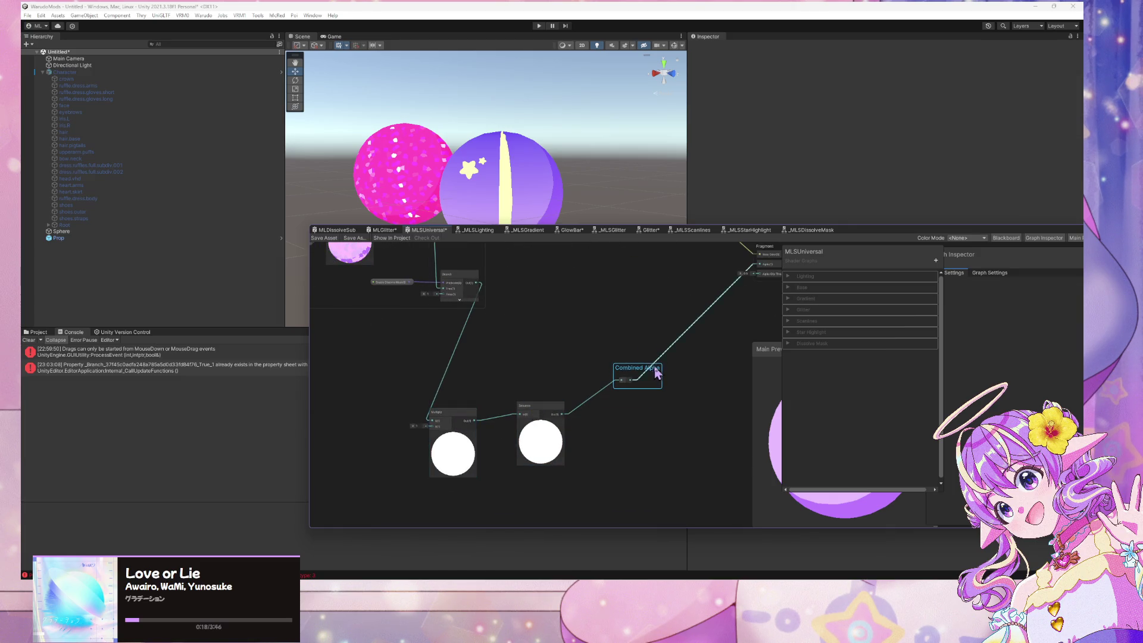
pyautogui.moveTo(528, 420); pyautogui.dragTo(643, 414)
pyautogui.click(636, 378)
pyautogui.press('Delete')
# Undo the relay deletion and shift the Combined Alpha group and Multiply to the right
pyautogui.hotkey('ctrl', 'z')
pyautogui.hotkey('ctrl', 'z')
pyautogui.moveTo(452, 416); pyautogui.dragTo(511, 429)
pyautogui.scroll(3)
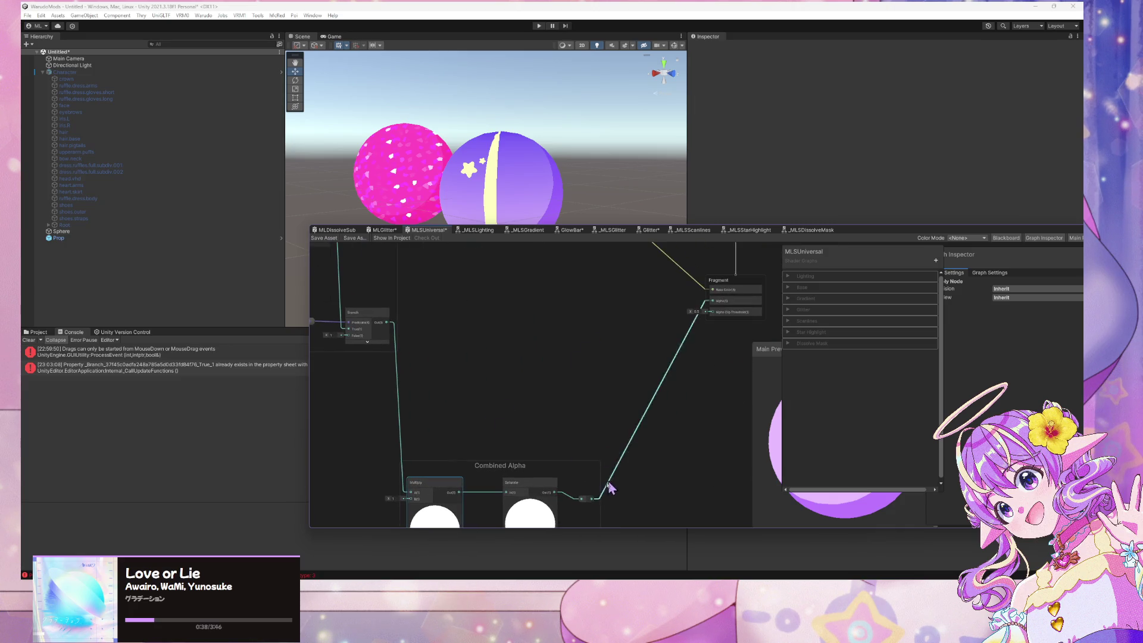
# Delete the reroute point before Fragment so Saturate feeds the alpha directly
pyautogui.click(586, 491)
pyautogui.moveTo(587, 490); pyautogui.dragTo(583, 464)
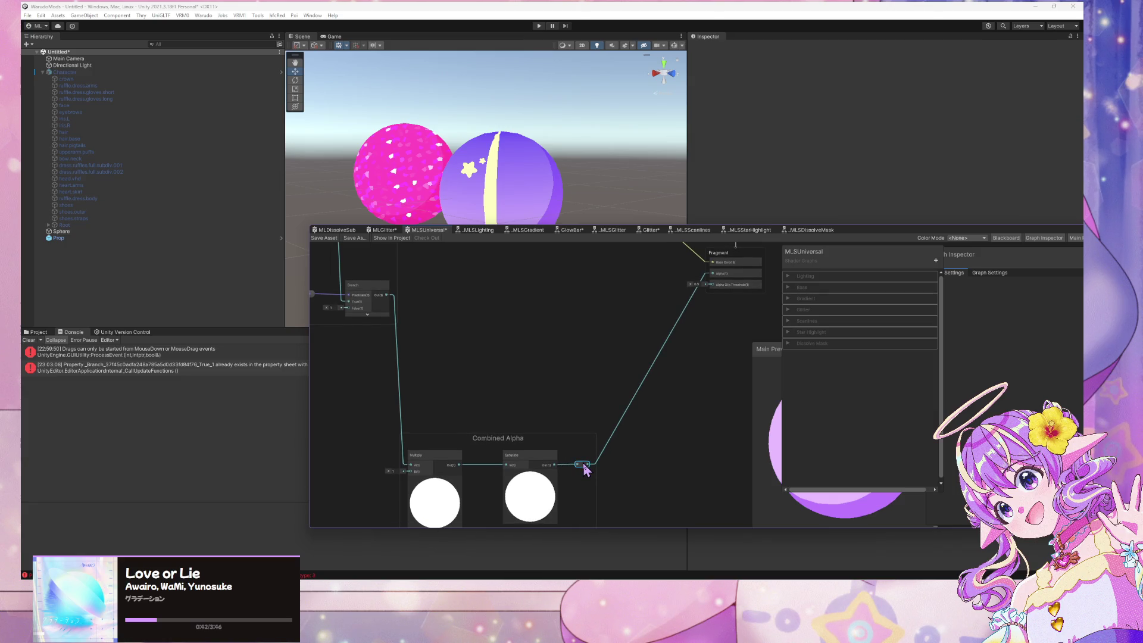
pyautogui.press('Delete')
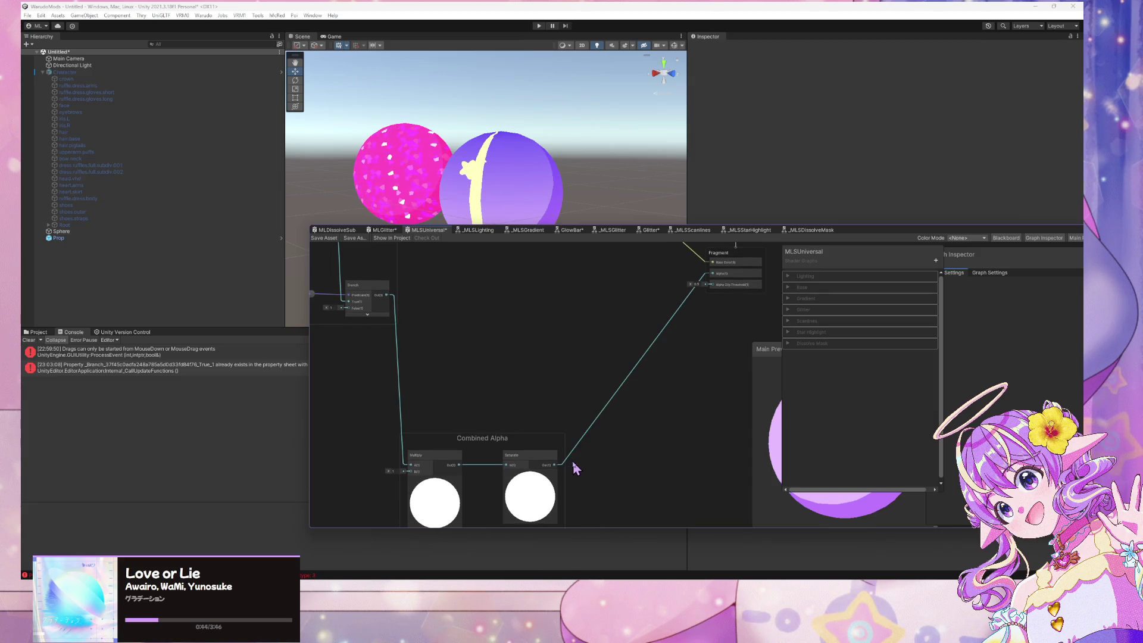
pyautogui.scroll(-3)
pyautogui.scroll(3)
pyautogui.scroll(-3)
pyautogui.scroll(-3)
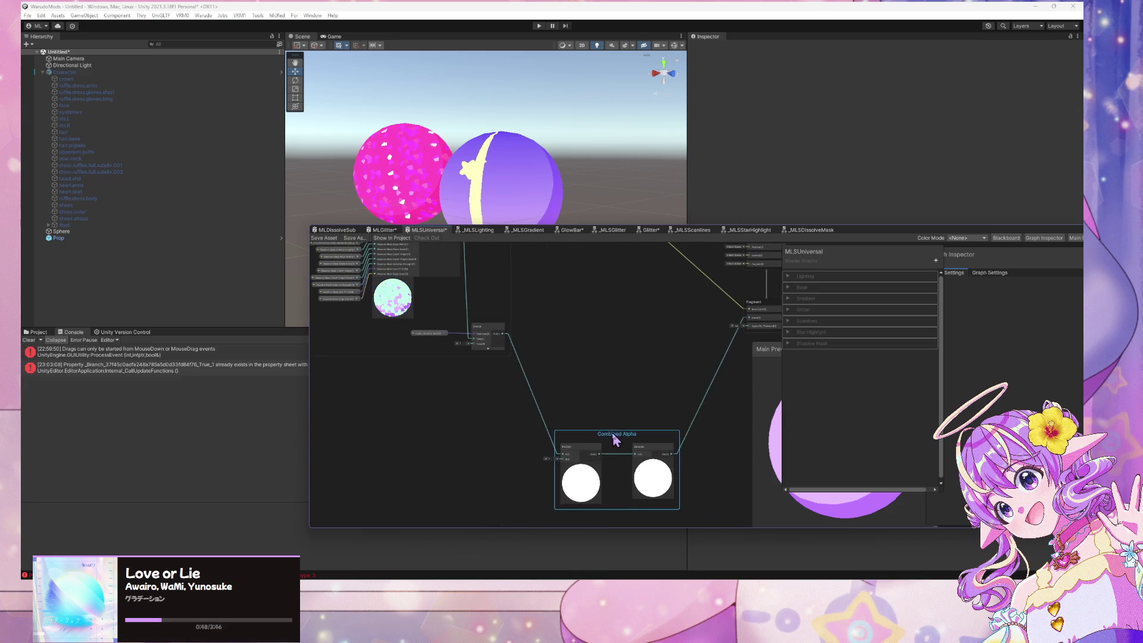
pyautogui.scroll(3)
pyautogui.scroll(3)
pyautogui.scroll(-3)
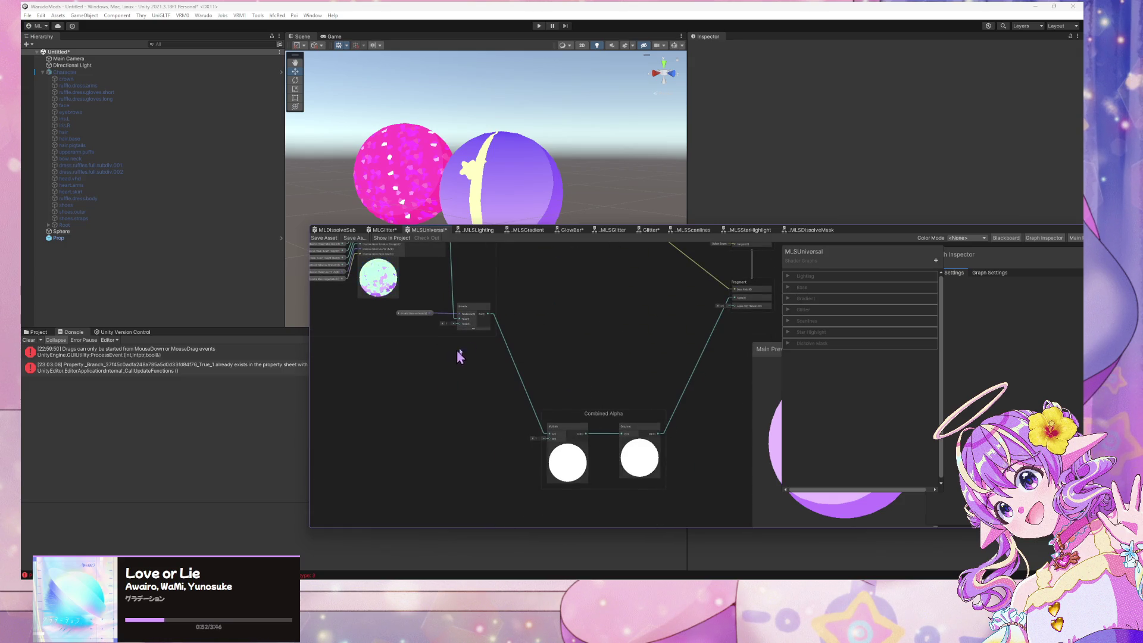
pyautogui.scroll(-3)
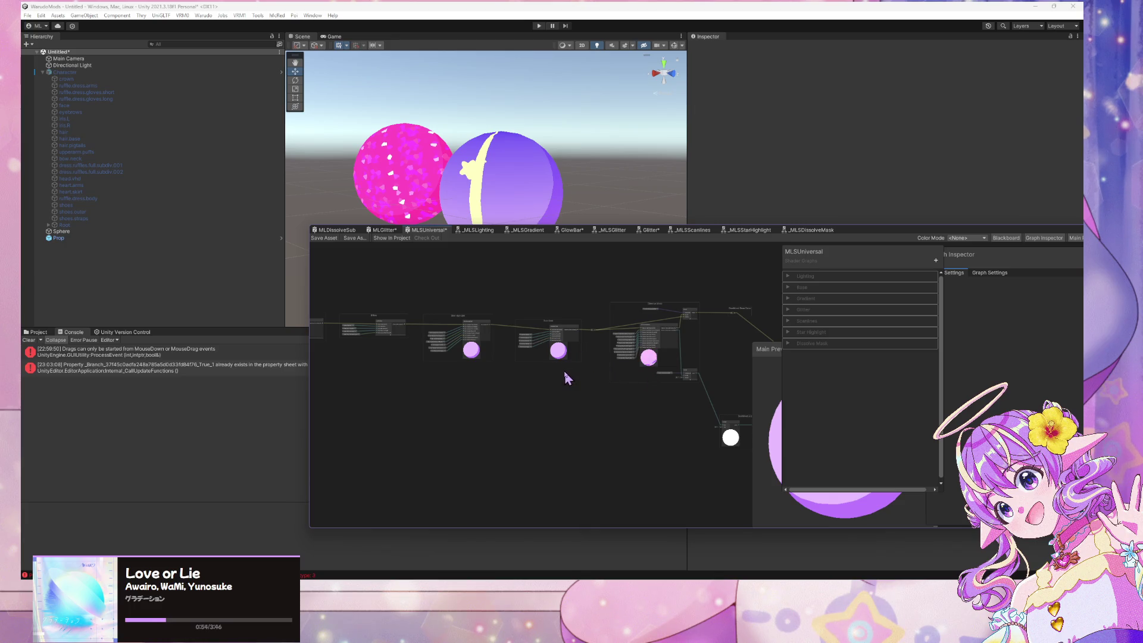
pyautogui.scroll(3)
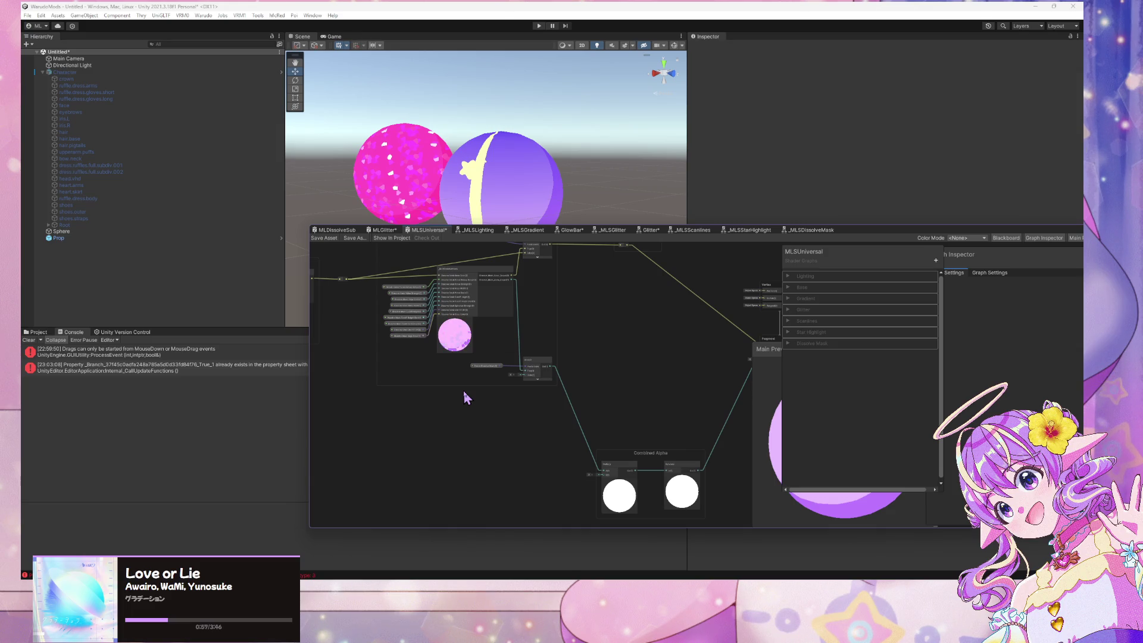
pyautogui.scroll(-3)
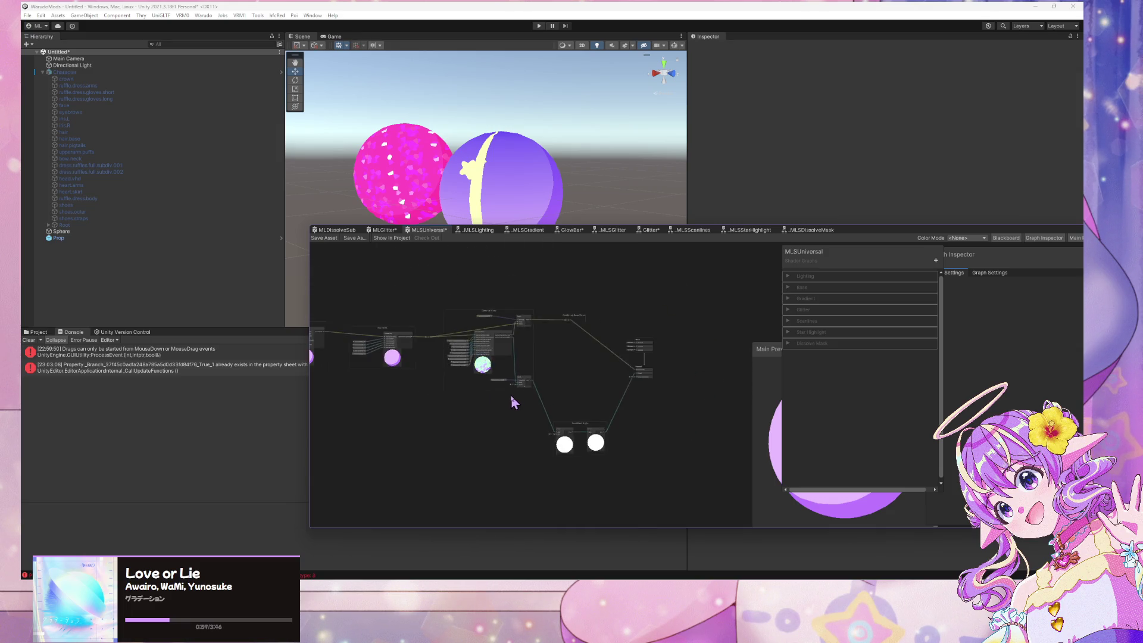
pyautogui.scroll(3)
pyautogui.click(788, 343)
# Create a Float node wired into the Multiply, placed left of the Combined Alpha group
pyautogui.click(788, 343)
pyautogui.moveTo(530, 489); pyautogui.dragTo(589, 394)
pyautogui.press('space')
pyautogui.write('float')
pyautogui.press('Return')
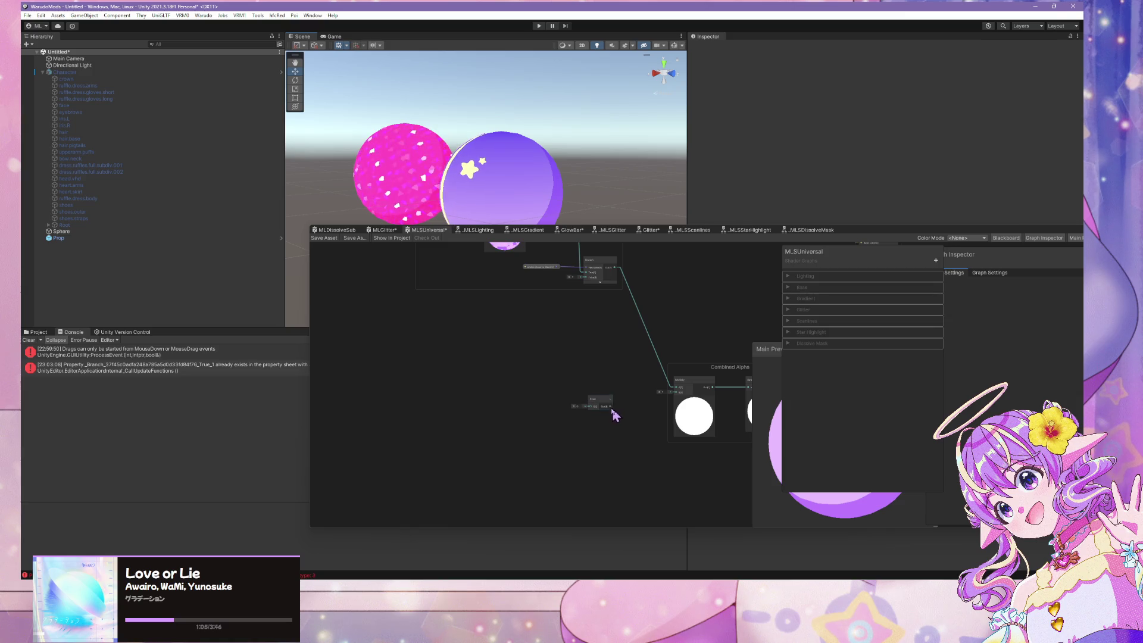
pyautogui.moveTo(611, 405); pyautogui.dragTo(676, 393)
pyautogui.moveTo(606, 403); pyautogui.dragTo(531, 390)
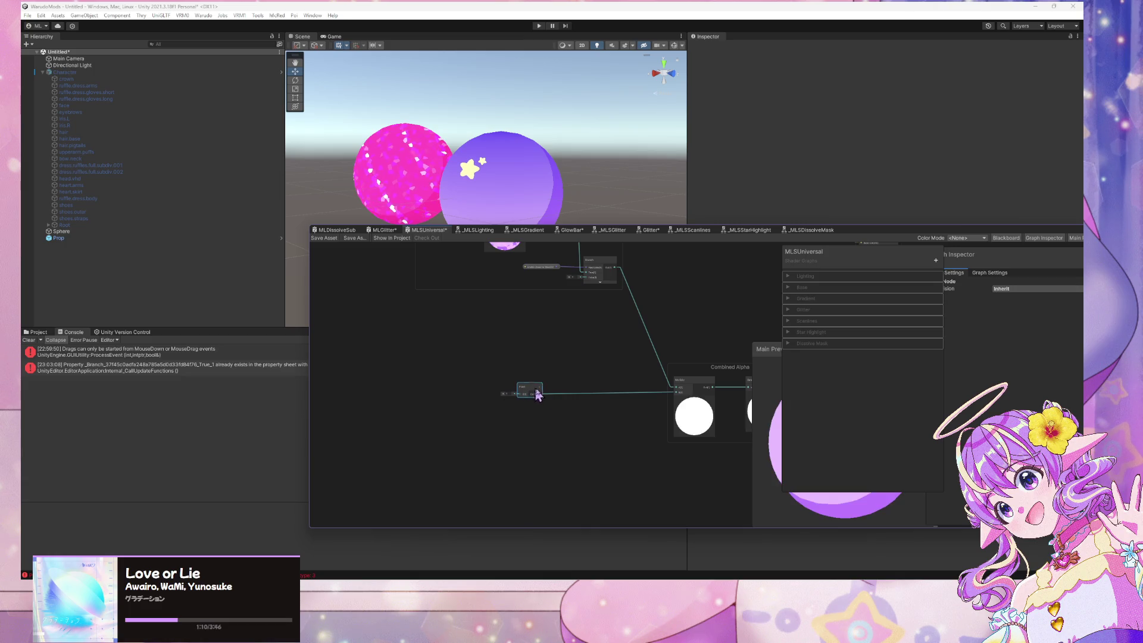
# Wrap the Float node in a group titled 'Pre-Dissolve Mask Alpha'
pyautogui.hotkey('ctrl', 'g')
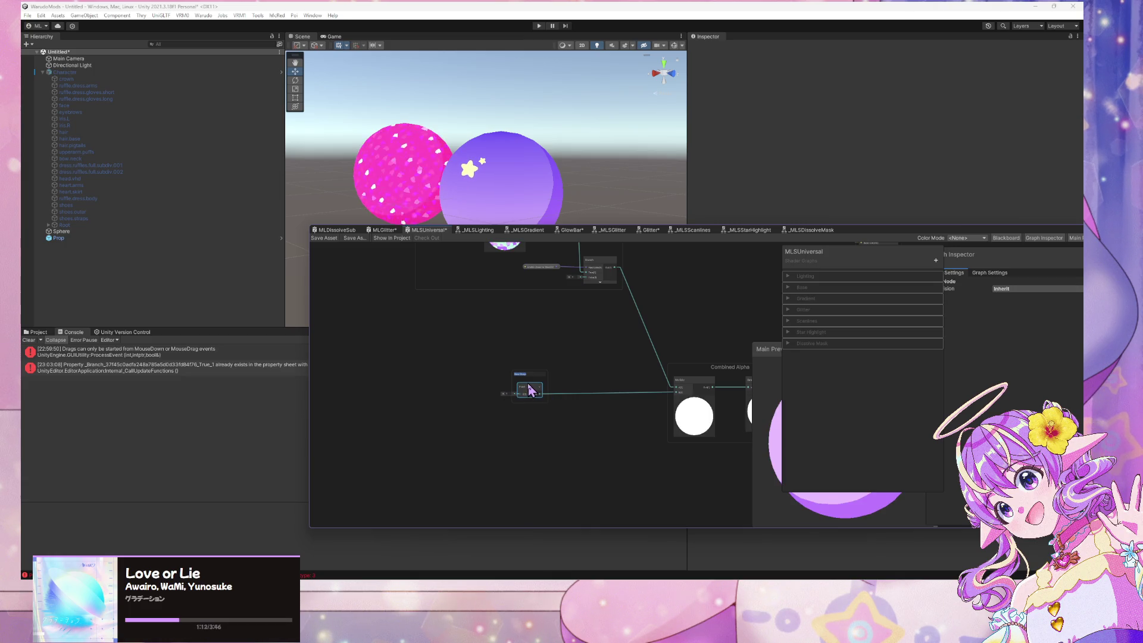
pyautogui.write('ed')
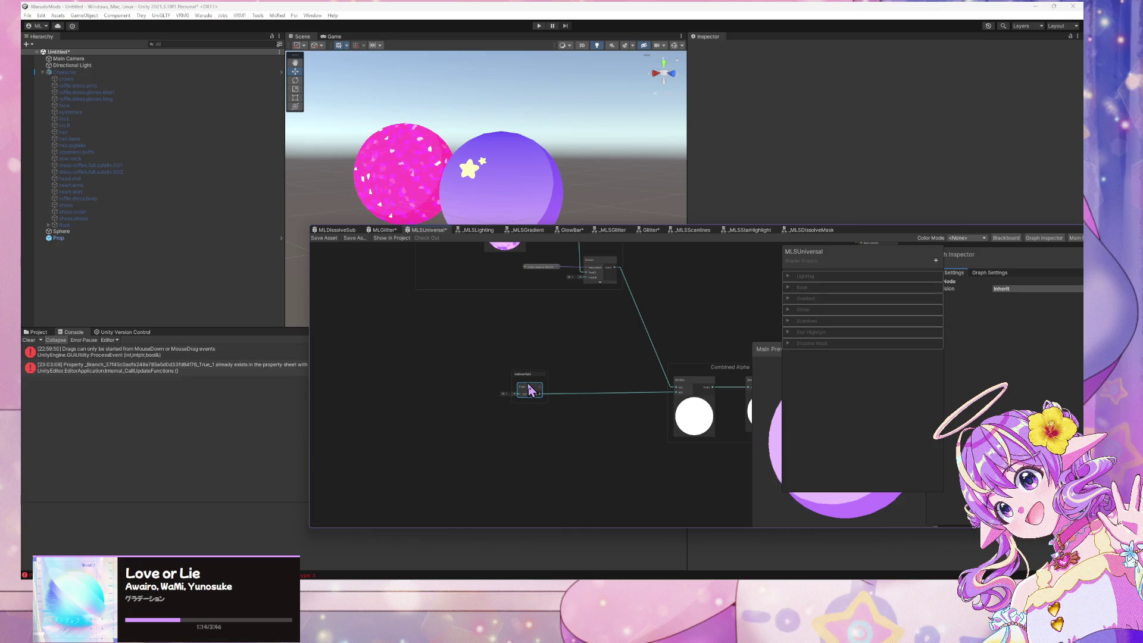
pyautogui.scroll(-3)
pyautogui.scroll(3)
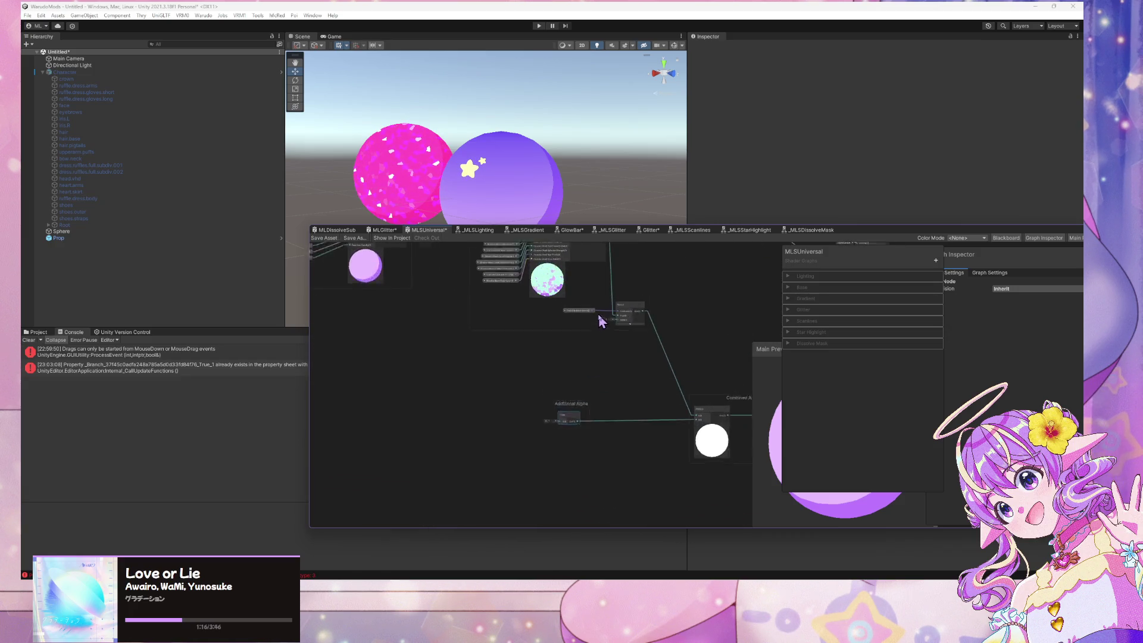
pyautogui.scroll(3)
pyautogui.click(576, 425)
pyautogui.write('Add')
pyautogui.write('Pri')
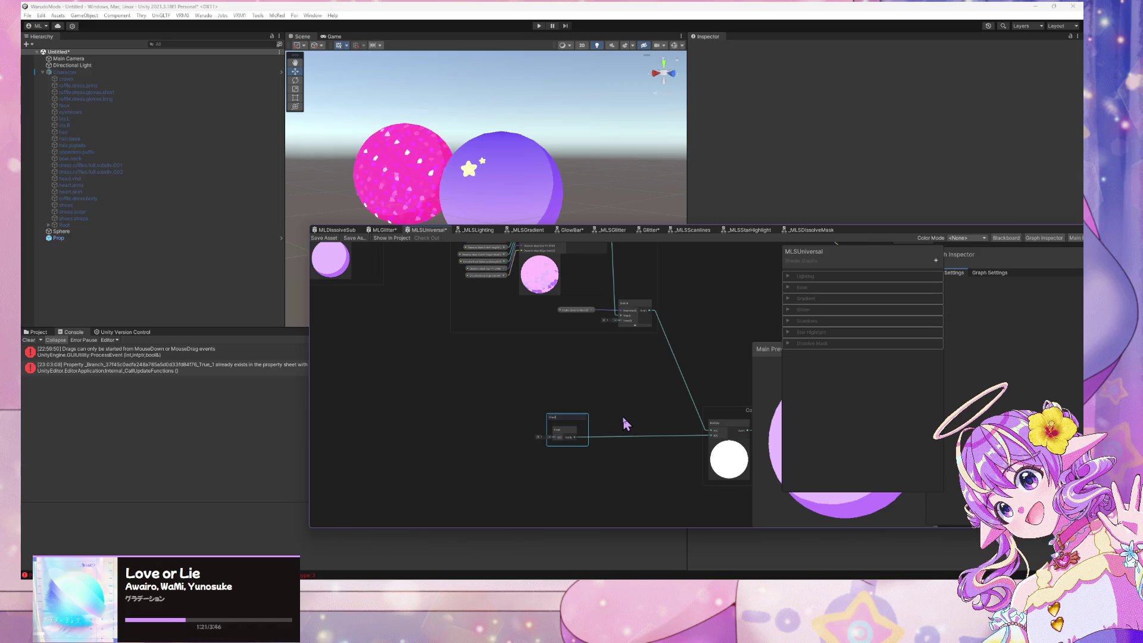
pyautogui.write('ed')
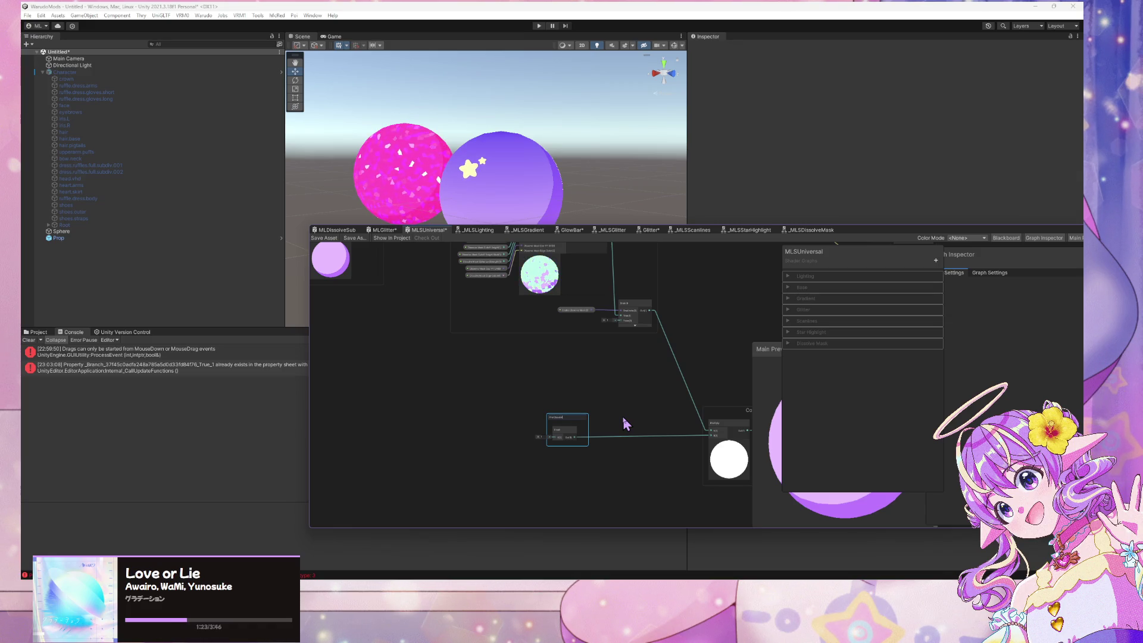
pyautogui.write('Mask')
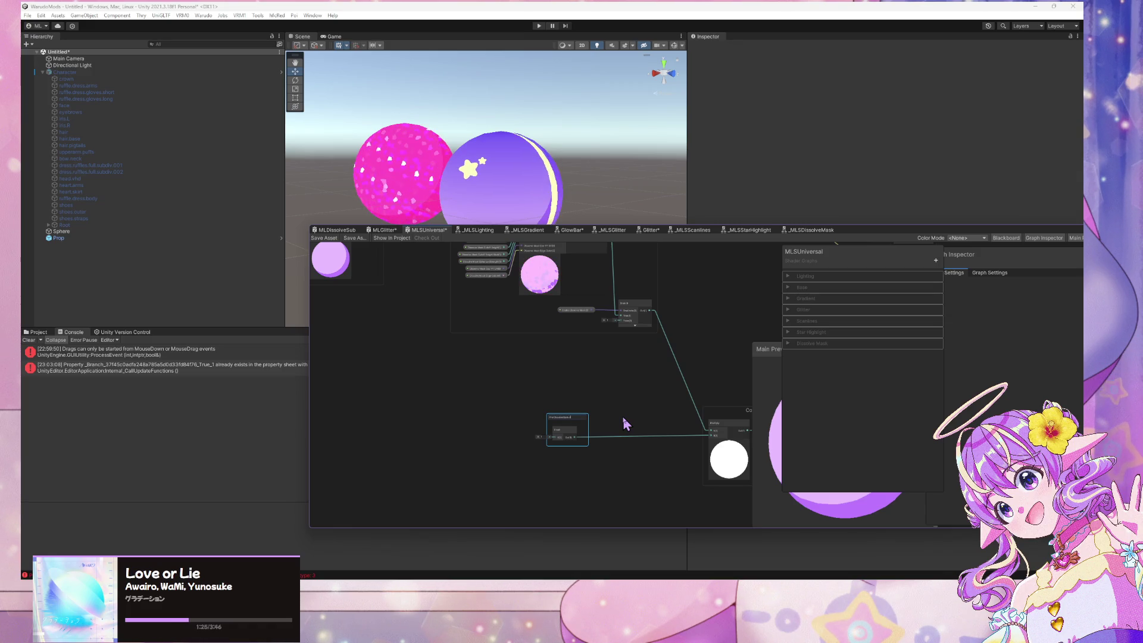
pyautogui.press('Return')
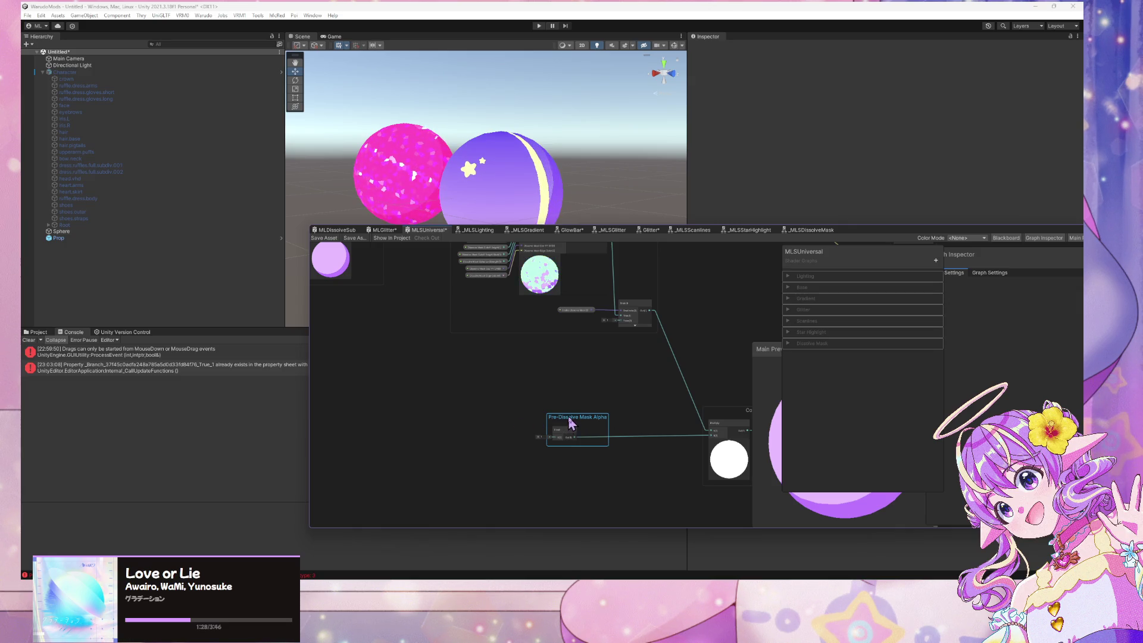
pyautogui.moveTo(634, 409); pyautogui.dragTo(599, 403)
pyautogui.moveTo(496, 400); pyautogui.dragTo(554, 405)
pyautogui.press('Return')
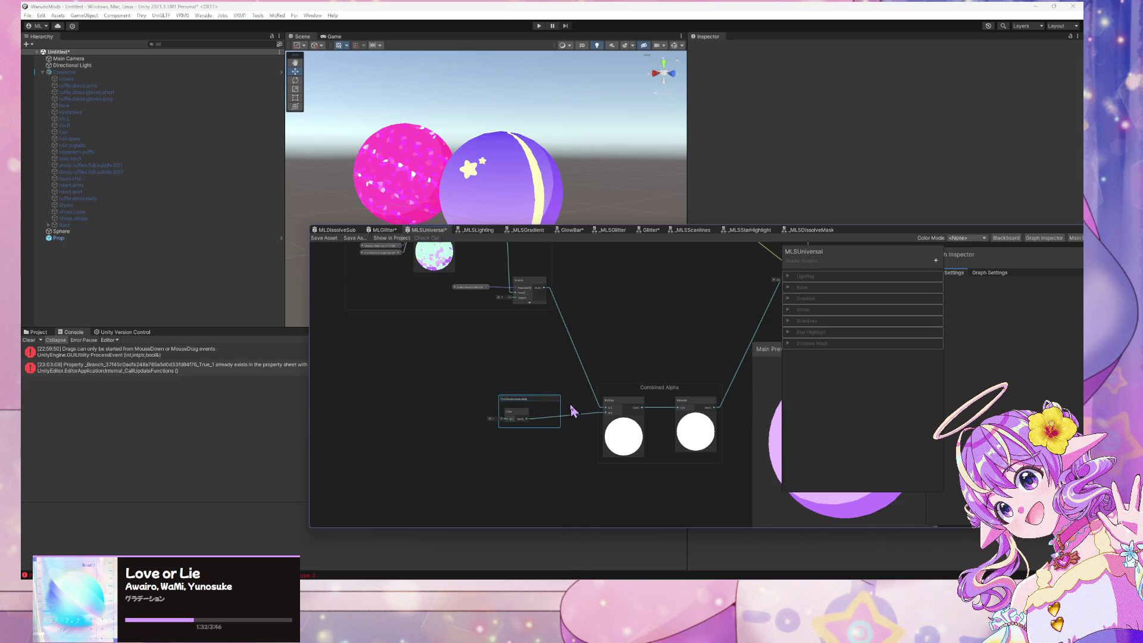
# Position the Pre-Dissolve Mask Alpha group beside Combined Alpha and save the MLSUniversal graph
pyautogui.doubleClick(646, 387)
pyautogui.click(646, 365)
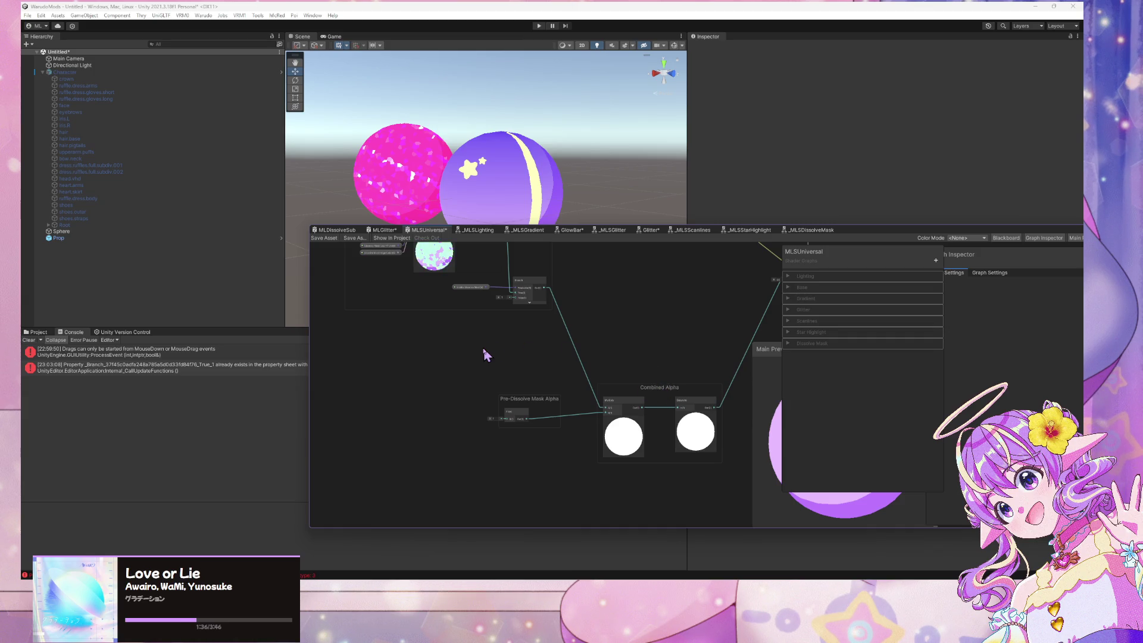
pyautogui.moveTo(484, 350); pyautogui.dragTo(493, 334)
pyautogui.moveTo(515, 386); pyautogui.dragTo(451, 392)
pyautogui.scroll(-3)
pyautogui.scroll(3)
pyautogui.scroll(-3)
pyautogui.click(326, 238)
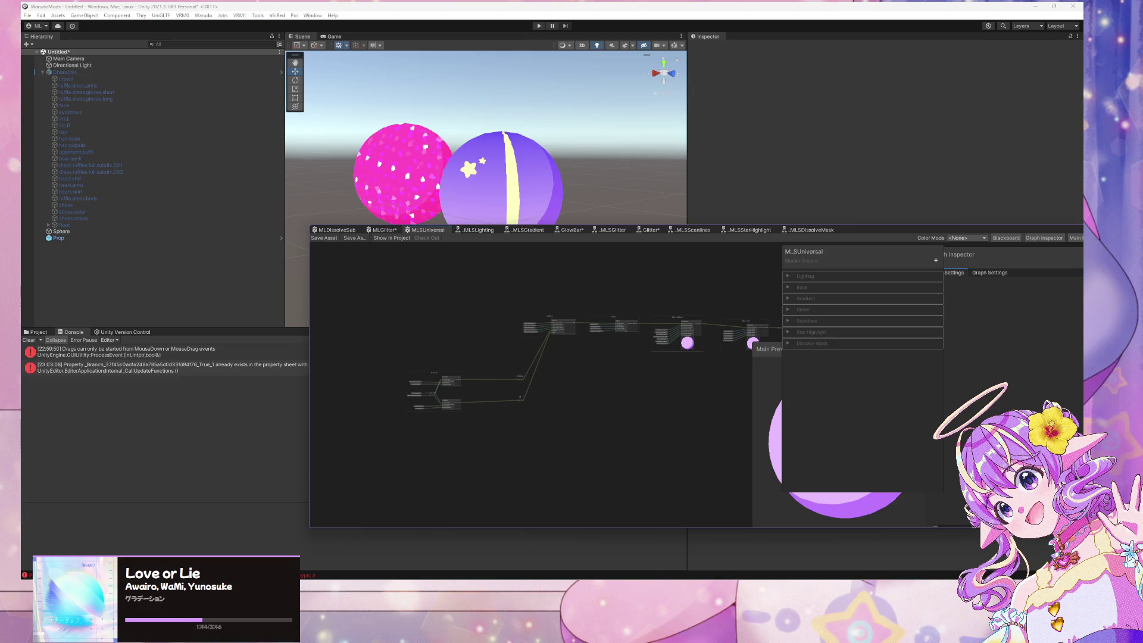
# Zoom in on the Pre-Dissolve Mask Alpha group, then bring up GitHub Desktop's 4 changed files
pyautogui.scroll(3)
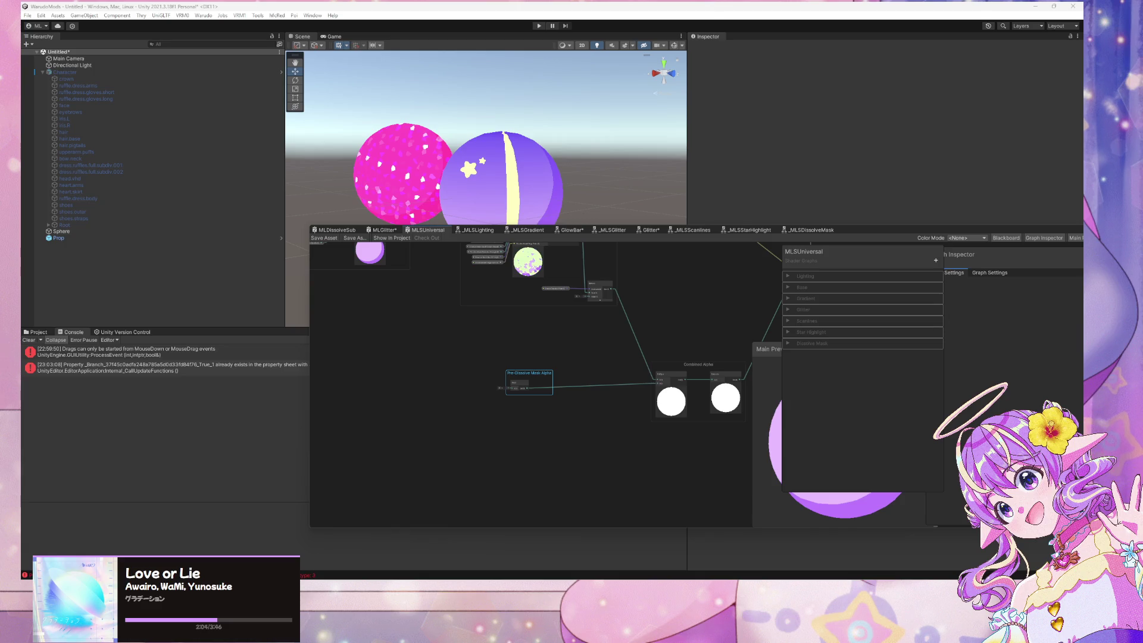
pyautogui.scroll(3)
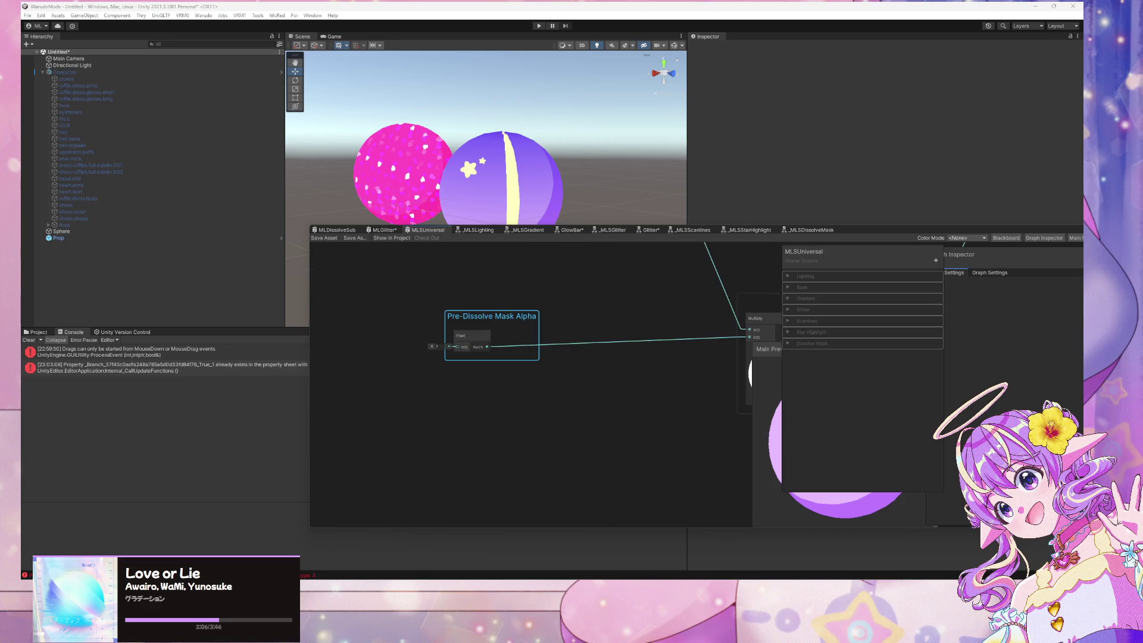
pyautogui.hotkey('alt', 'Tab')
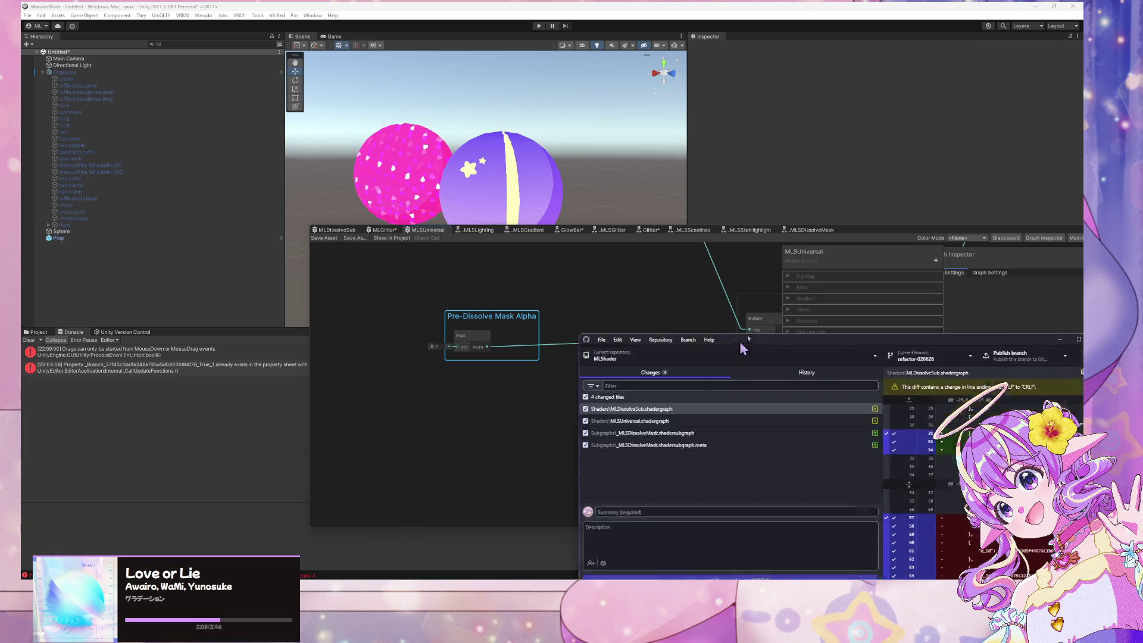
# Commit the 4 changed files with the summary 'Finish Dissolve Mask in Main Shader'
pyautogui.moveTo(758, 355); pyautogui.dragTo(952, 193)
pyautogui.click(856, 366)
pyautogui.write('Finish D')
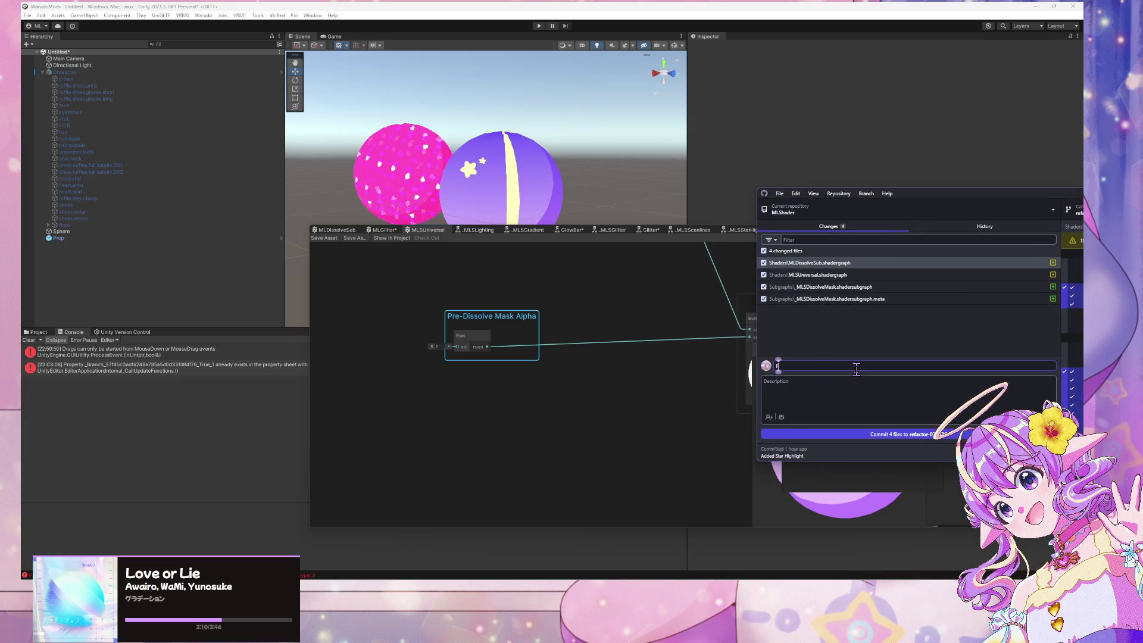
pyautogui.write('issolve')
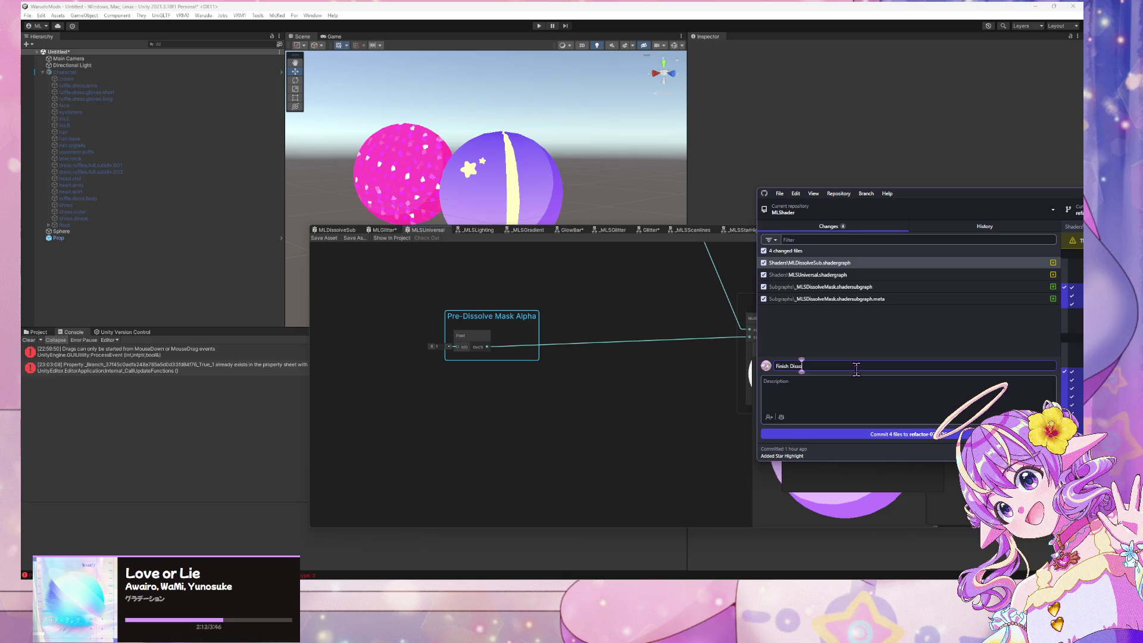
pyautogui.write(' Mask')
pyautogui.write(' in Uni')
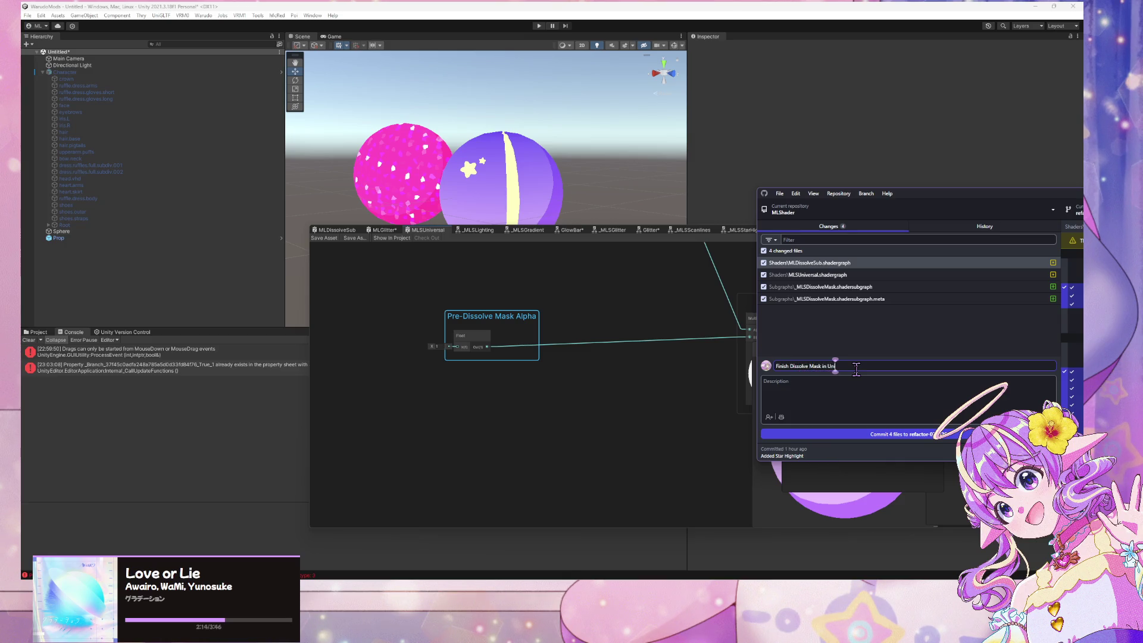
pyautogui.press('BackSpace')
pyautogui.press('BackSpace')
pyautogui.press('BackSpace')
pyautogui.write('Main Shader')
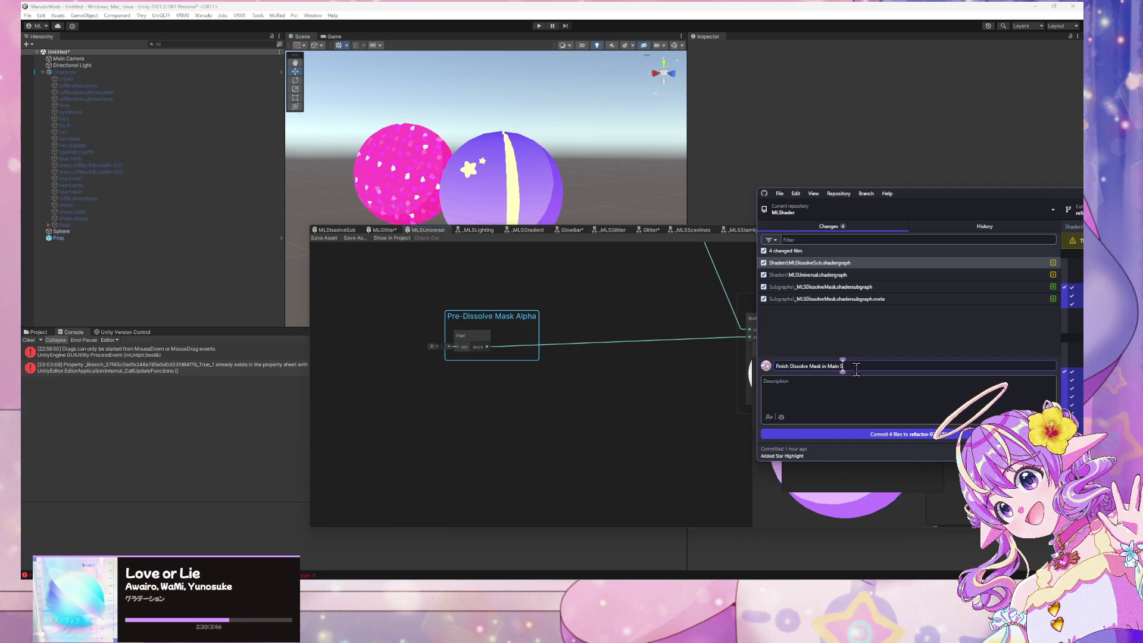
pyautogui.click(828, 437)
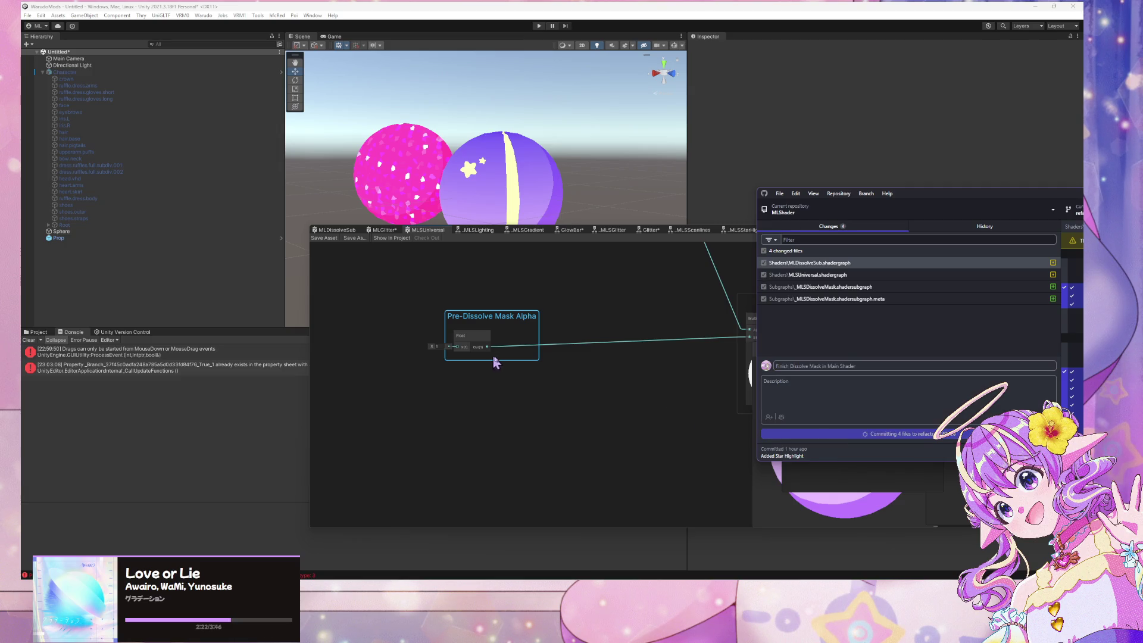
pyautogui.click(587, 391)
pyautogui.scroll(-3)
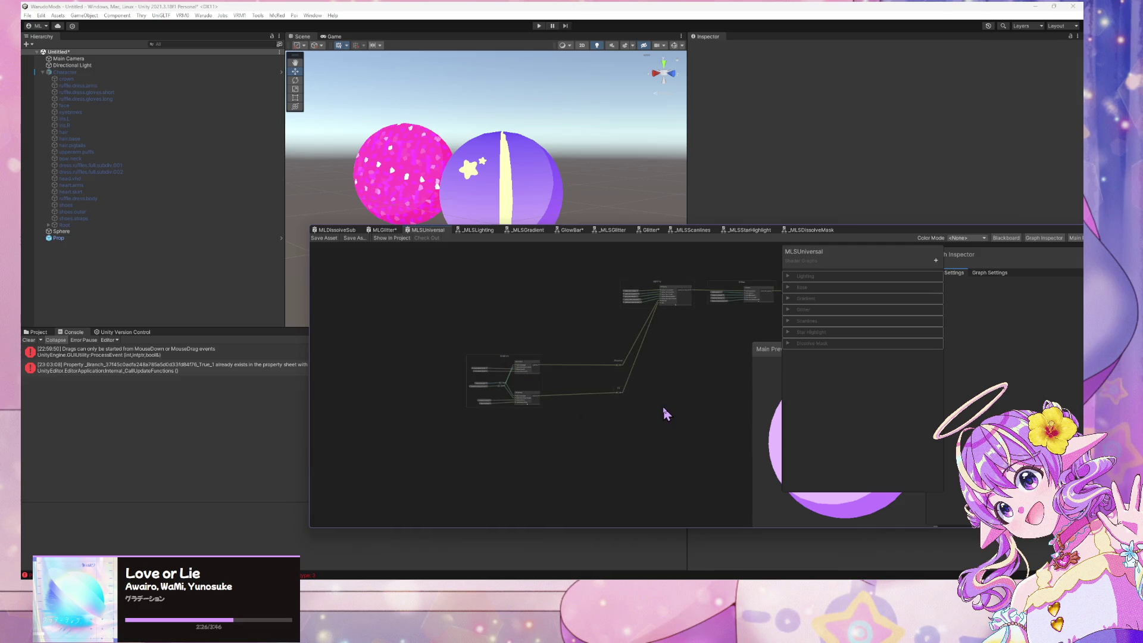
# Move the Gradient group up-right, the Shadow and Lit nodes upward, and Enable Dissolve Mask left
pyautogui.scroll(3)
pyautogui.moveTo(452, 337); pyautogui.dragTo(533, 278)
pyautogui.moveTo(731, 485); pyautogui.dragTo(718, 301)
pyautogui.scroll(-3)
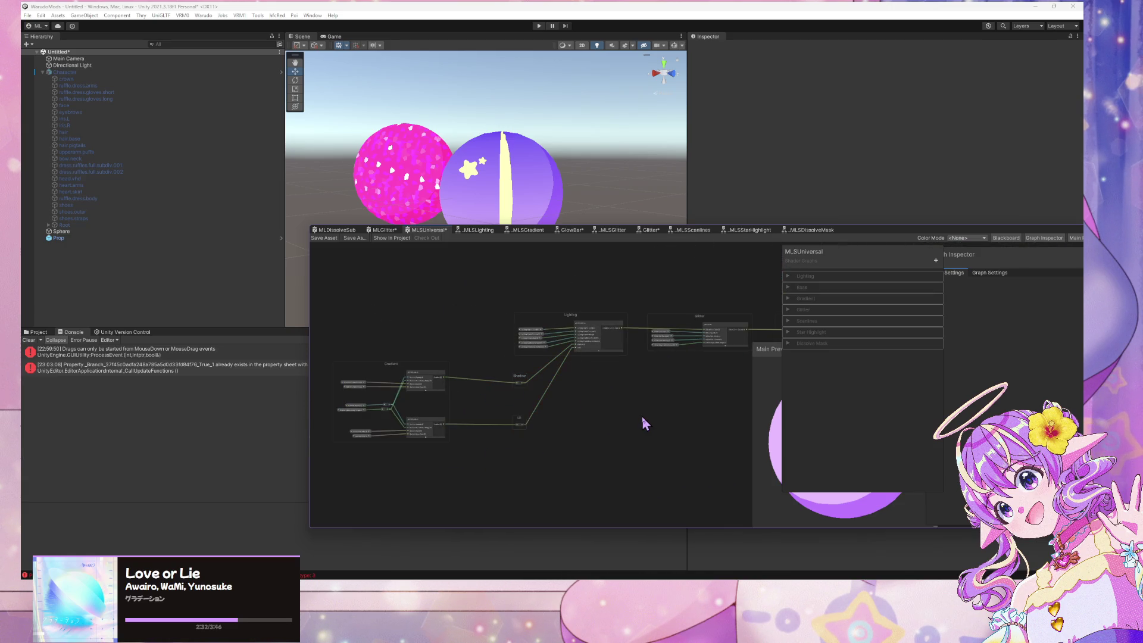
pyautogui.scroll(3)
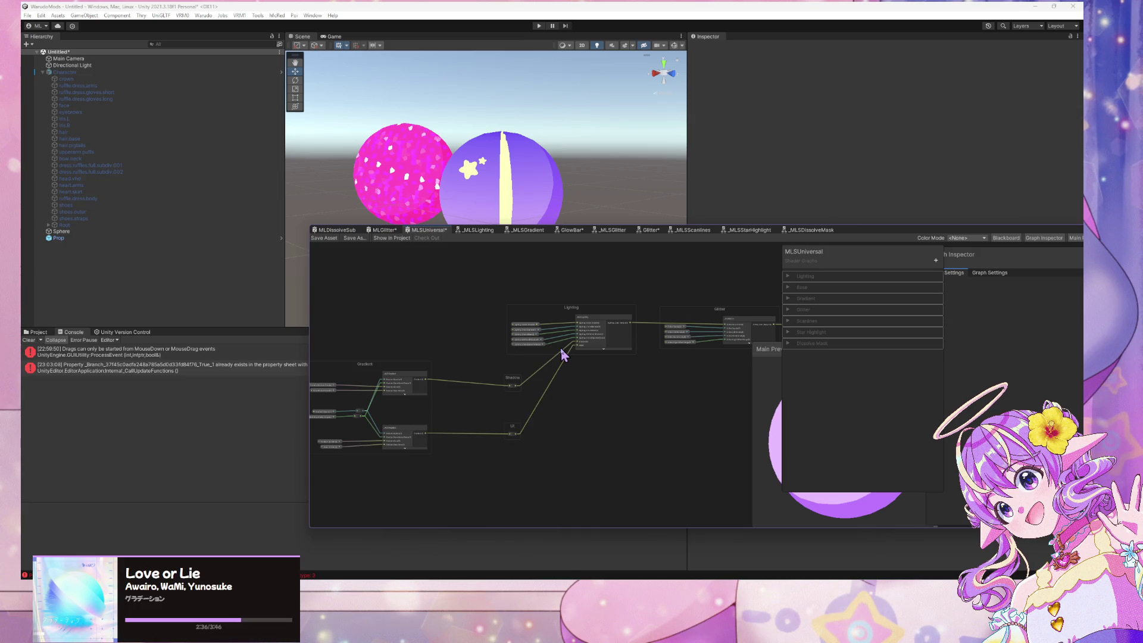
pyautogui.moveTo(652, 410); pyautogui.dragTo(491, 379)
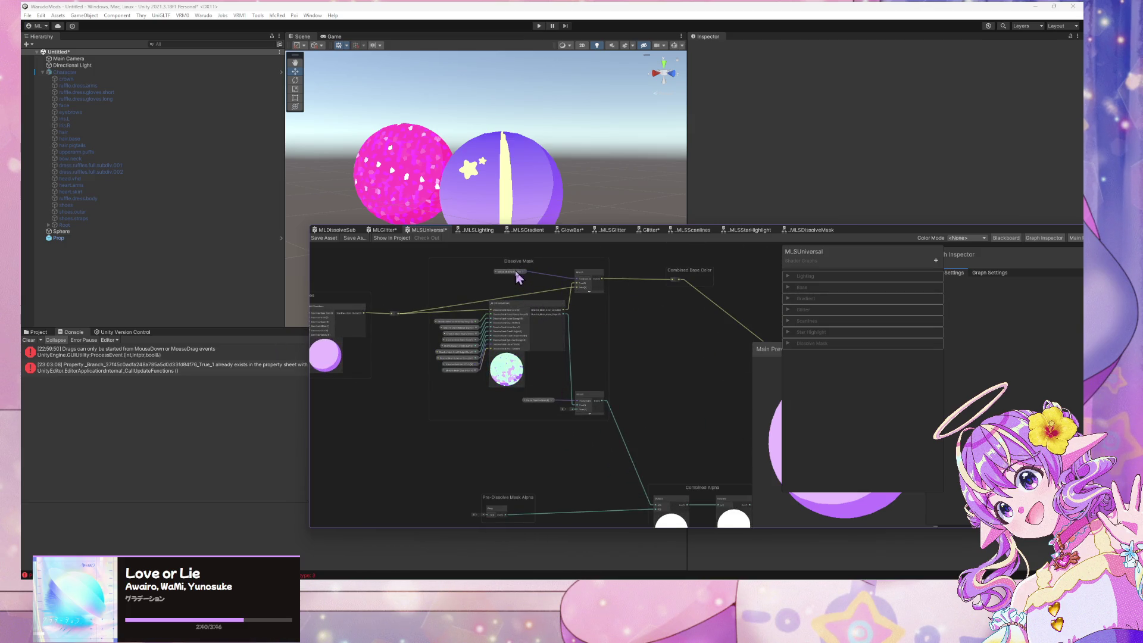
pyautogui.moveTo(515, 273); pyautogui.dragTo(482, 299)
# Move the Pre-Dissolve Mask Alpha group closer to the Combined Alpha group
pyautogui.moveTo(702, 452); pyautogui.dragTo(483, 433)
pyautogui.scroll(3)
pyautogui.moveTo(669, 421); pyautogui.dragTo(643, 311)
pyautogui.scroll(-3)
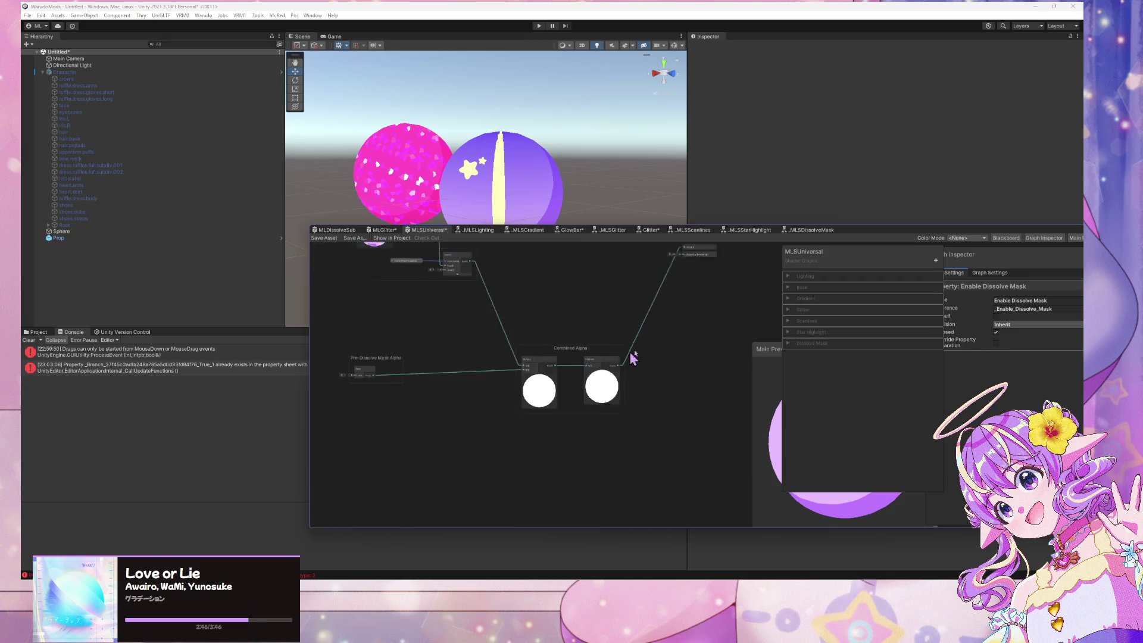
pyautogui.moveTo(854, 344); pyautogui.dragTo(815, 379)
pyautogui.scroll(-3)
pyautogui.moveTo(575, 333); pyautogui.dragTo(638, 416)
pyautogui.scroll(3)
pyautogui.moveTo(454, 429); pyautogui.dragTo(587, 445)
pyautogui.scroll(-3)
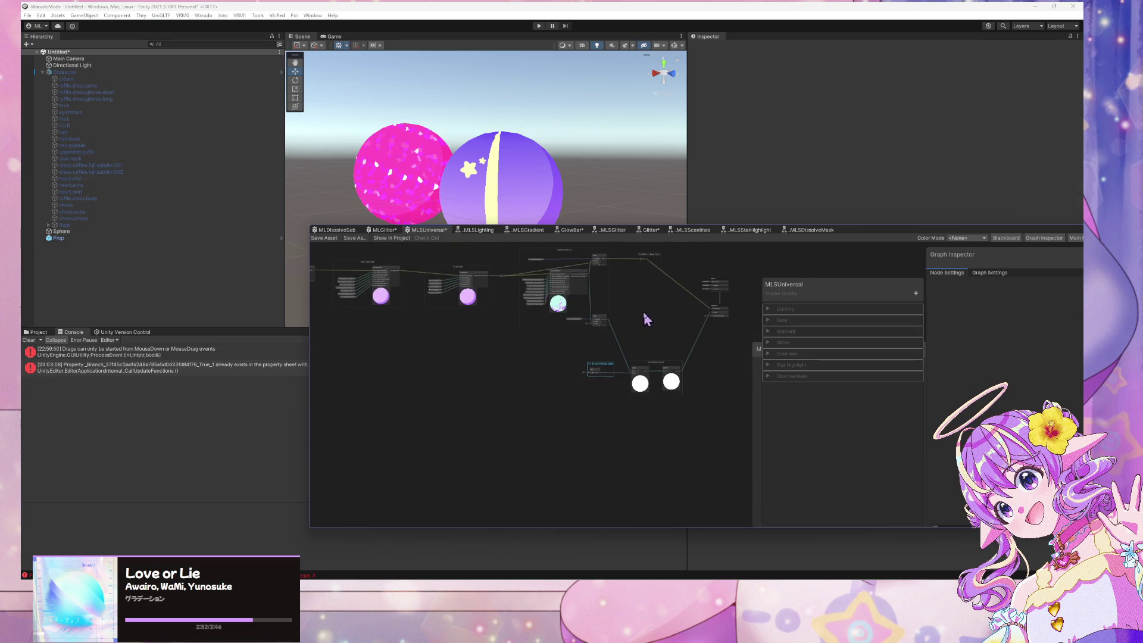
pyautogui.scroll(3)
# Place the Gradient group lower left, away from the Shadow and Lit nodes
pyautogui.moveTo(428, 406); pyautogui.dragTo(615, 468)
pyautogui.scroll(3)
pyautogui.moveTo(551, 449); pyautogui.dragTo(760, 429)
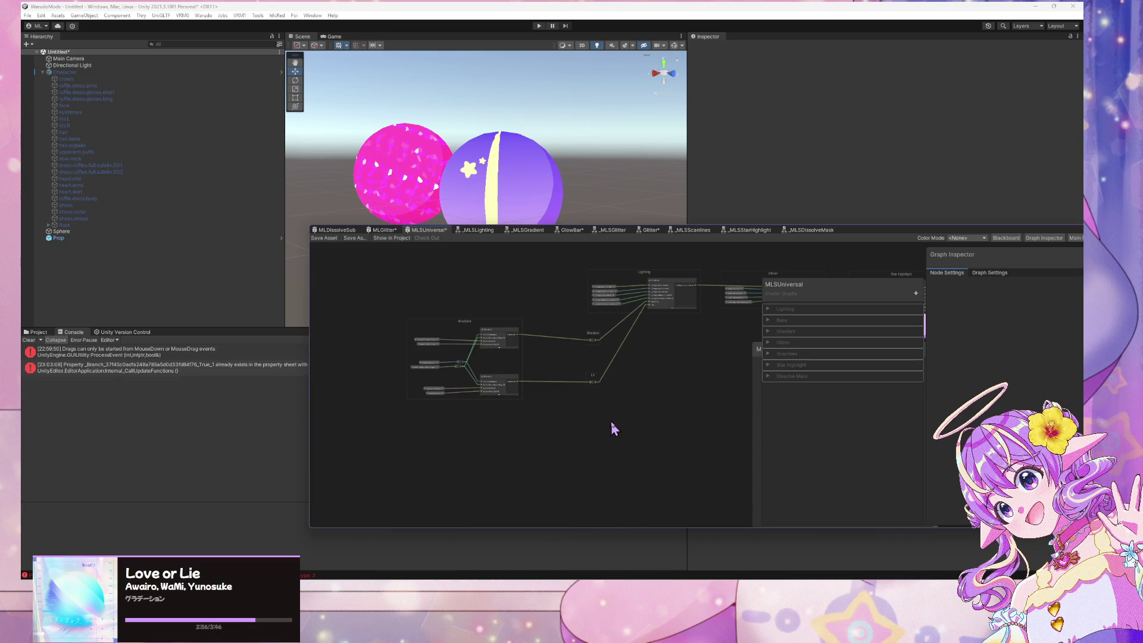
pyautogui.scroll(3)
pyautogui.moveTo(440, 324); pyautogui.dragTo(395, 394)
pyautogui.moveTo(709, 413); pyautogui.dragTo(458, 375)
pyautogui.scroll(-3)
pyautogui.scroll(3)
# Save the MLSUniversal graph and pop the _MLSDissolveMask graph into its own floating window
pyautogui.click(329, 246)
pyautogui.scroll(3)
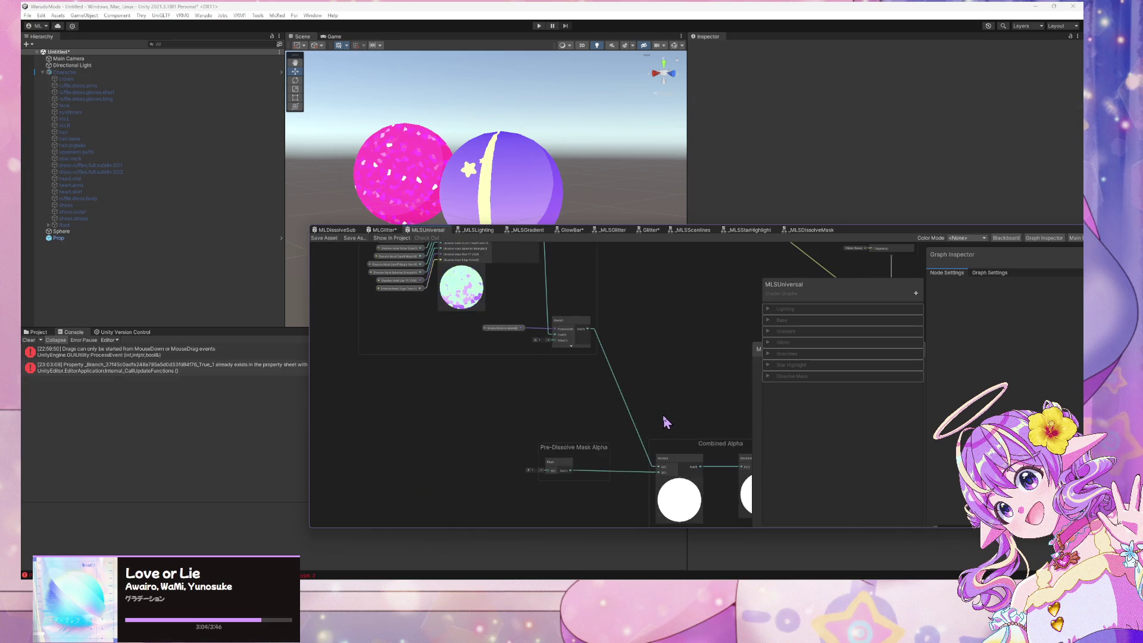
pyautogui.scroll(-3)
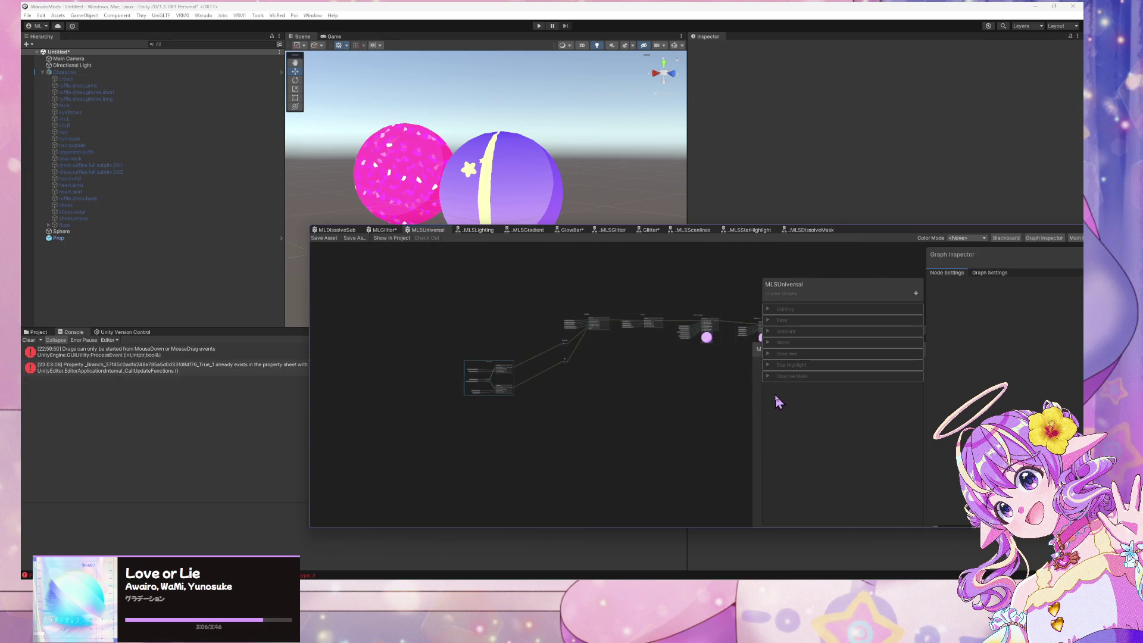
pyautogui.scroll(3)
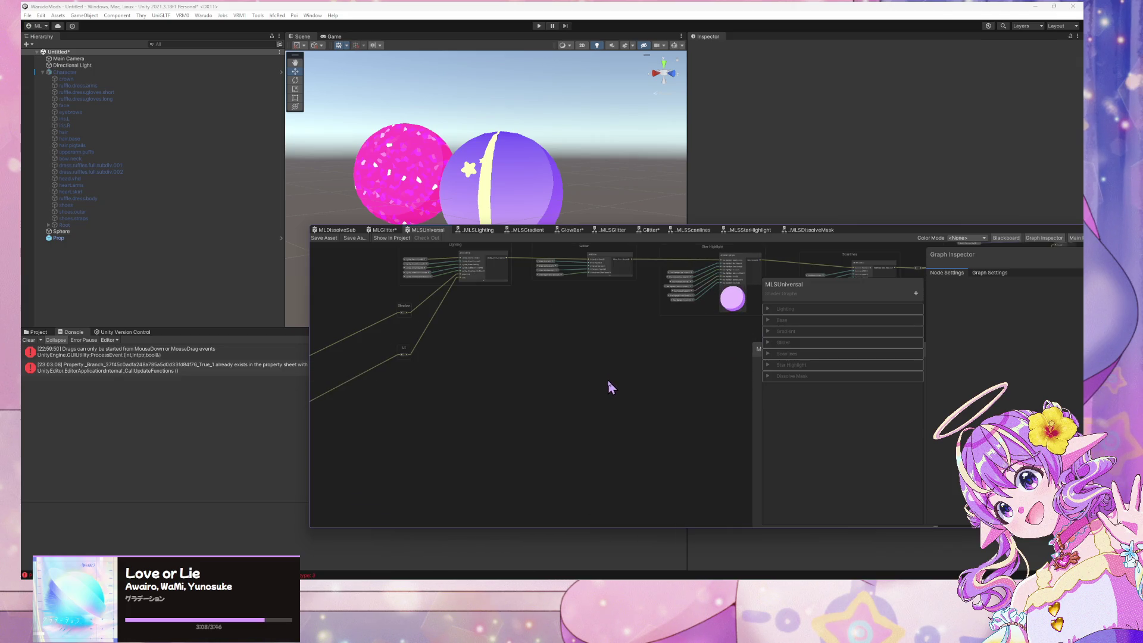
pyautogui.scroll(-3)
pyautogui.scroll(-3)
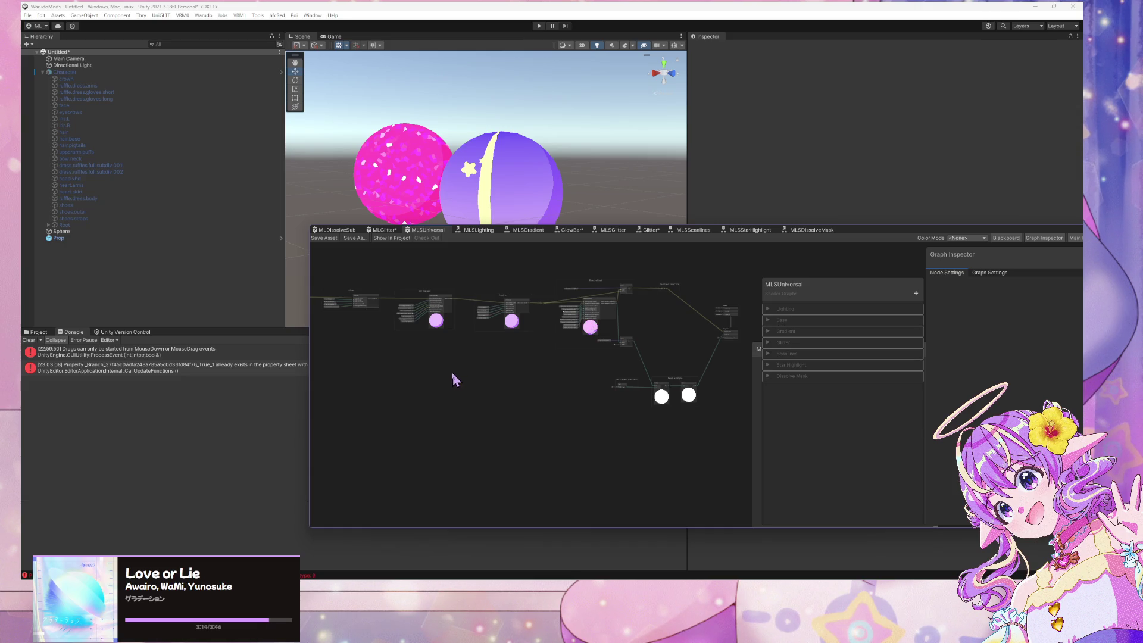
pyautogui.moveTo(838, 228); pyautogui.dragTo(510, 283)
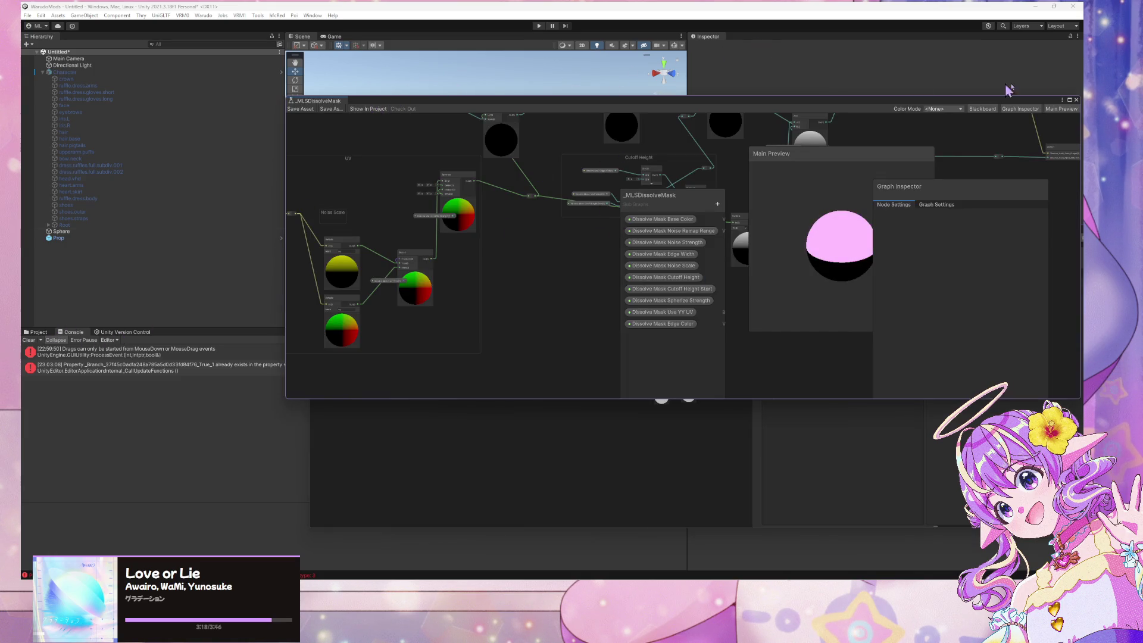
# Close the floating _MLSDissolveMask window and select the MLShader folder in the Project browser
pyautogui.click(1076, 100)
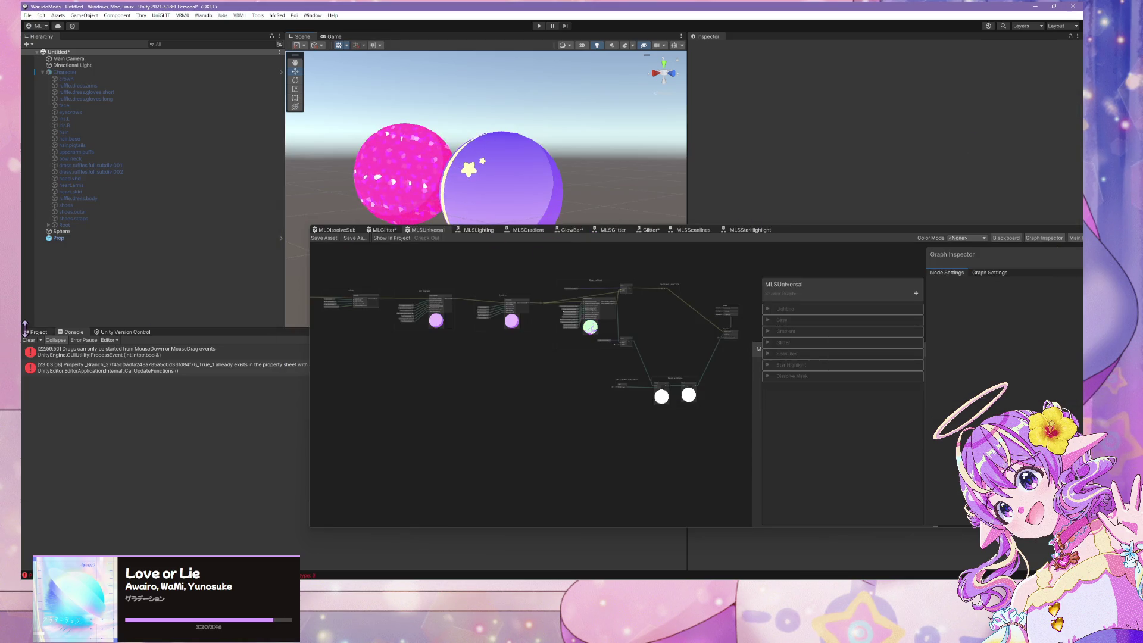
pyautogui.click(39, 332)
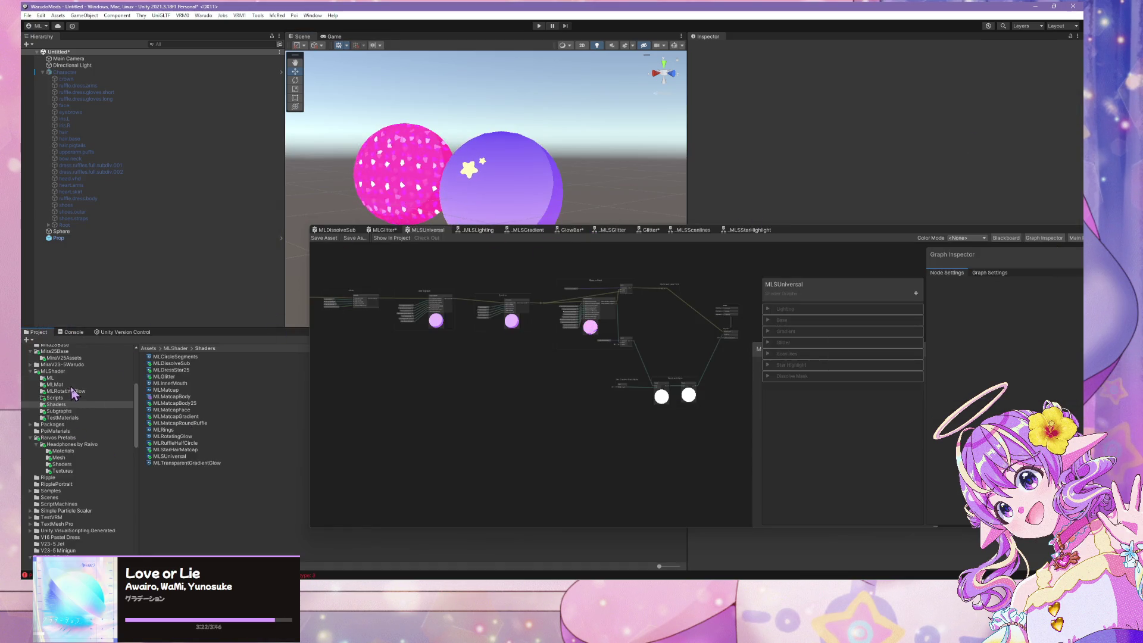
pyautogui.click(69, 391)
pyautogui.click(77, 371)
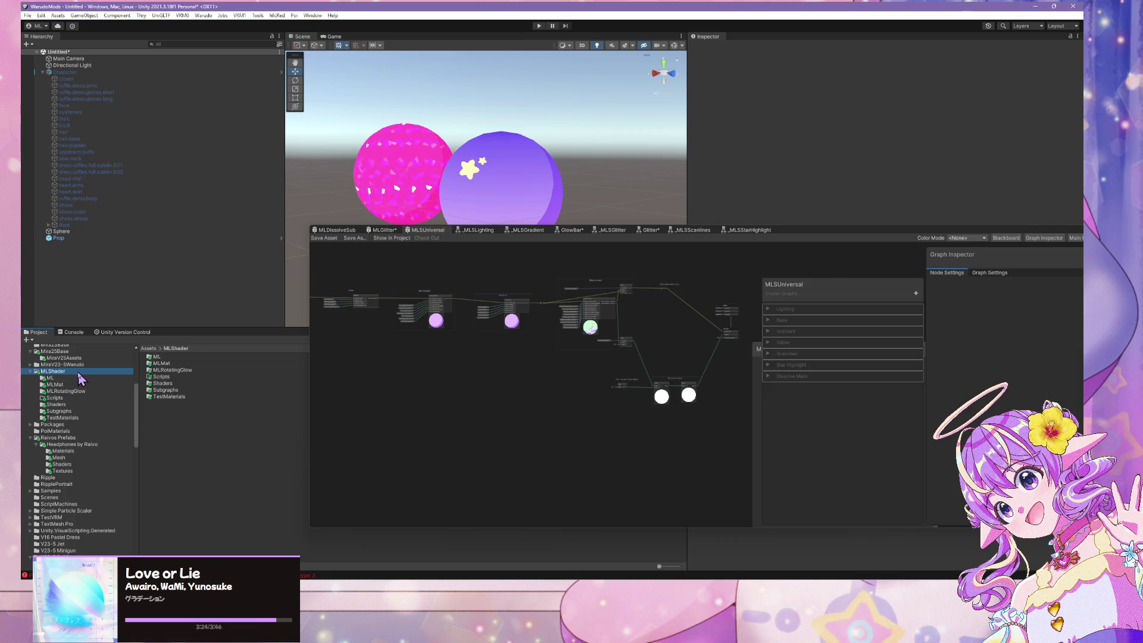
# Start a new folder named 'ML' inside MLShader, cancel it, and select the Scripts folder
pyautogui.rightClick(77, 372)
pyautogui.moveTo(154, 114)
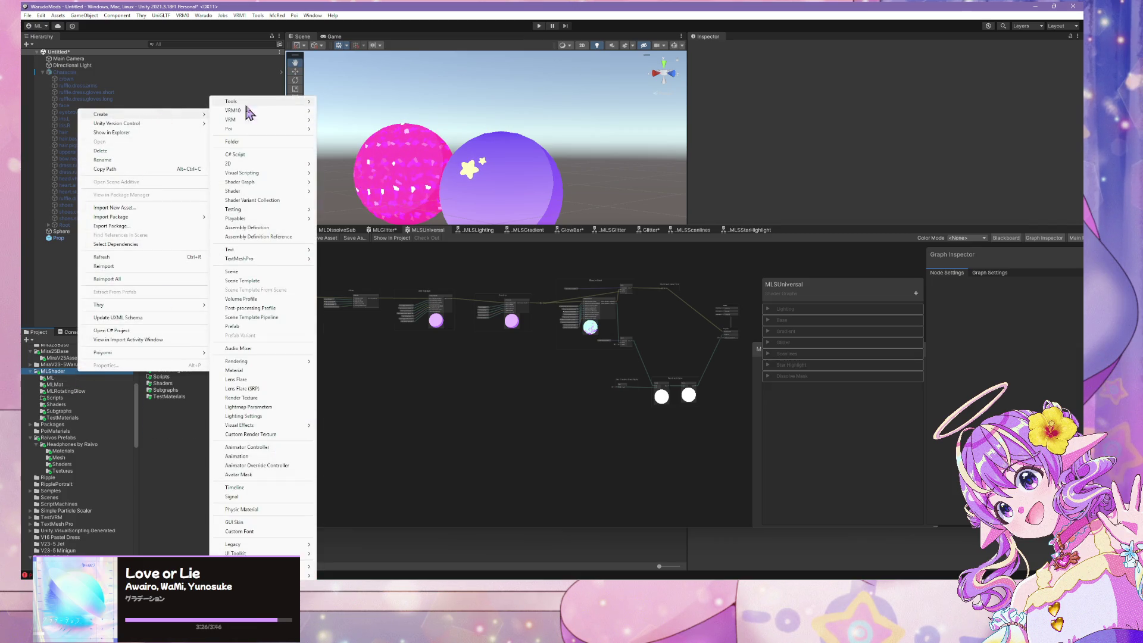
pyautogui.click(255, 143)
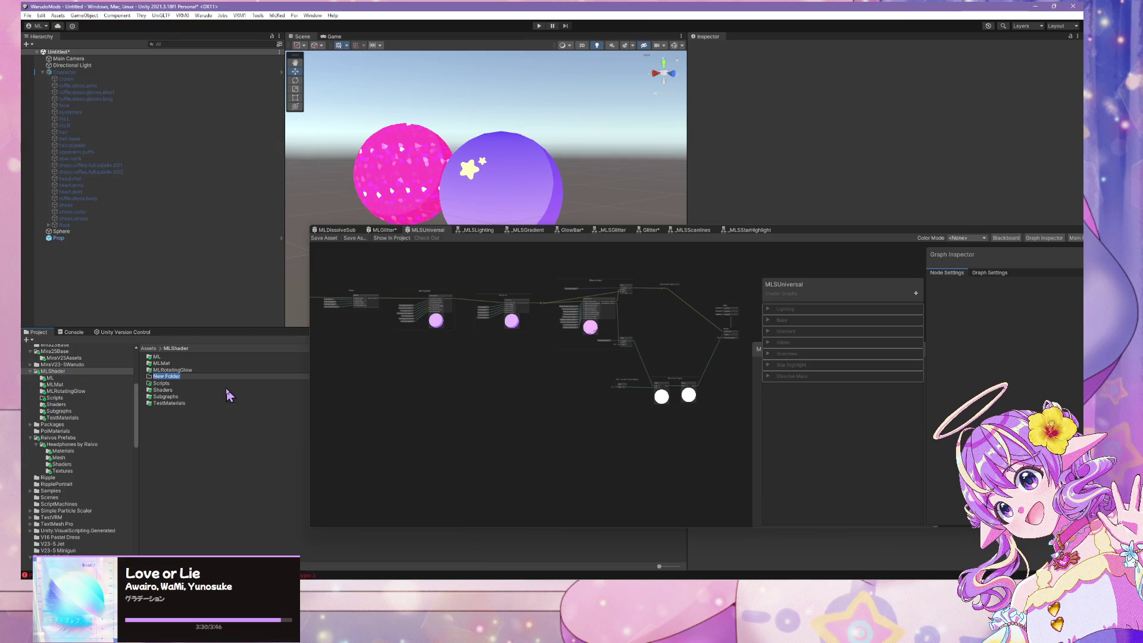
pyautogui.write('MLS')
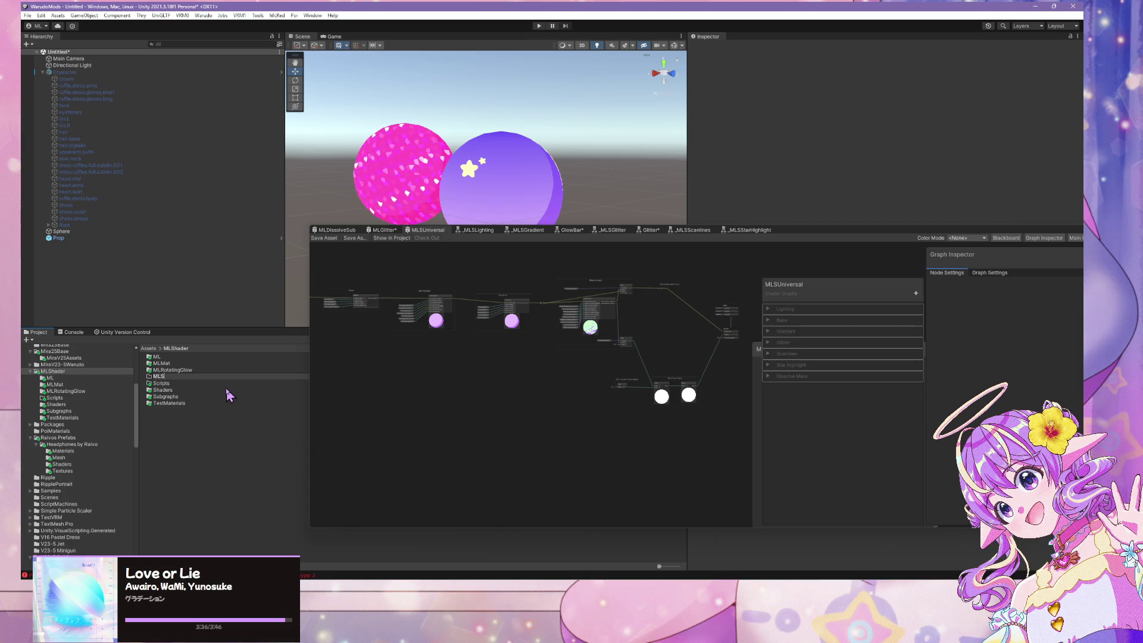
pyautogui.press('Escape')
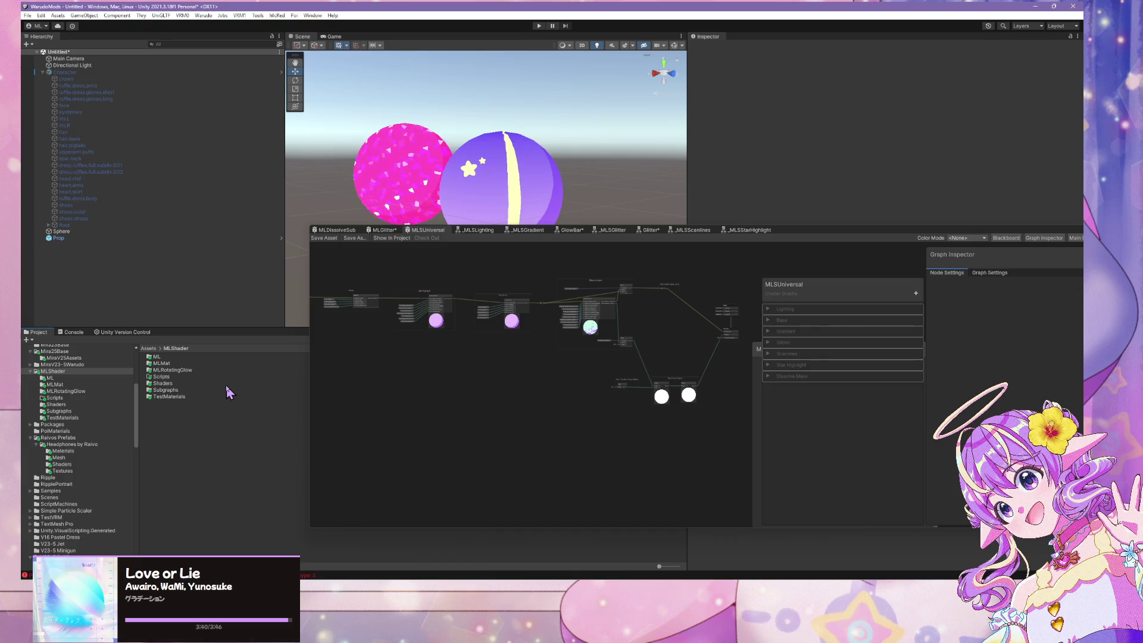
pyautogui.click(168, 377)
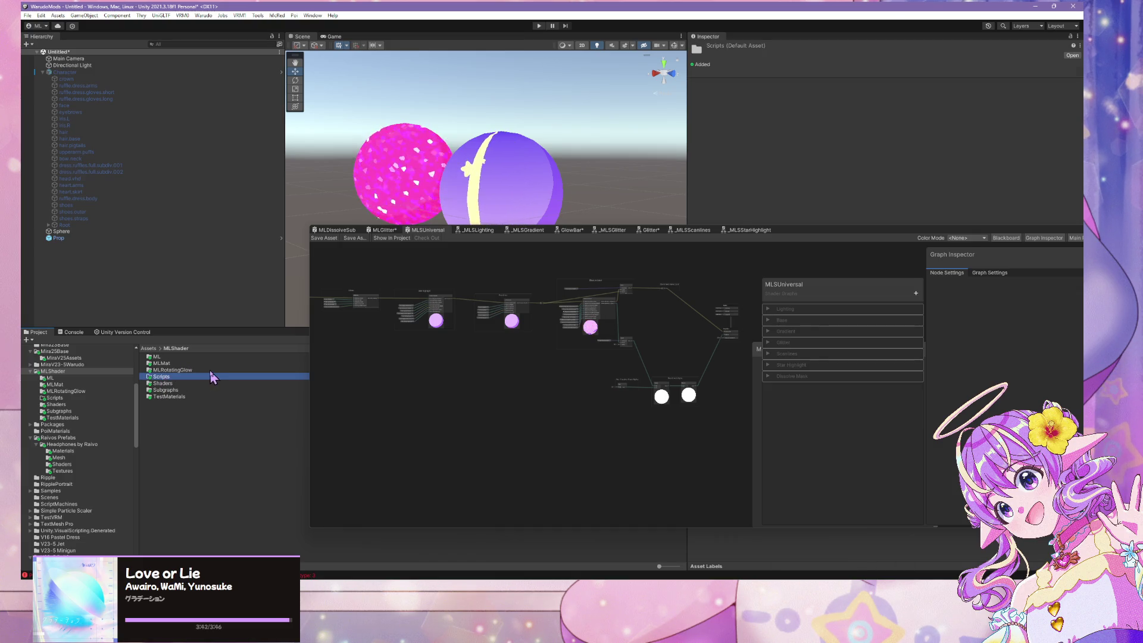
# Commit MLSUniversal.shadergraph in GitHub Desktop as 'Update MLSUniversal.shadergraph' and return to Unity
pyautogui.click(768, 634)
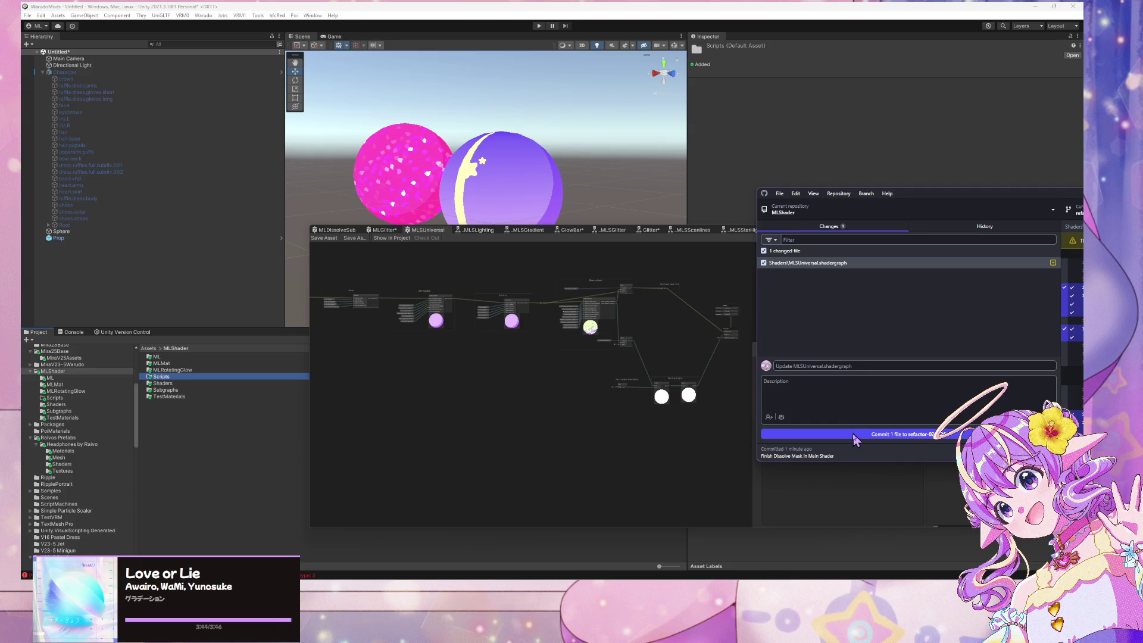
pyautogui.click(856, 435)
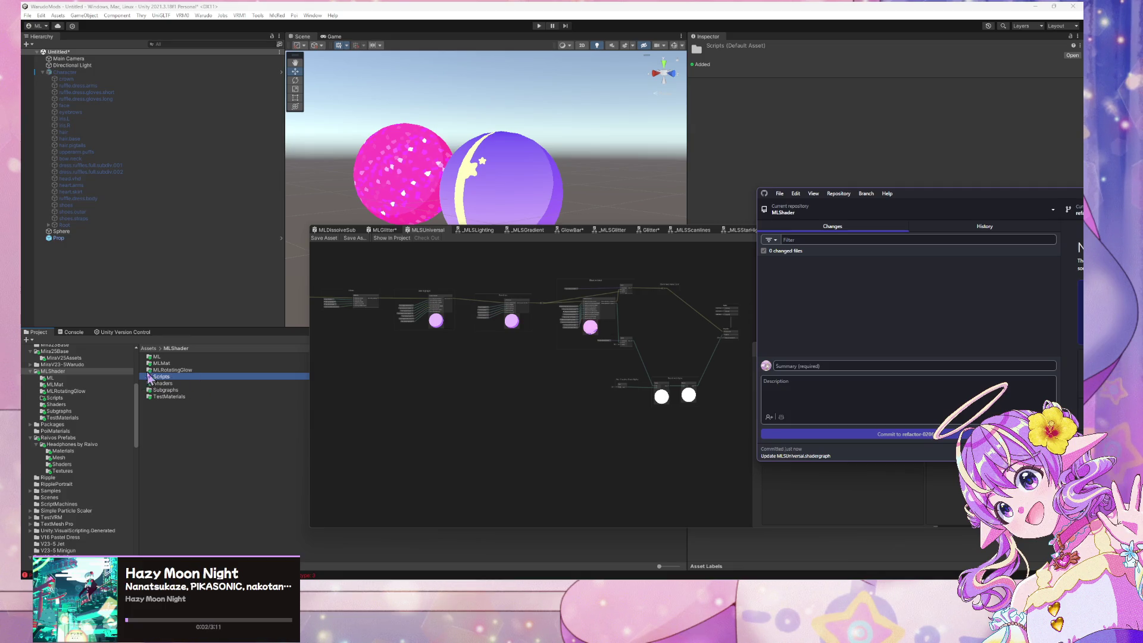
pyautogui.click(170, 397)
# Select then deselect the Subgraphs folder, zoom the graph, and switch to another window
pyautogui.click(171, 390)
pyautogui.click(169, 428)
pyautogui.scroll(3)
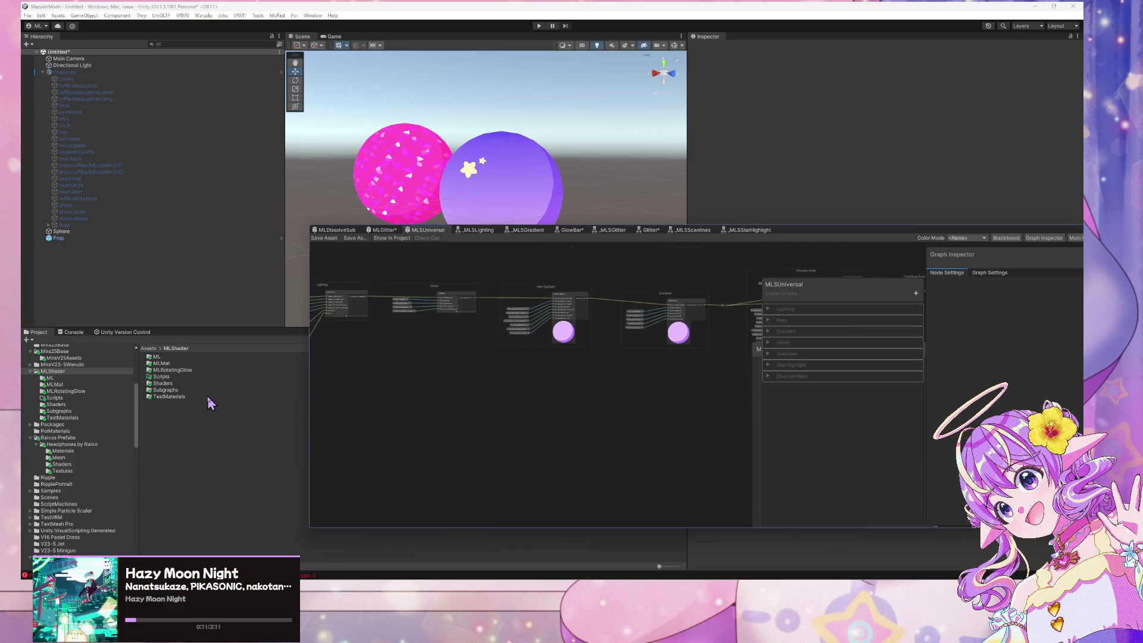
pyautogui.moveTo(604, 359); pyautogui.dragTo(601, 361)
pyautogui.click(506, 547)
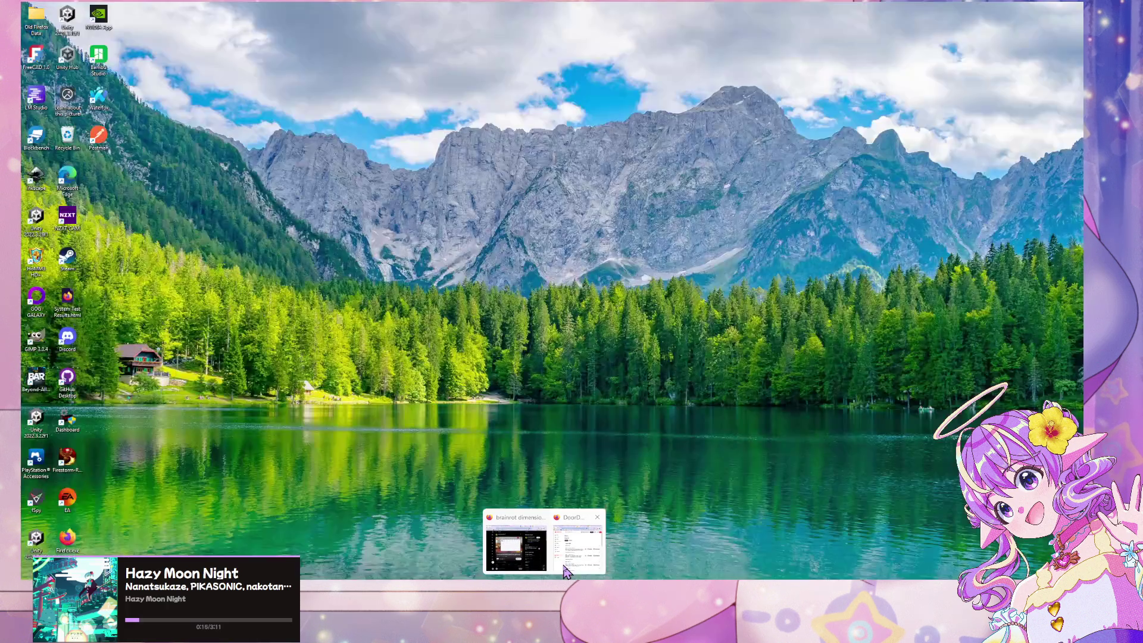